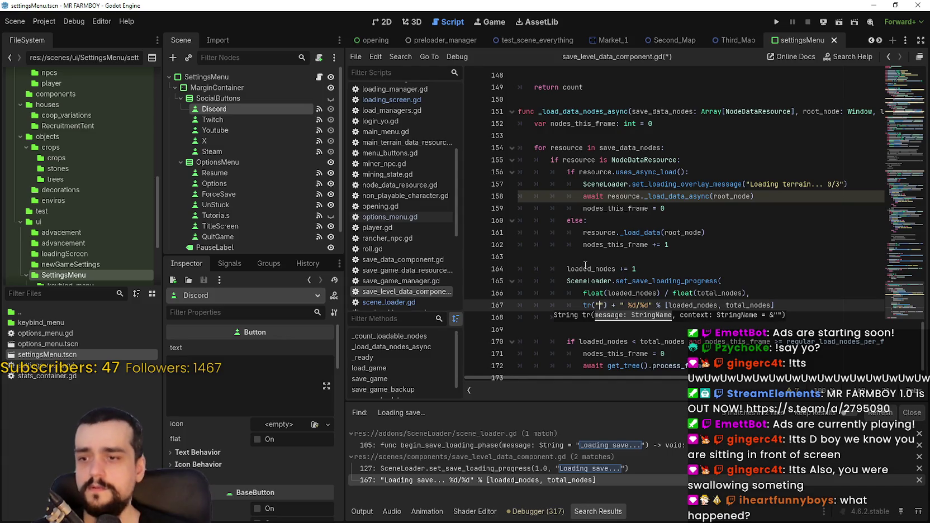
Fill line 167's tr() call with "tr_loading_save" so the message reads tr("tr_loading_save") + " %d/%d"
type("tr_loadi")
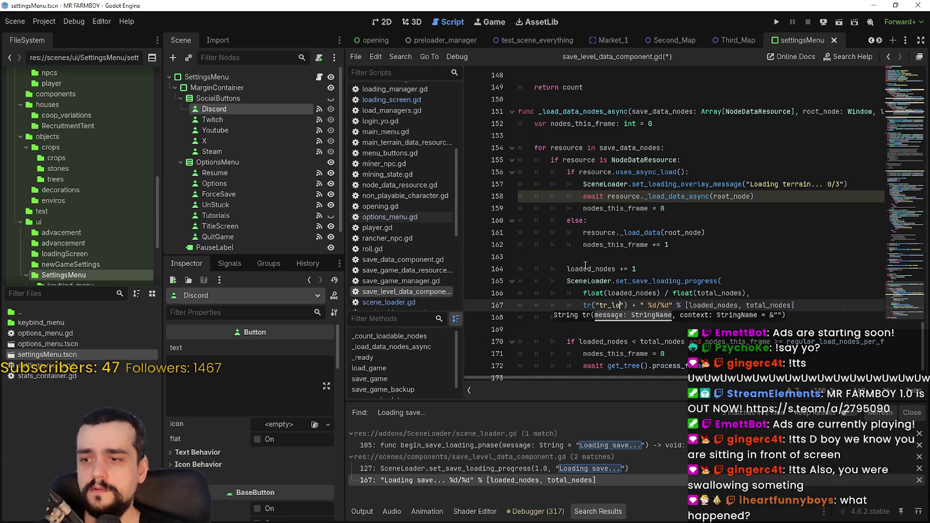
type("ng_save")
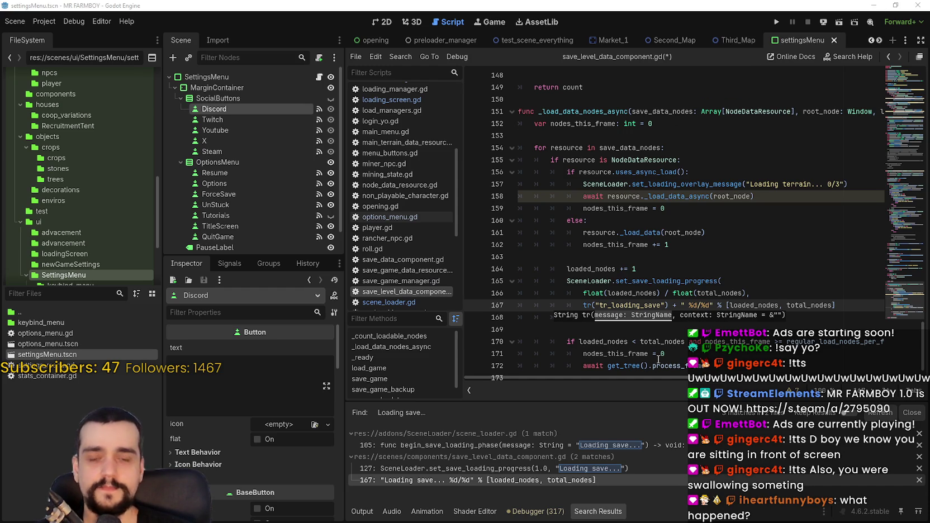
left_click(666, 318)
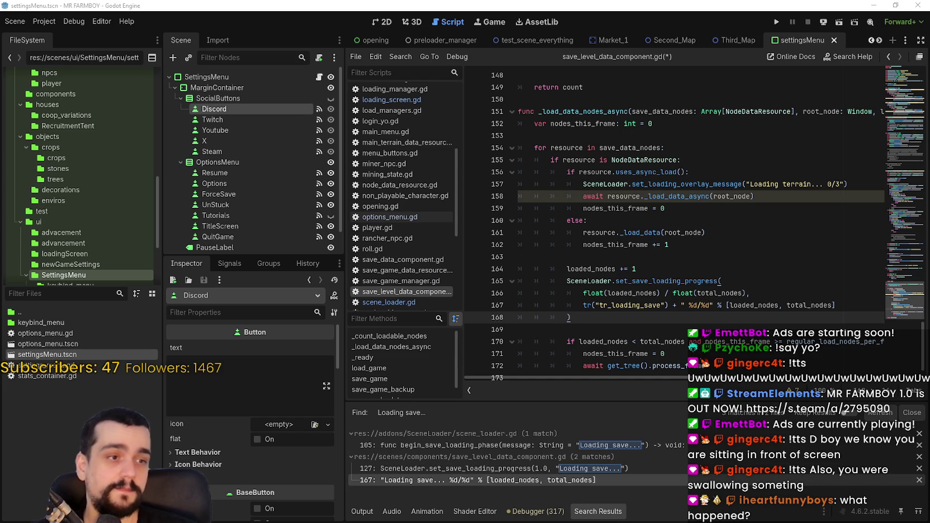
key("ctrl+shift+f")
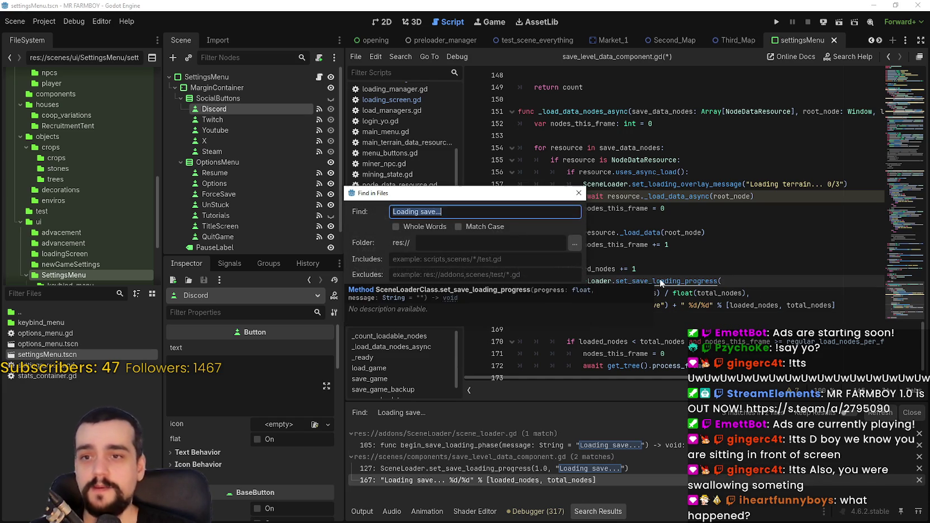
Search the project for "Loading world..." and change line 194's message to tr("tr_loading_world")
type("L")
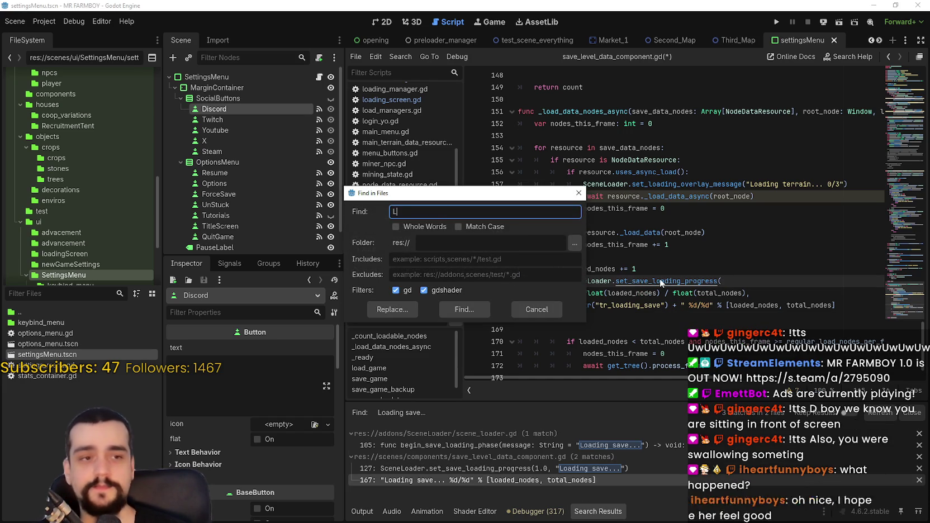
type("oading wor")
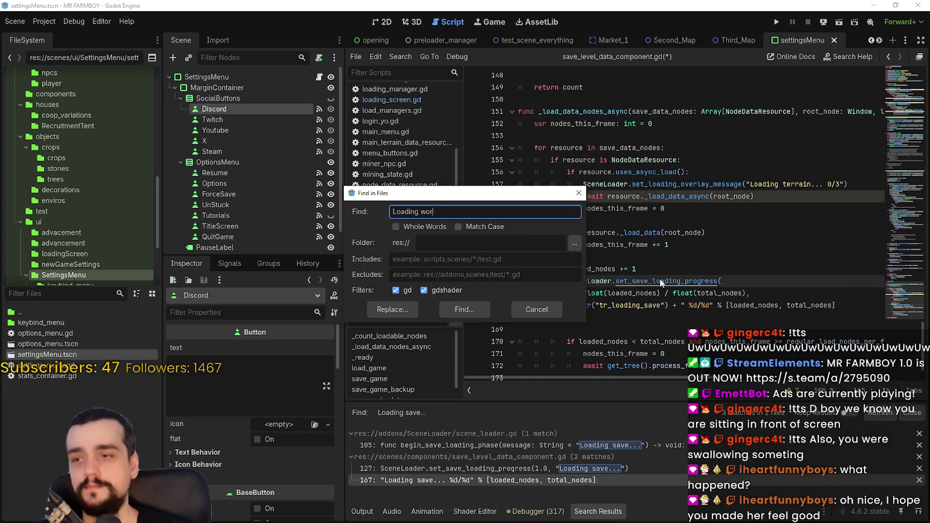
type("ld..")
key("Return")
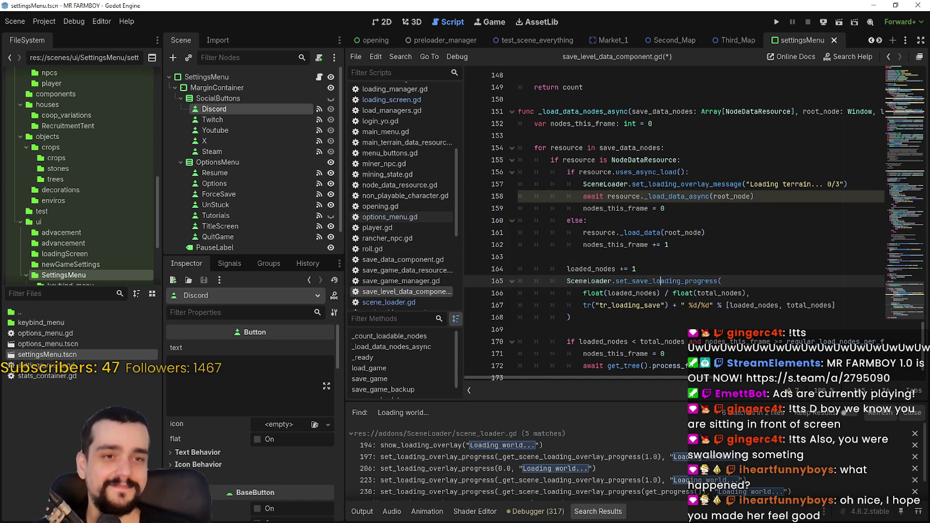
left_click(583, 446)
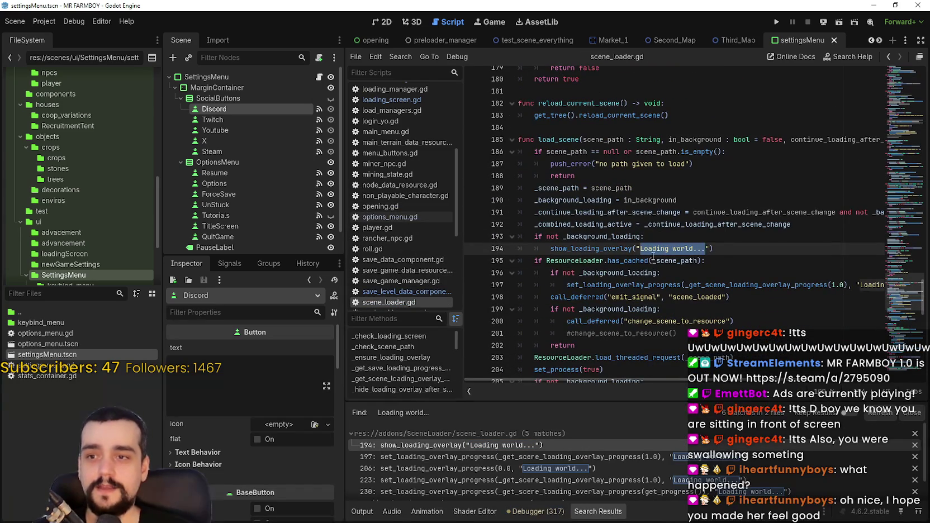
type("t")
key("Escape")
type("r(\"tr_l")
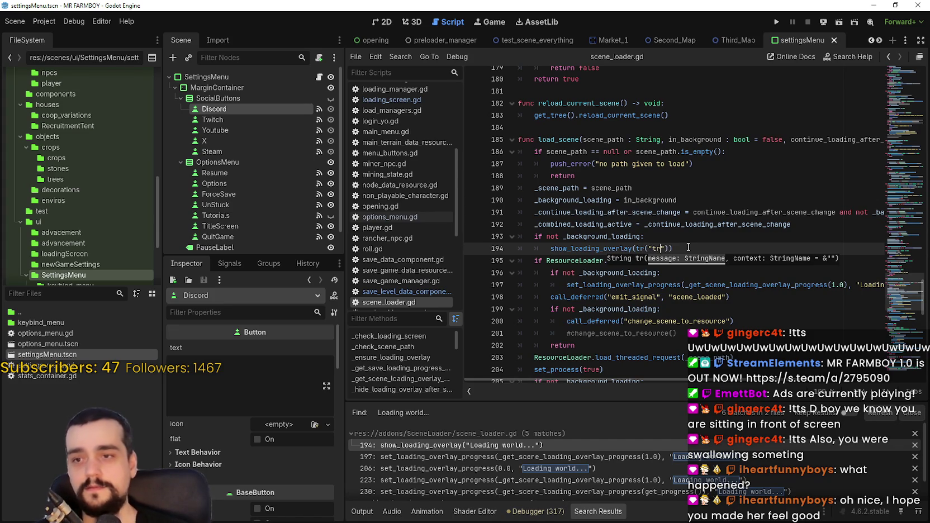
type("oading_world")
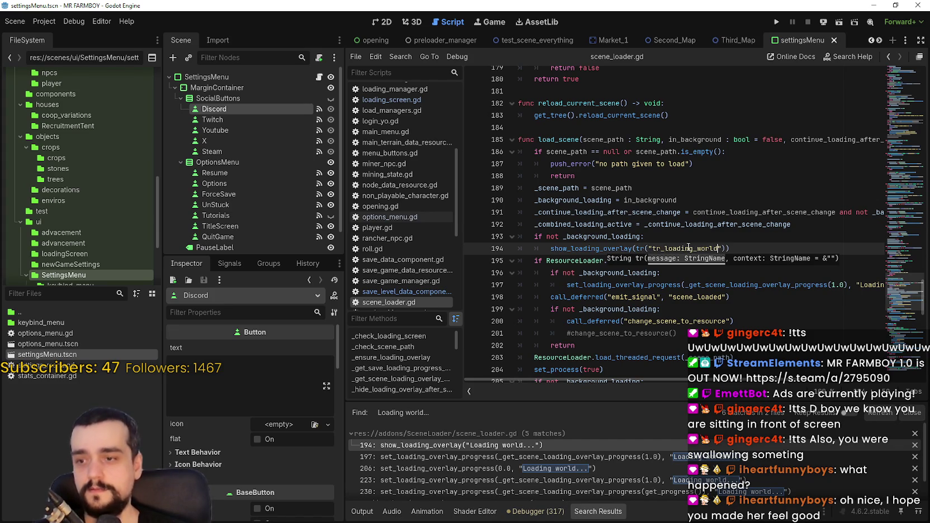
Replace line 197's Loading world... text with tr("tr_loading_world") and save scene_loader.gd
left_click(625, 458)
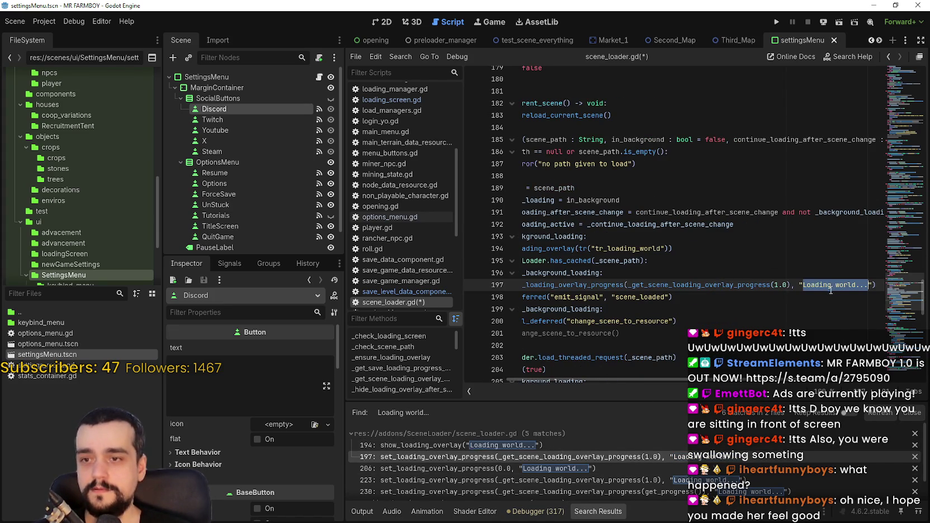
key("BackSpace")
key("BackSpace")
type("tr")
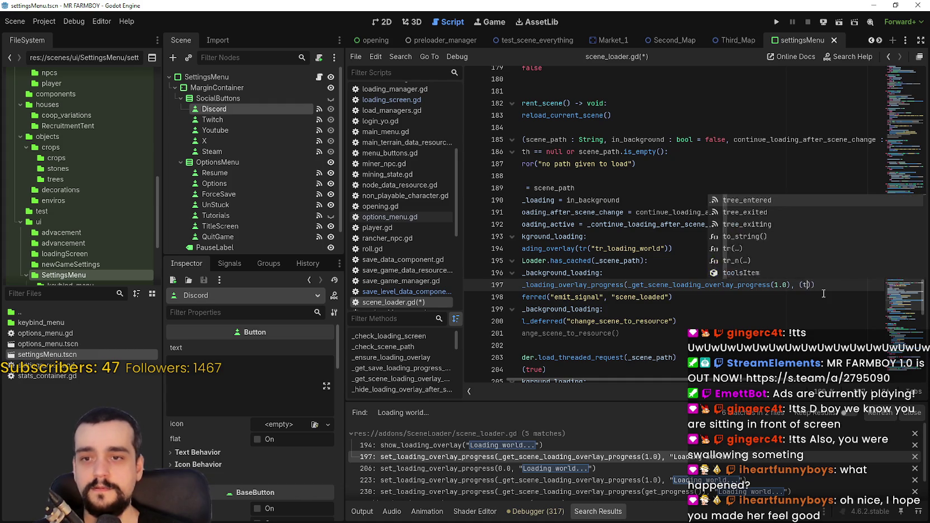
type("(\"tr_loading_worl")
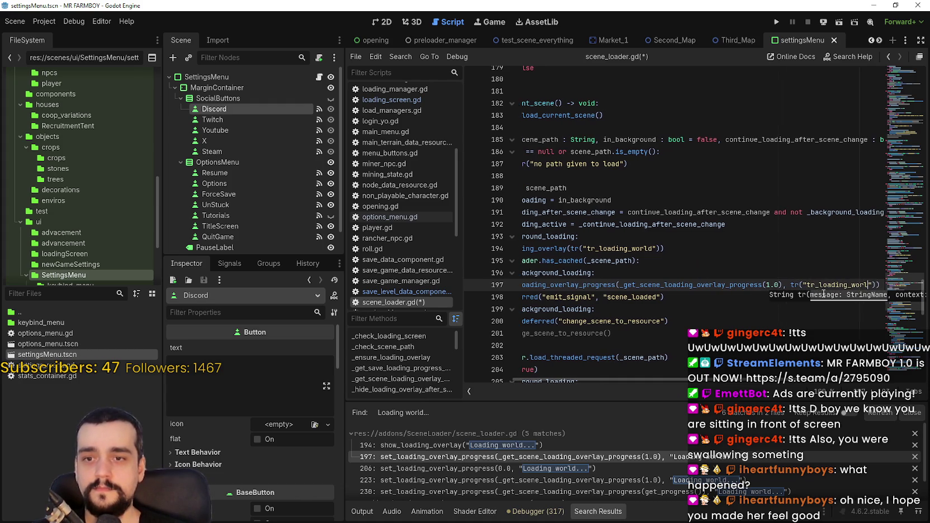
type("d")
key("ctrl+s")
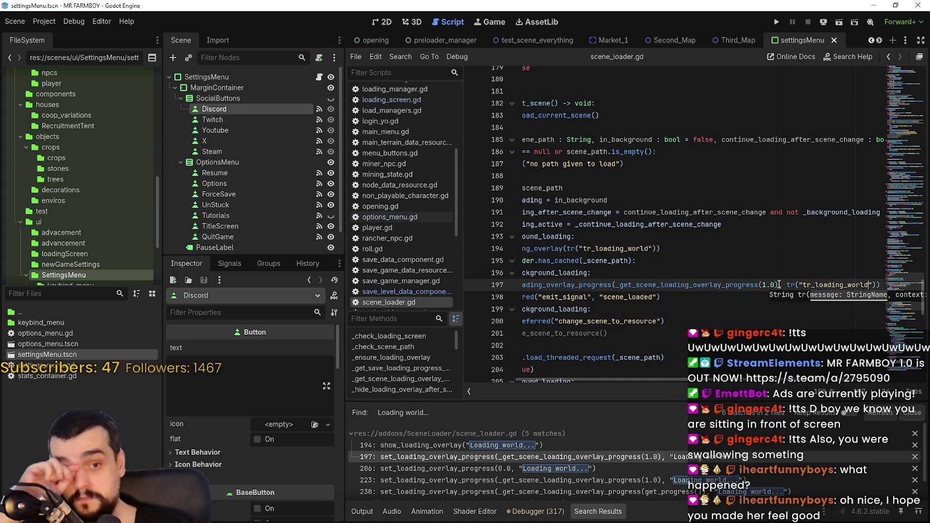
Replace the Loading world... message on line 206 with tr("tr_loading_world")
left_click_drag(664, 321, 506, 302)
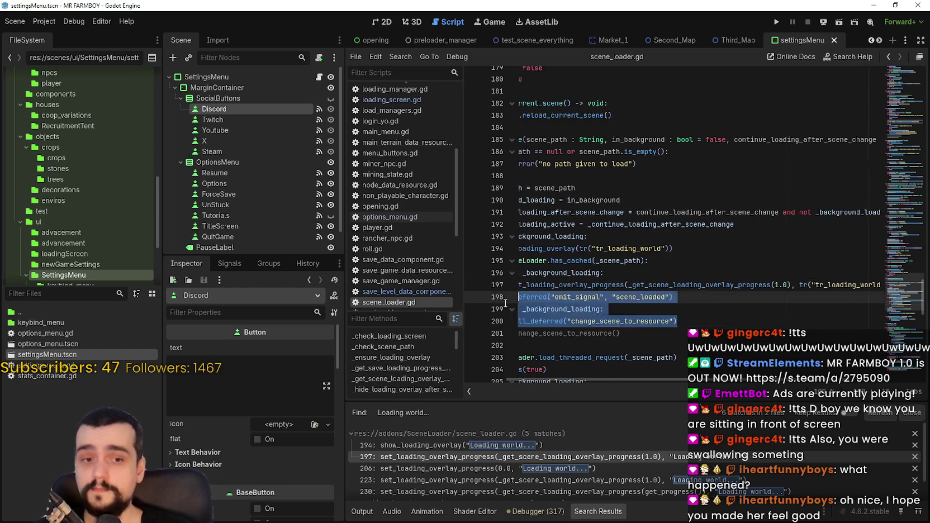
left_click(630, 457)
left_click(626, 467)
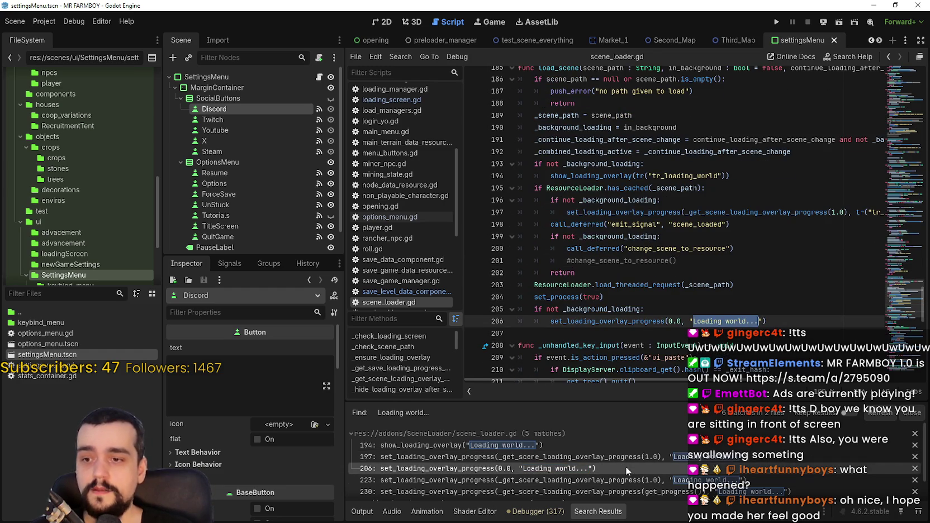
scroll(734, 311, "down", 1)
key("BackSpace")
type("tr(\"tr_")
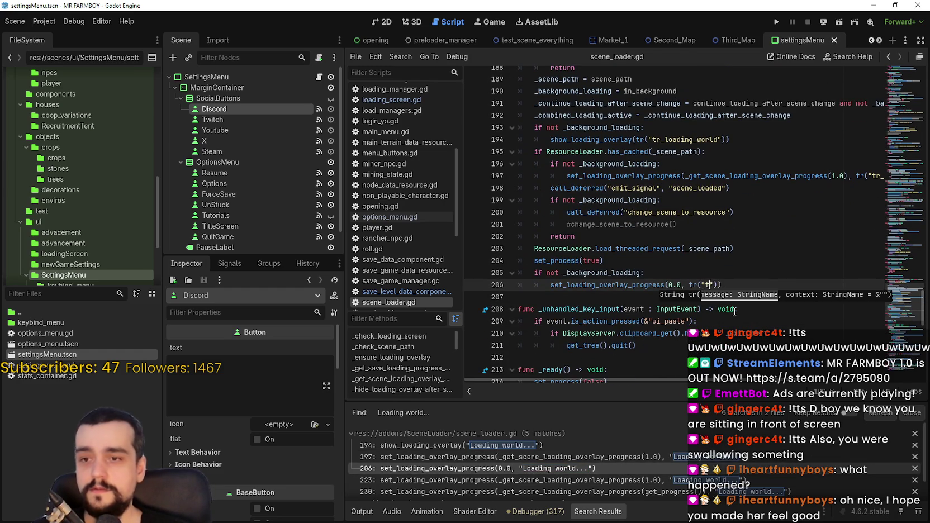
type("loading_world")
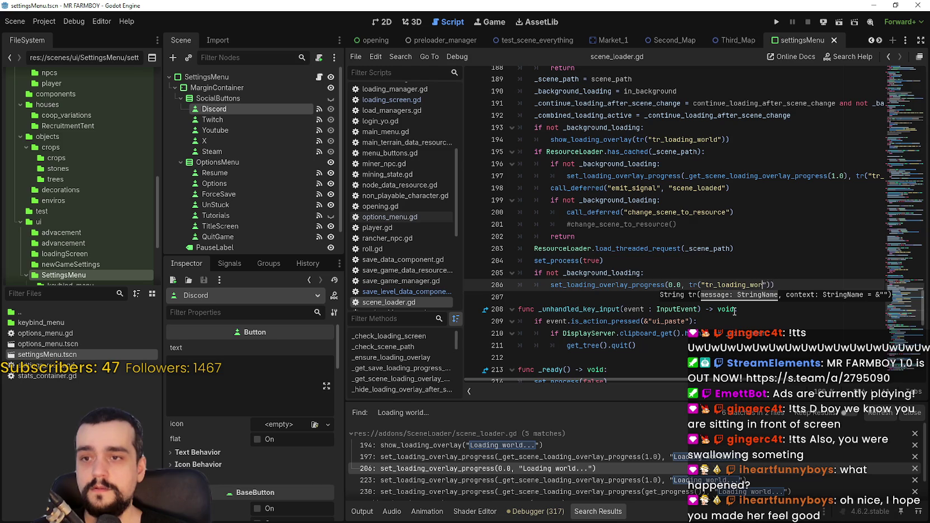
Change line 223's Loading world... message to tr("tr_loading_world")
key("Down")
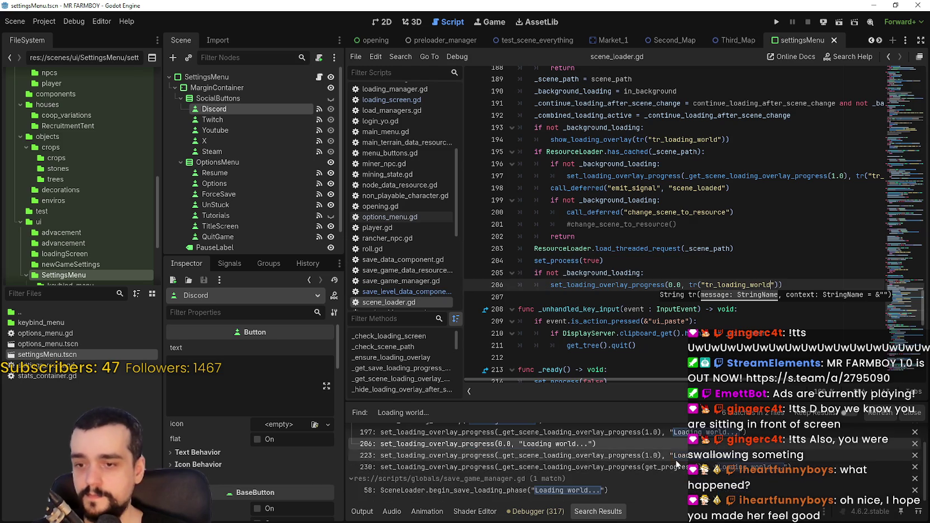
scroll(794, 294, "down", 3)
key("BackSpace")
key("BackSpace")
type("tr(\"")
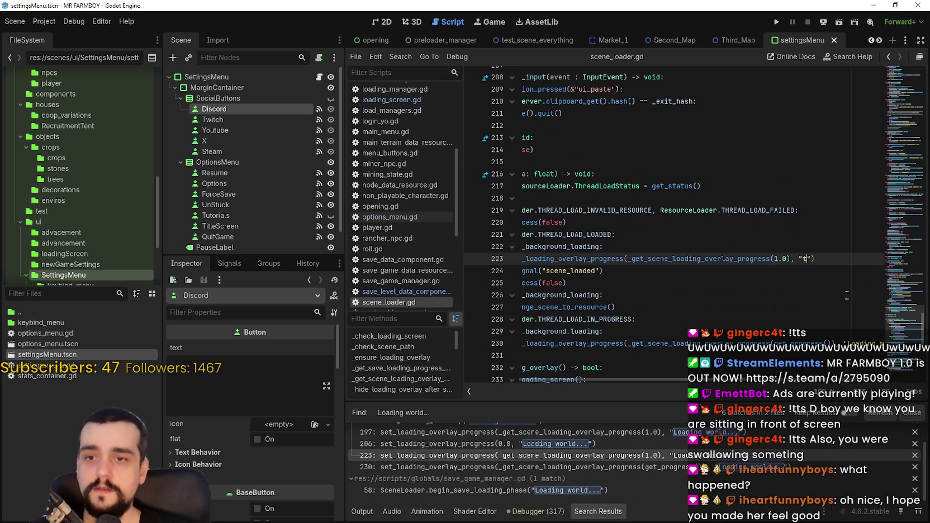
type("tr_lo")
type("ading_world")
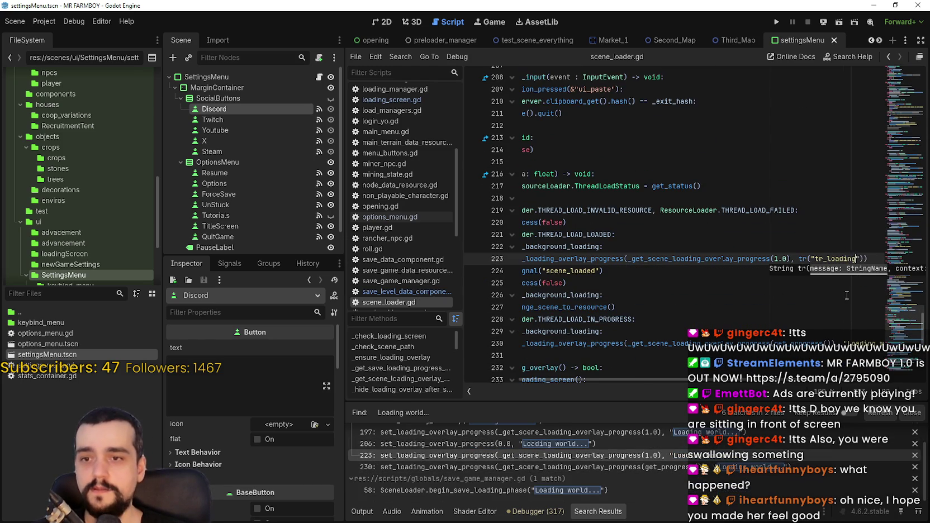
left_click_drag(786, 259, 861, 258)
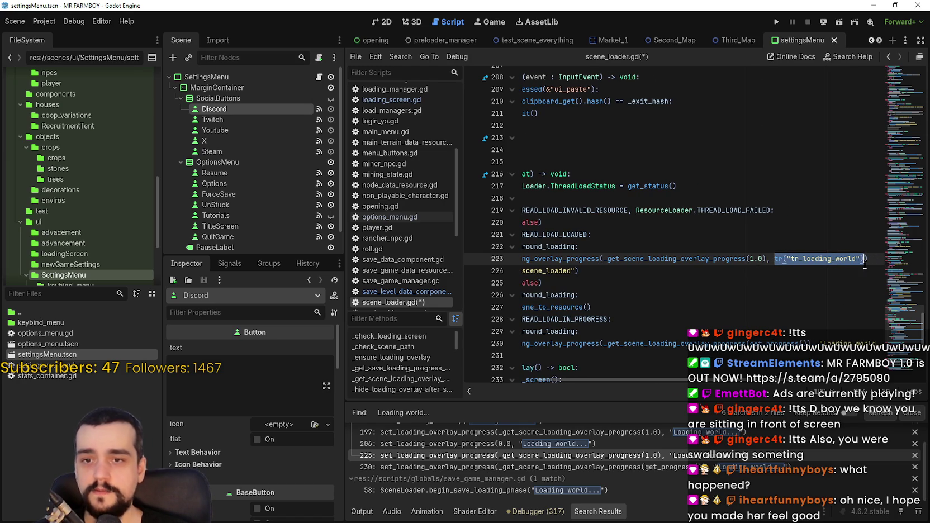
left_click(629, 468)
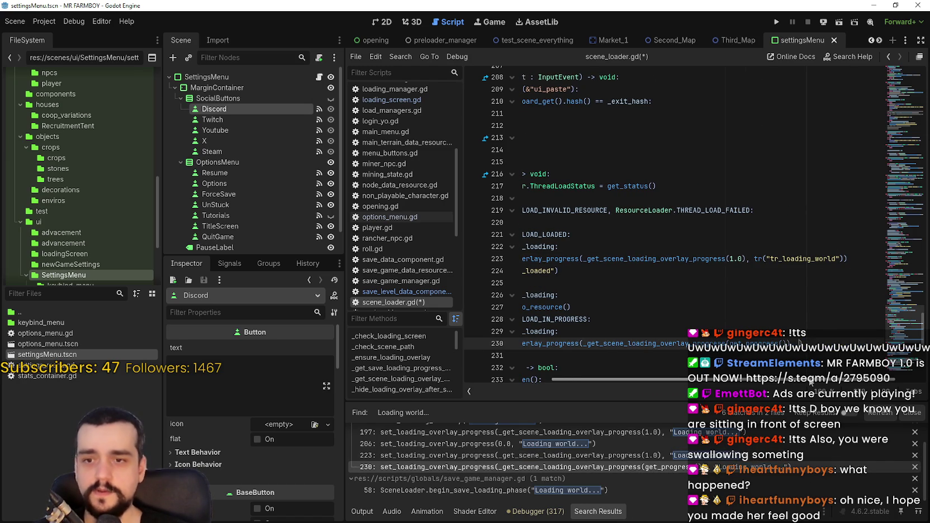
scroll(618, 487, "up", 1)
left_click(618, 491)
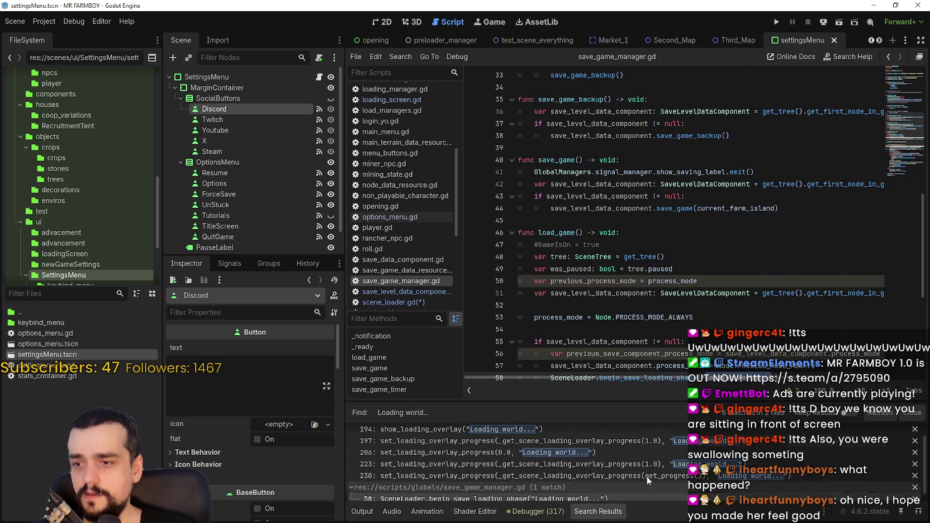
Replace line 58's Loading world... text in save_game_manager.gd with tr("tr_loading_world")
key("BackSpace")
key("BackSpace")
type("tr(\"tr_loading_world\")")
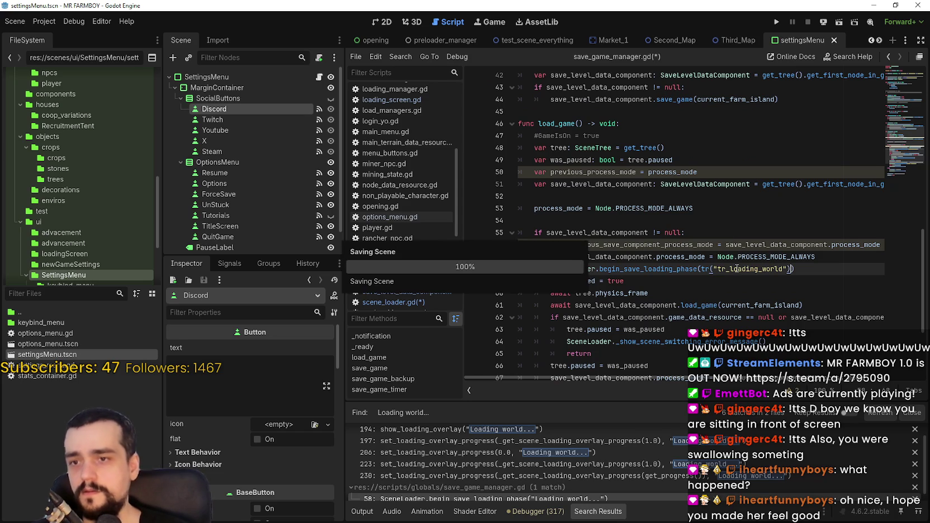
key("Down")
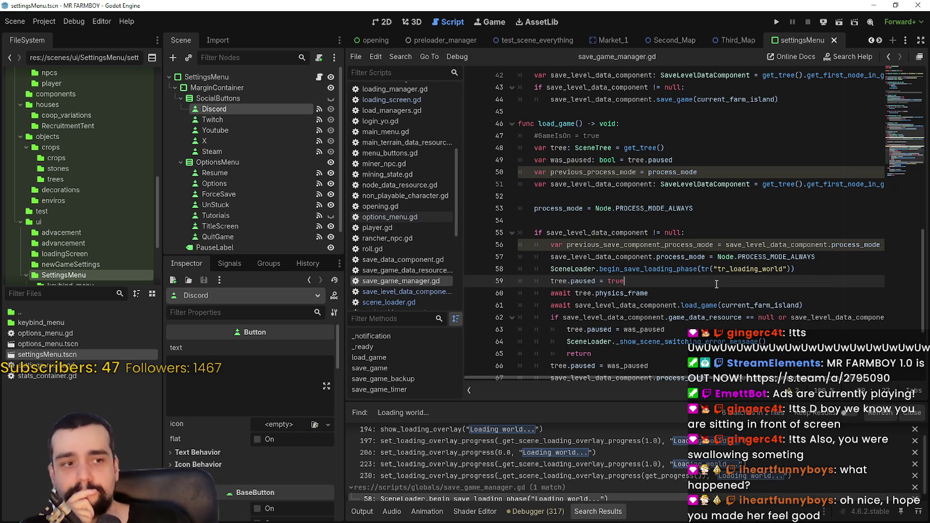
Search all project files for "Loading terrain..."
key("ctrl+shift+f")
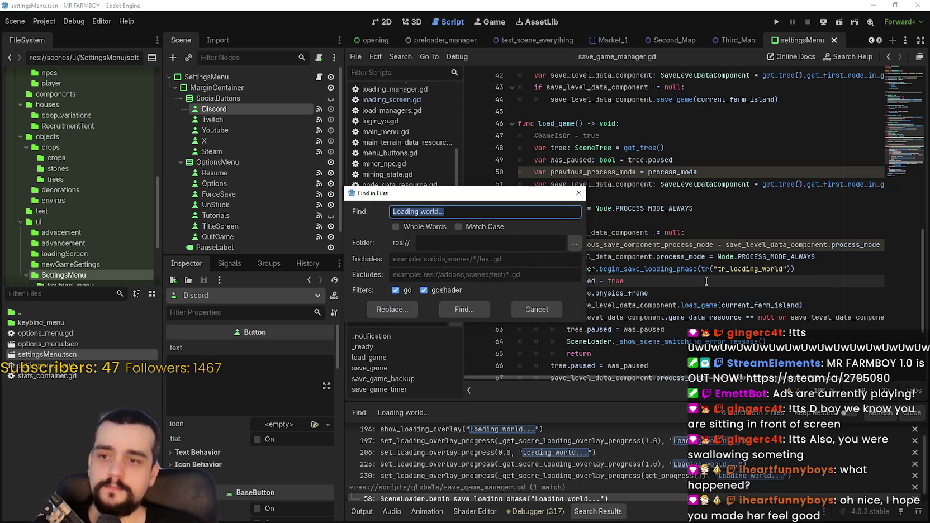
type("Load")
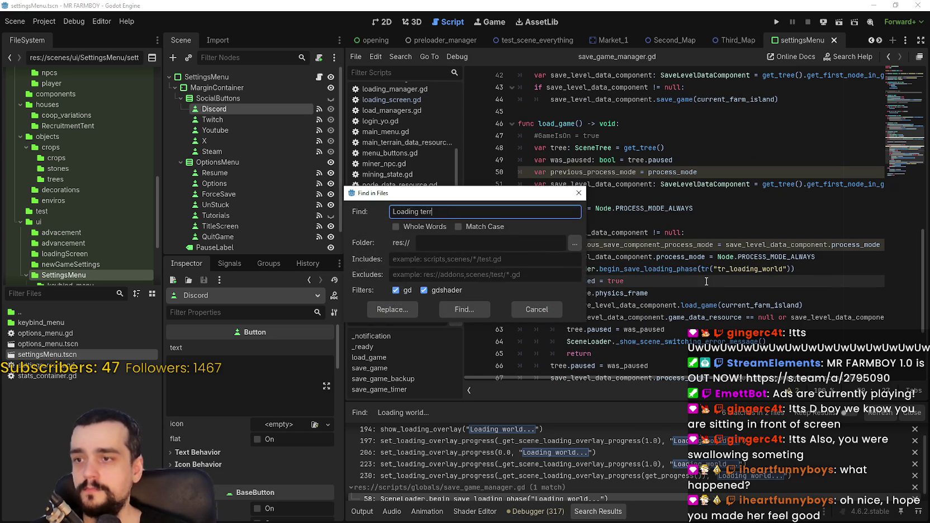
type("...")
key("Return")
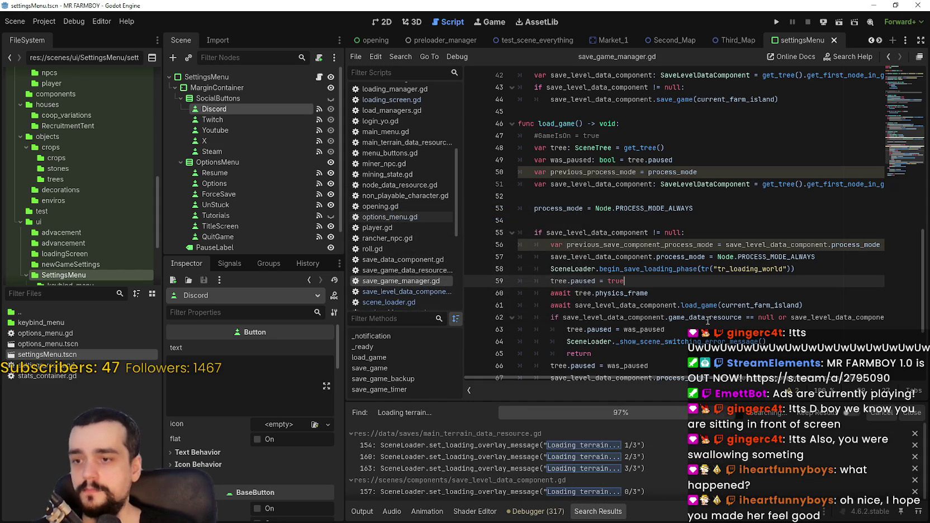
Replace line 154's Loading terrain... text with tr("tr_loading_terrain") + and select that expression
left_click(596, 445)
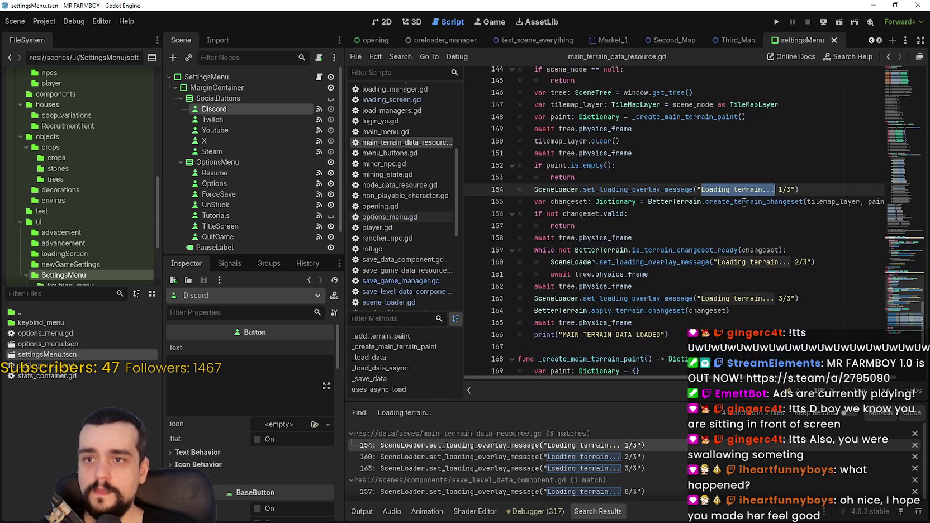
left_click_drag(775, 190, 700, 189)
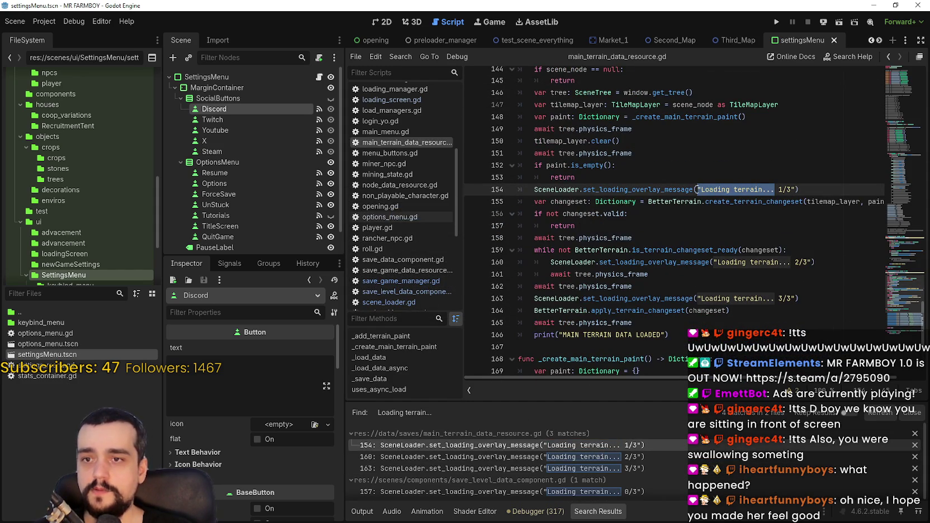
key("BackSpace")
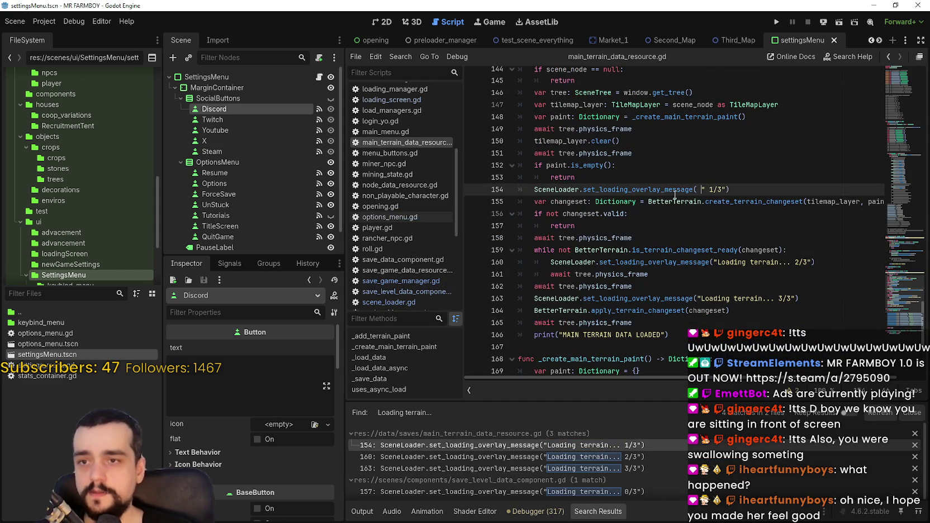
type("+")
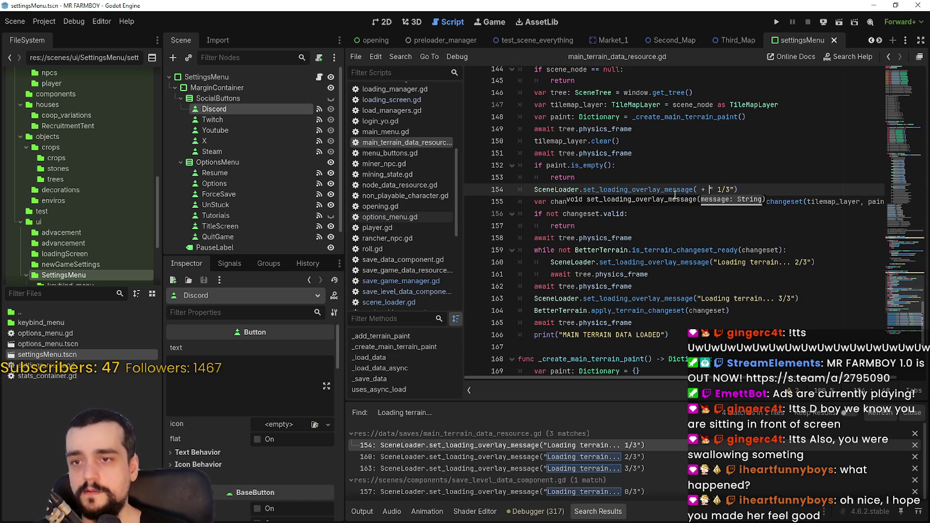
type("  tr")
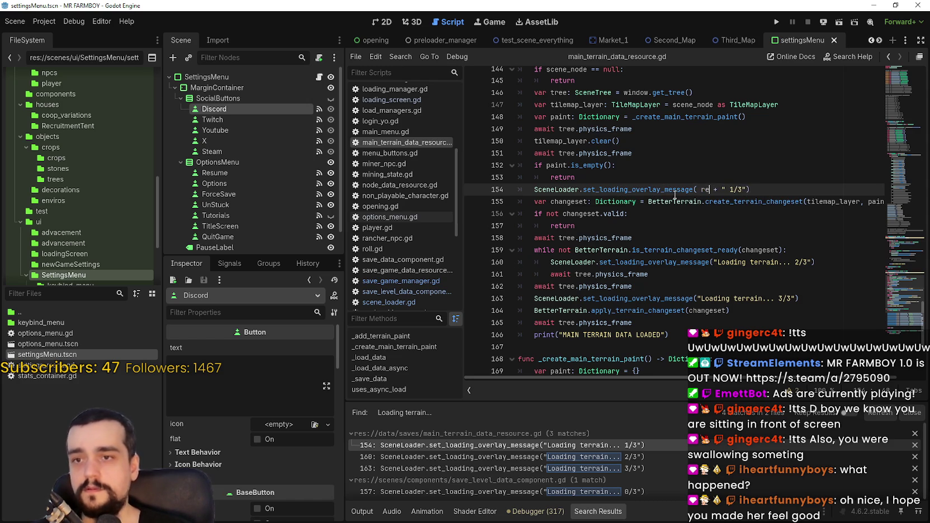
type("(\"tr")
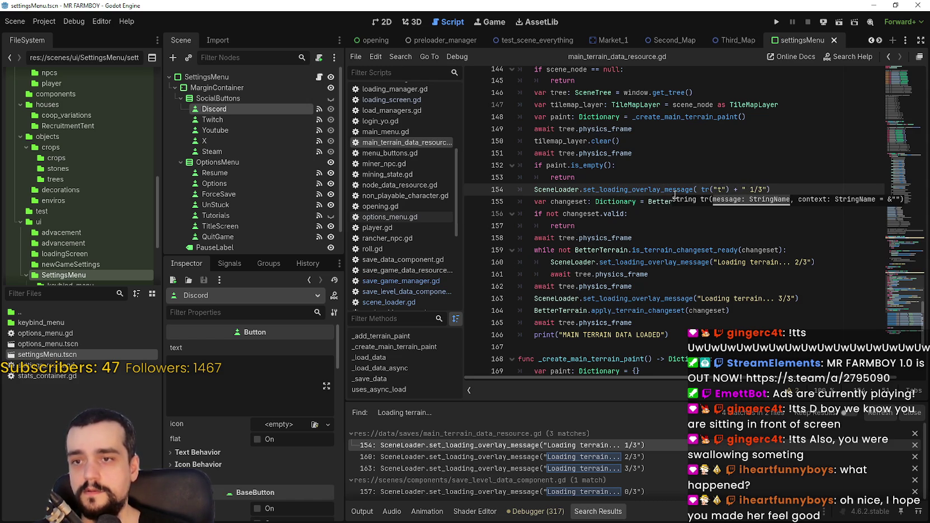
type("_loading_terrai")
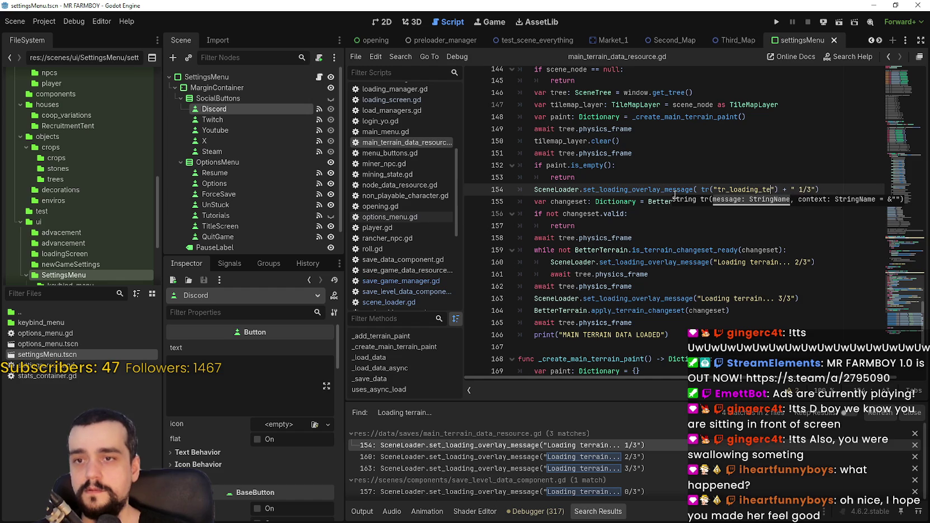
type("n")
double_click(744, 189)
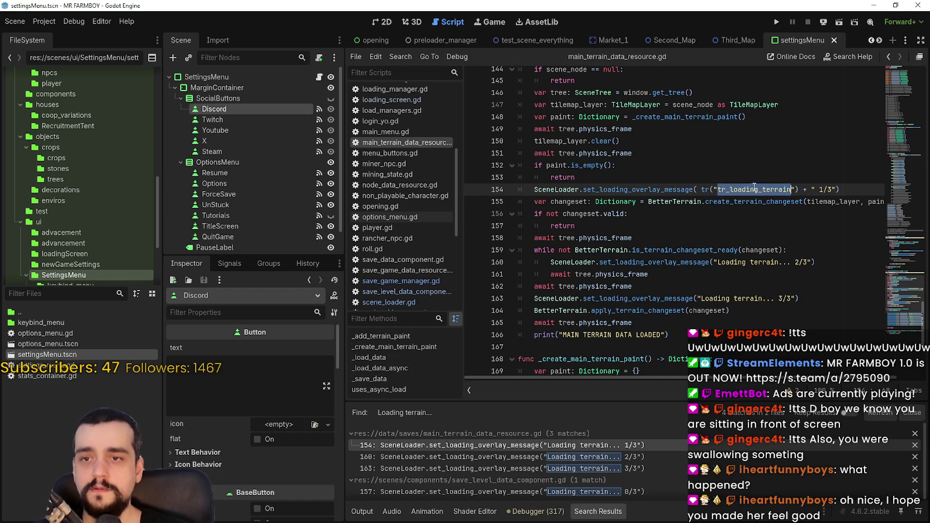
left_click(811, 190)
left_click_drag(811, 190, 703, 191)
key("ctrl+c")
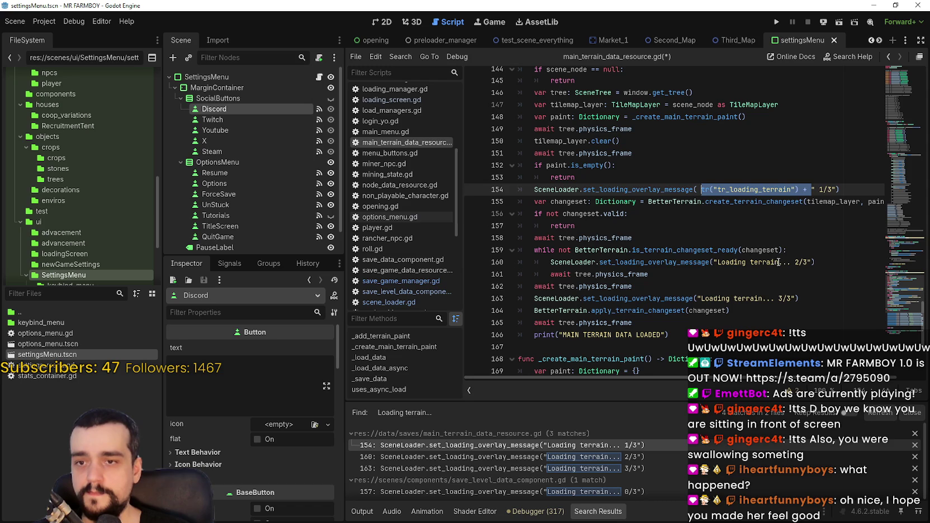
Paste tr("tr_loading_terrain") + over the Loading terrain... text on lines 160 and 163
left_click_drag(795, 262, 717, 262)
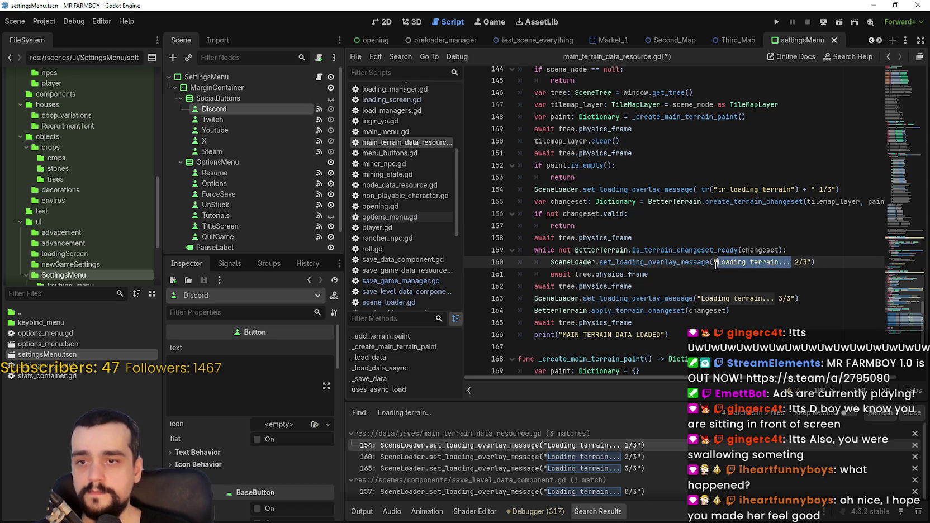
key("BackSpace")
key("ctrl+v")
left_click(699, 298)
key("ctrl+v")
mouse_move(828, 299)
left_mouse_down()
mouse_move(884, 299)
mouse_move(786, 298)
left_mouse_up()
key("BackSpace")
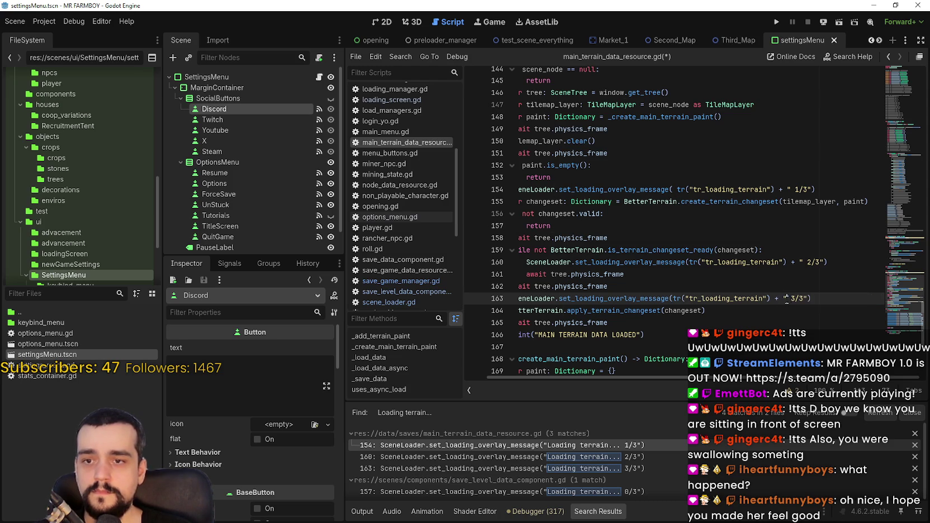
scroll(735, 298, "down", 3)
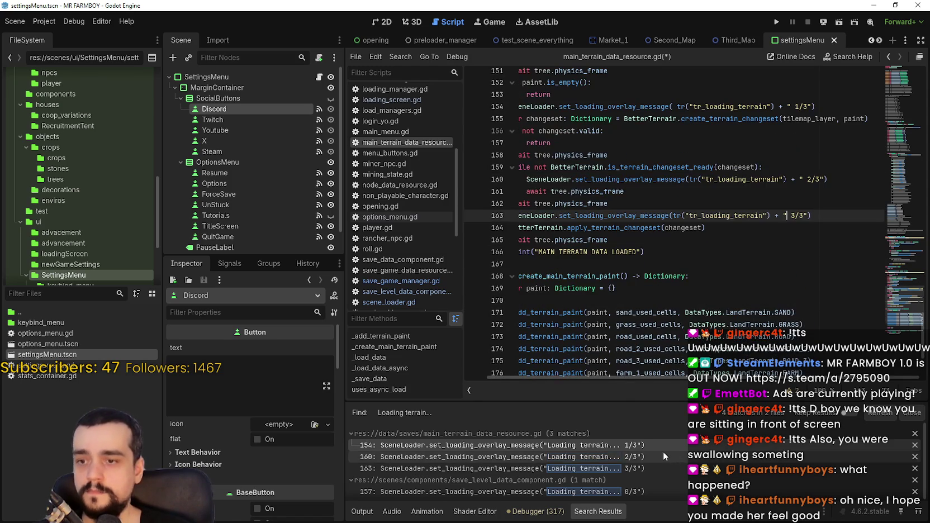
left_click(665, 457)
left_click(673, 468)
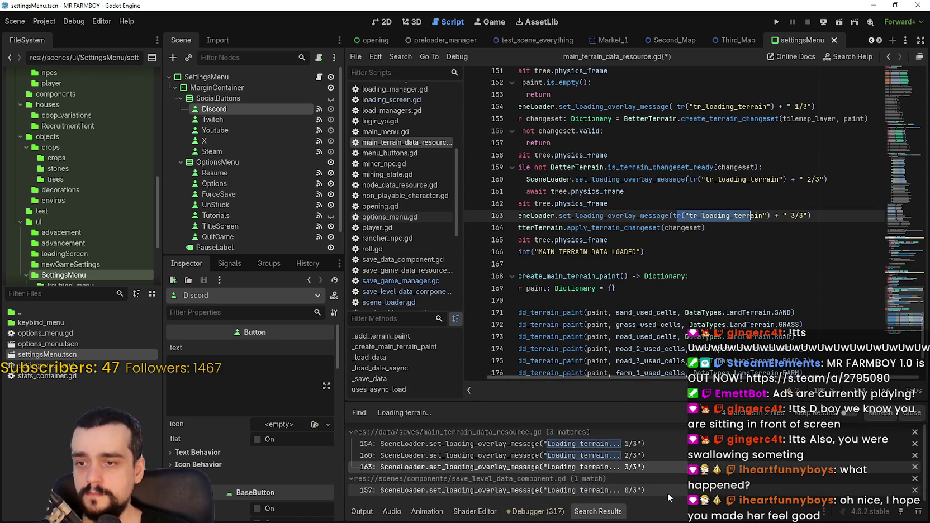
left_click(667, 491)
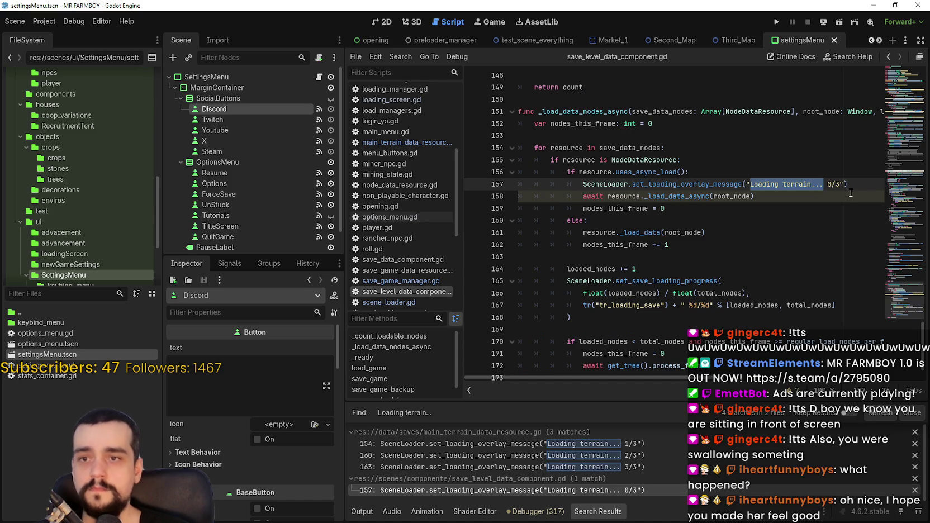
Make line 157 use tr("tr_loading_terrain") + " 0/3" and save save_level_data_component.gd
key("BackSpace")
type("tr(\"tr_loading_terrain\") +")
key("ctrl+s")
scroll(703, 270, "down", 1)
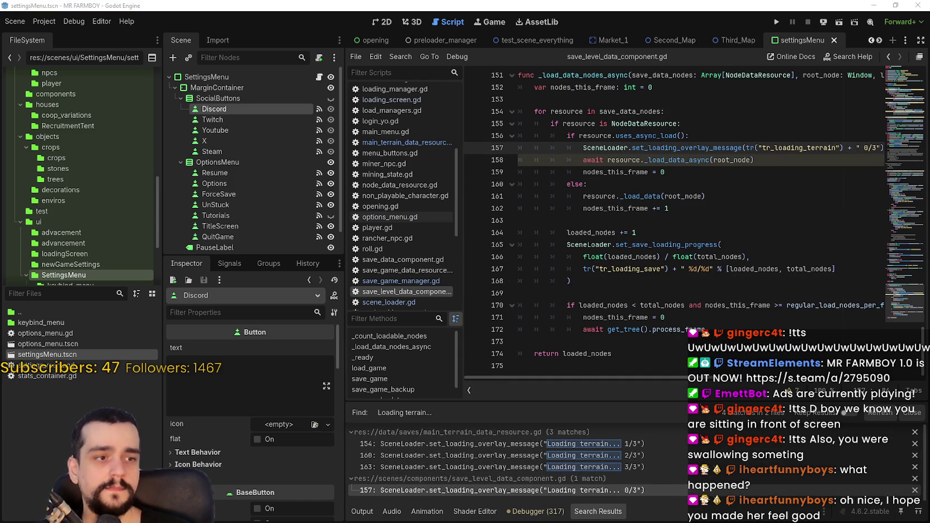
left_click(807, 233)
Search the project for "Loading complete" and delete that text on scene_loader.gd line 81
key("ctrl+shift+f")
type("L")
type("mple")
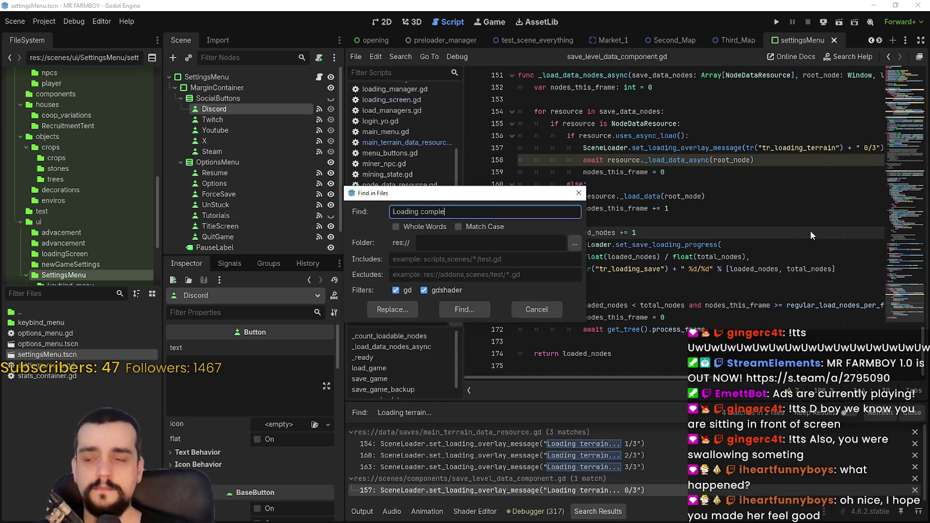
key("Return")
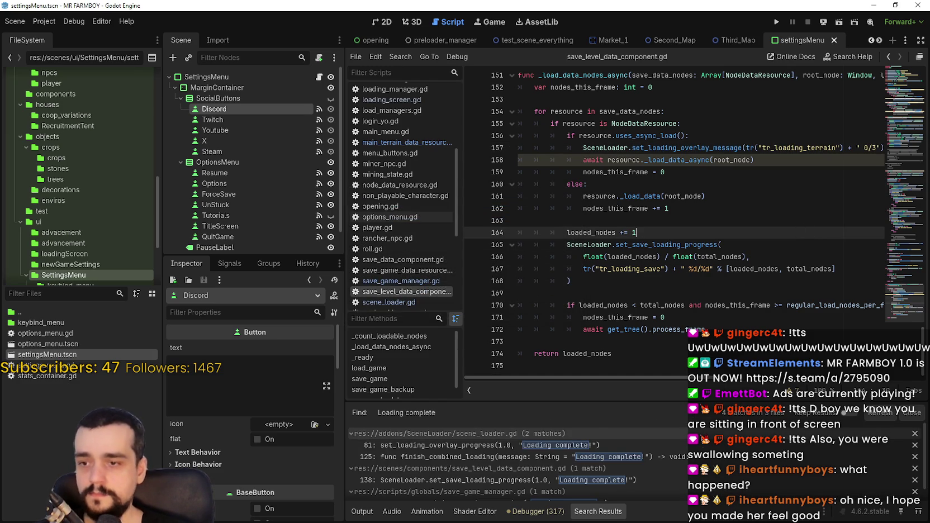
left_click(697, 446)
mouse_move(759, 197)
left_mouse_down()
mouse_move(470, 200)
mouse_move(703, 200)
left_mouse_up()
key("BackSpace")
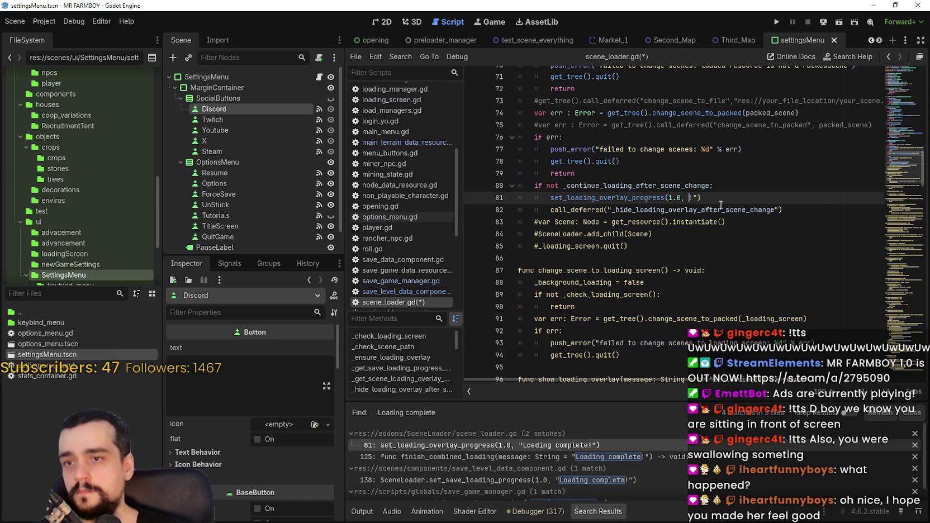
Change line 81 to pass tr("tr_loading_complete") and save scene_loader.gd
key("BackSpace")
key("BackSpace")
type("(")
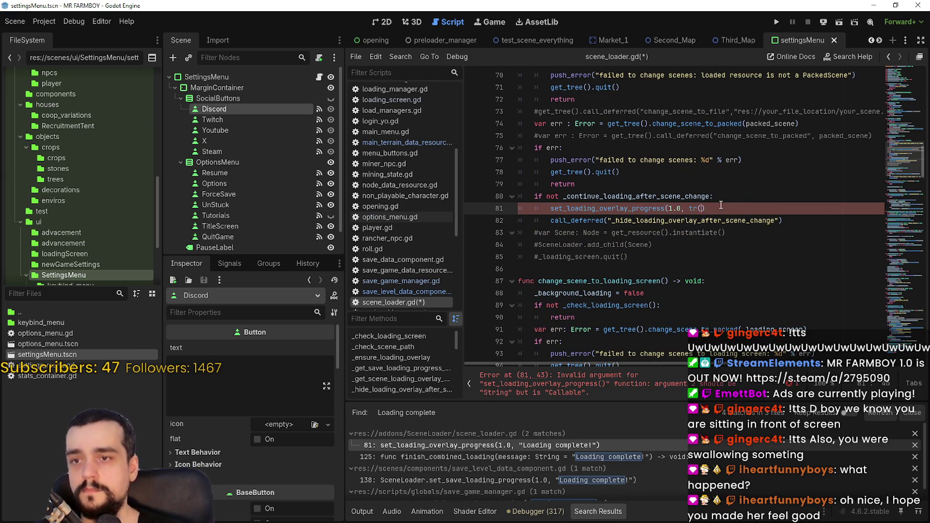
type(")")
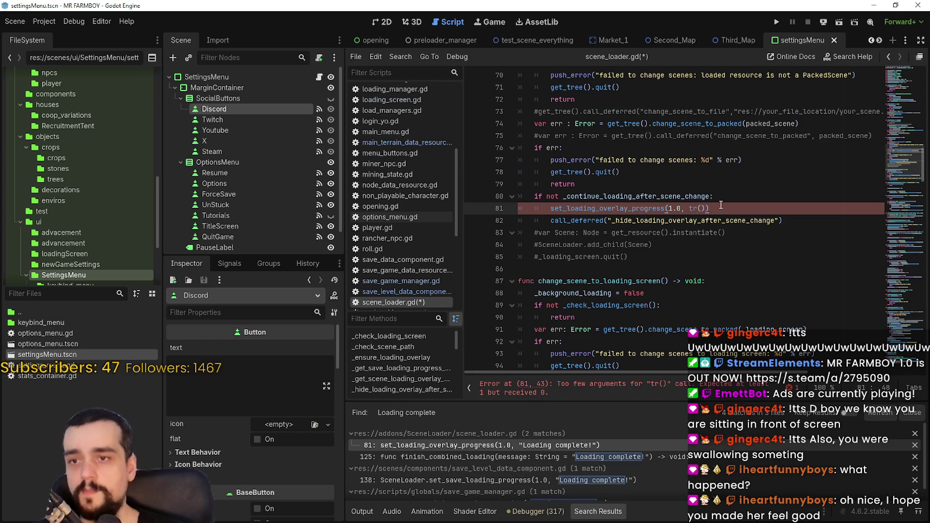
type("\"tr")
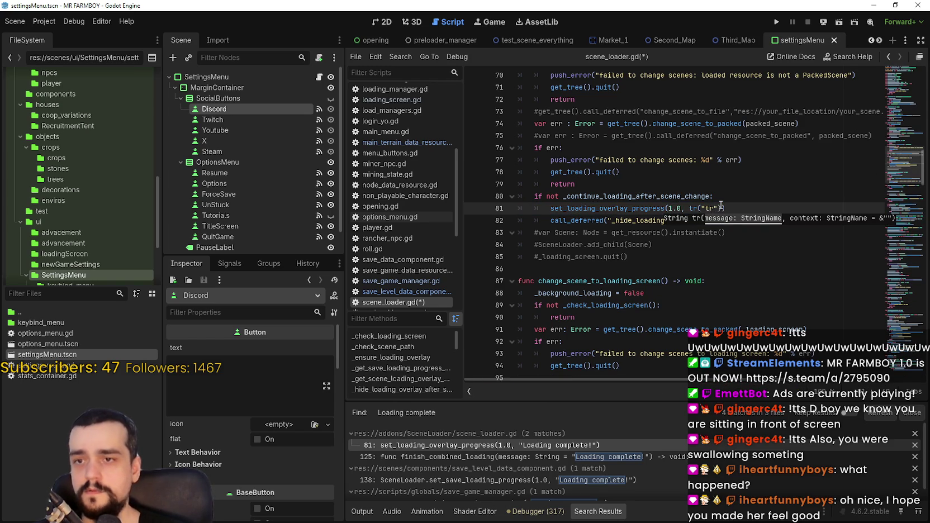
type("_loading_complete")
double_click(695, 208)
left_click_drag(695, 207, 791, 209)
key("ctrl+s")
Paste tr("tr_loading_complete") as line 125's default message and save scene_loader.gd again
left_click(623, 457)
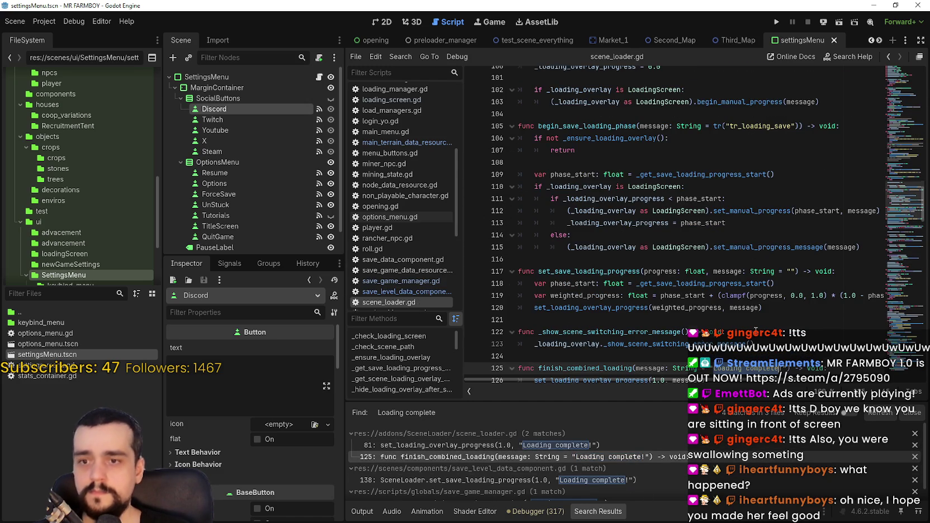
scroll(756, 331, "down", 1)
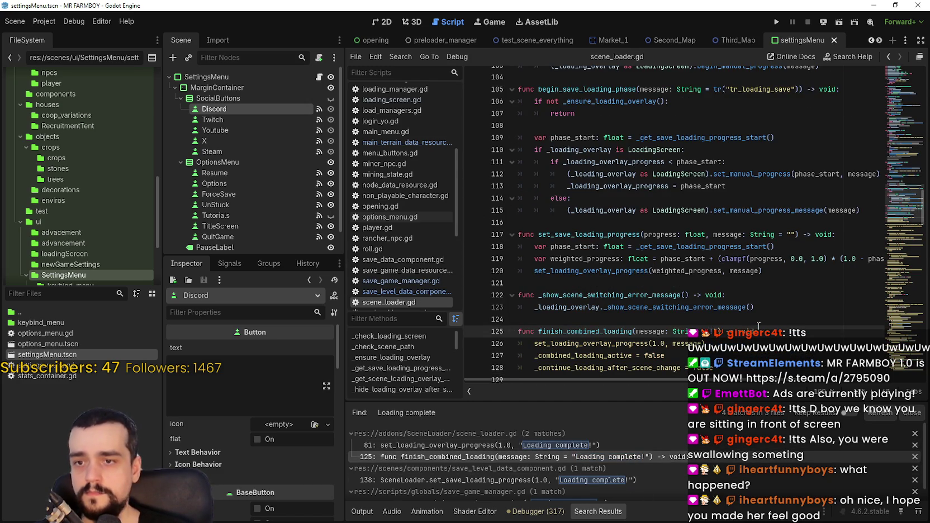
key("ctrl+v")
key("ctrl+s")
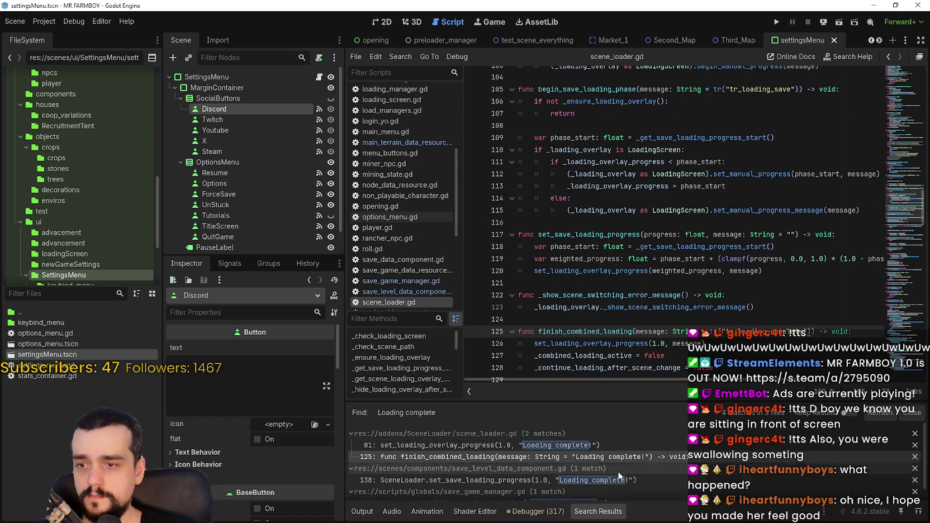
left_click(615, 479)
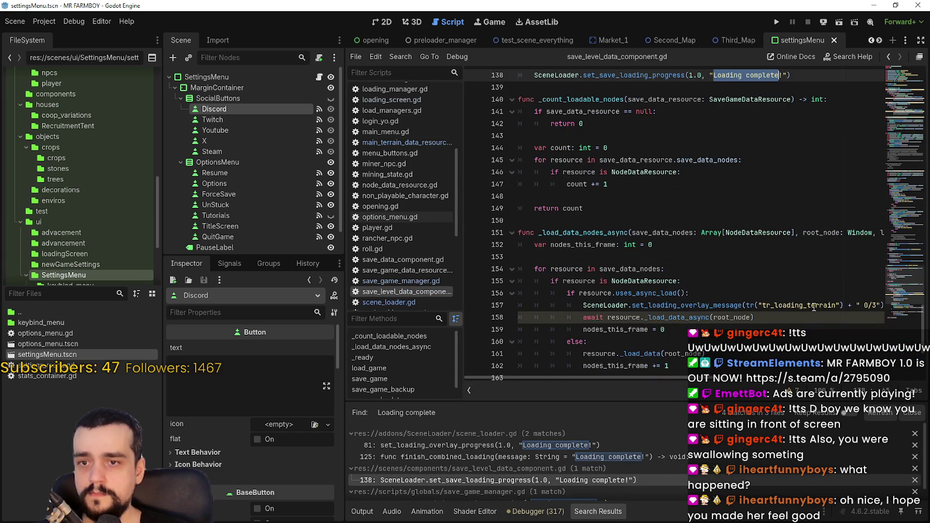
Replace line 138's Loading complete text with tr("tr_loading_complete") and save save_level_data_component.gd
scroll(814, 307, "up", 2)
key("BackSpace")
key("BackSpace")
type("tr(\"tr_loading_complete\")")
key("ctrl+s")
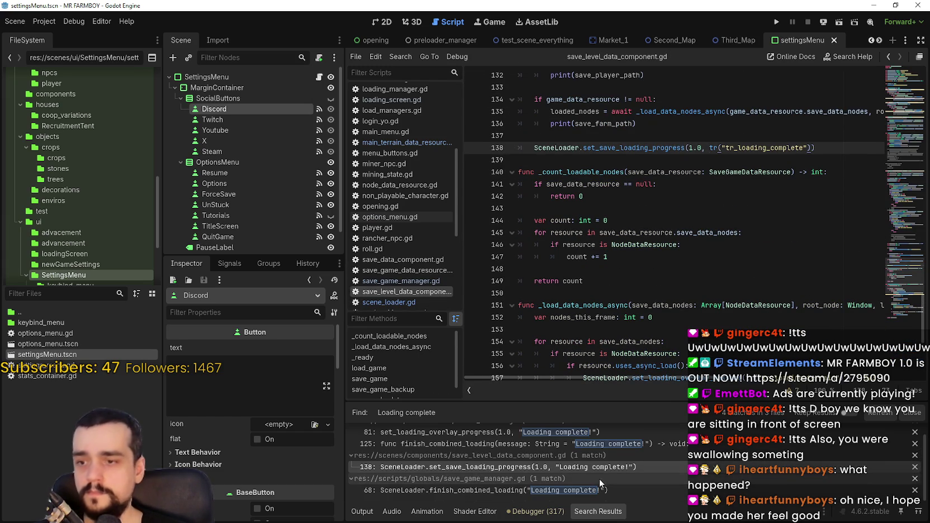
Make save_game_manager.gd line 68 call finish_combined_loading(tr("tr_loading_complete")) and save it
left_click(610, 493)
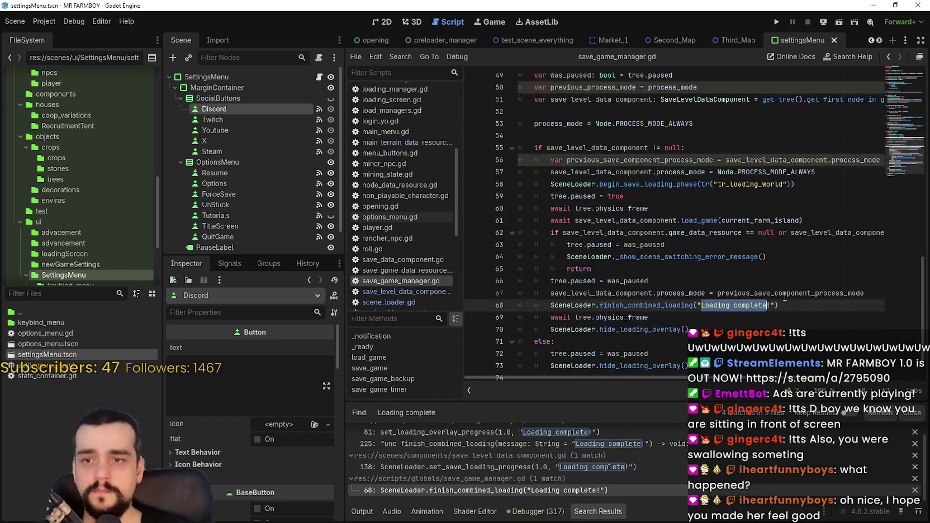
key("BackSpace")
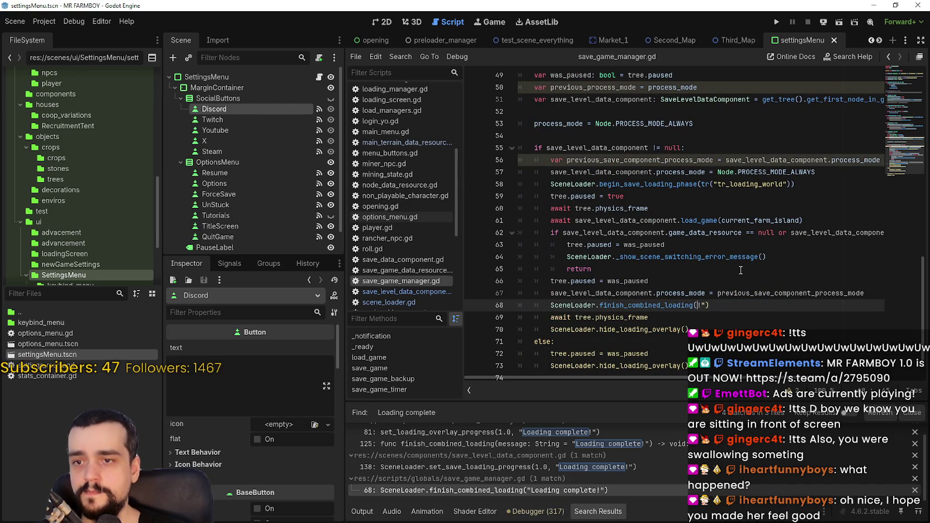
key("BackSpace")
key("BackSpace")
type("tr(\"tr_loading_complete\")")
key("ctrl+s")
left_click(745, 318)
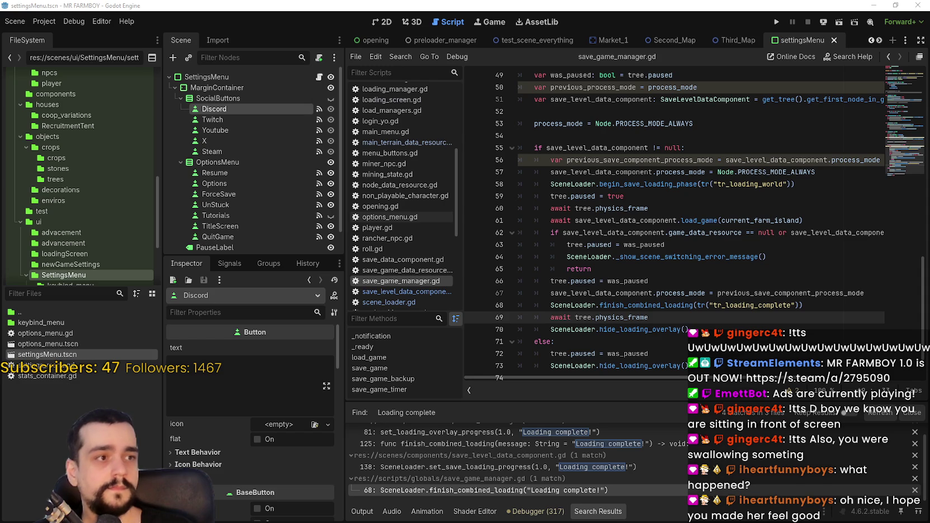
left_click(652, 245)
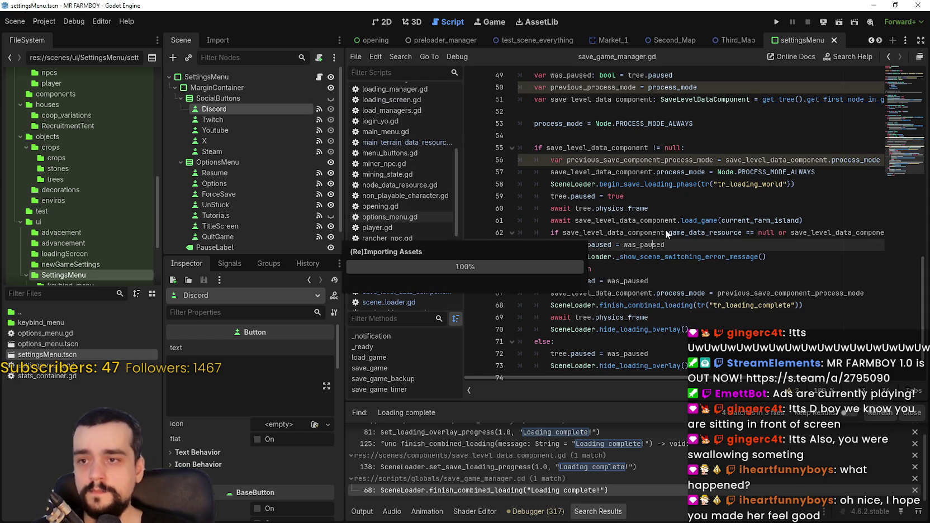
Browse the editor's Help and Project menus without choosing anything
left_click(96, 24)
mouse_move(120, 22)
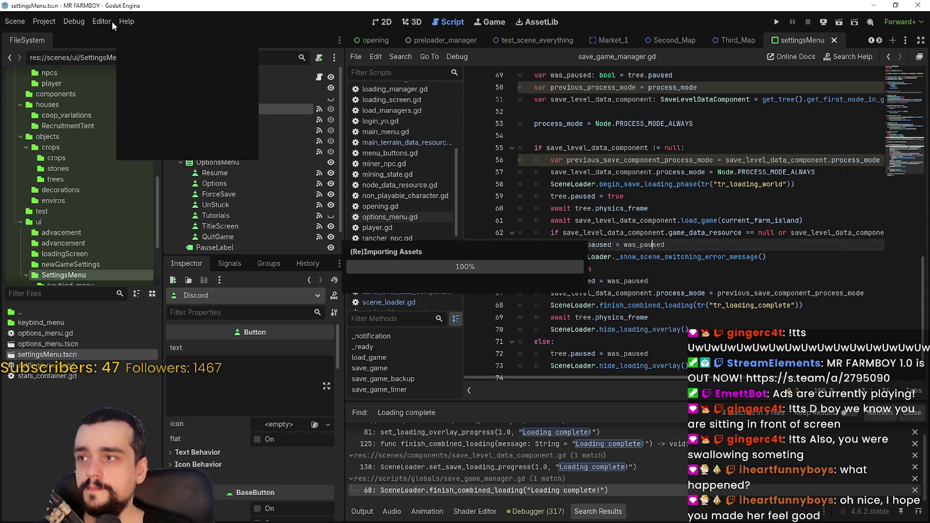
left_click(58, 19)
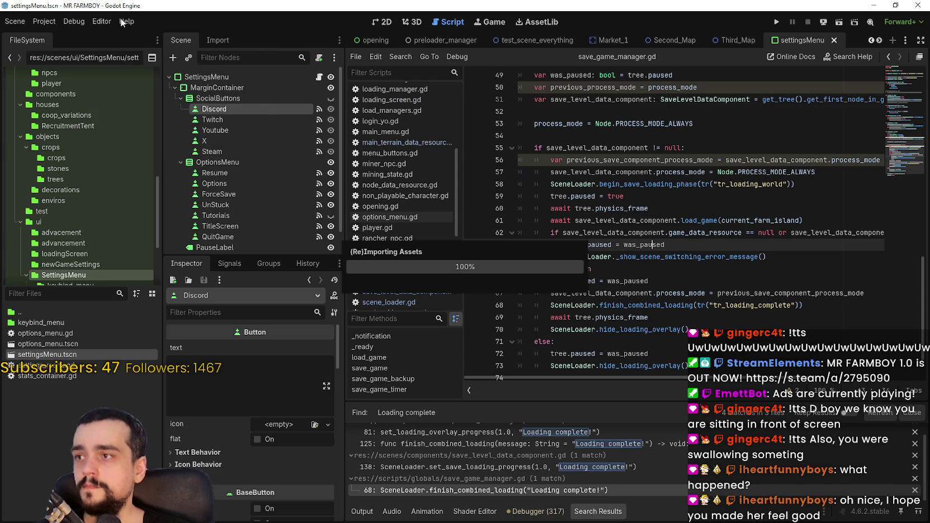
left_click(138, 22)
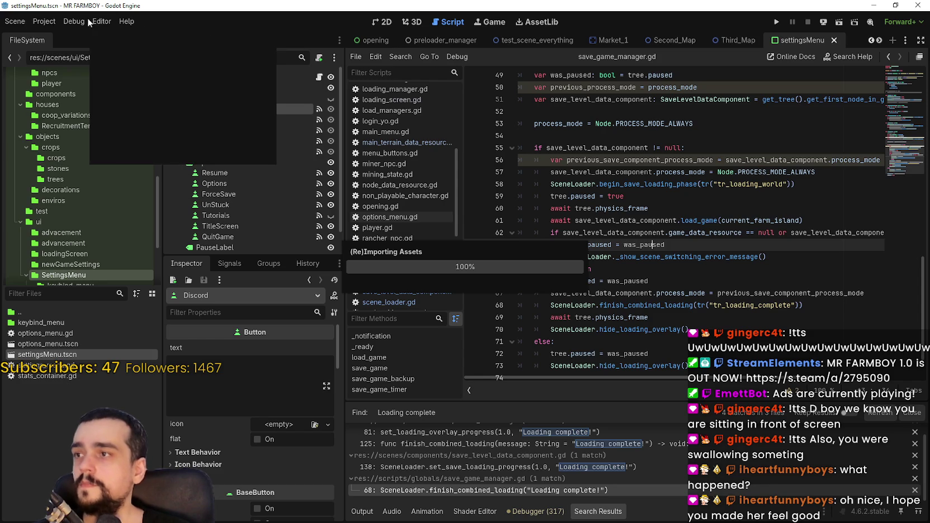
left_click(123, 22)
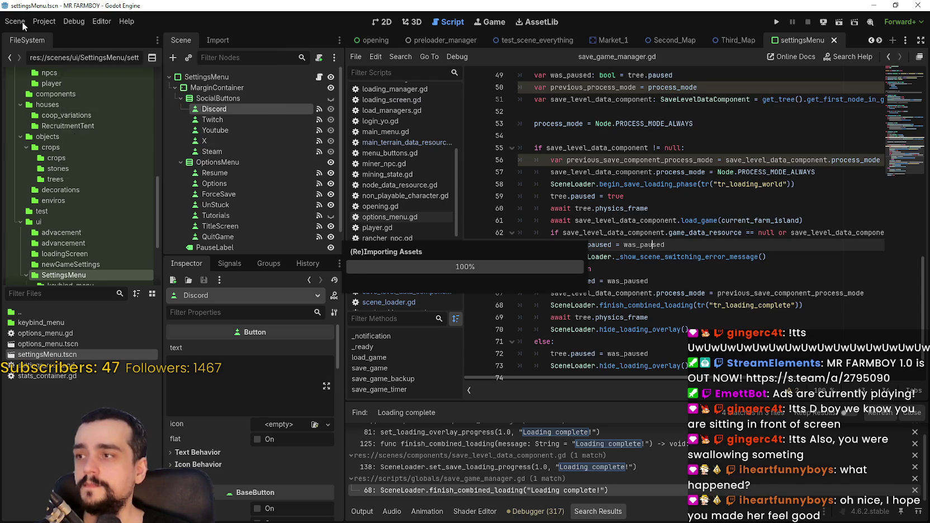
left_click(44, 21)
left_click(128, 22)
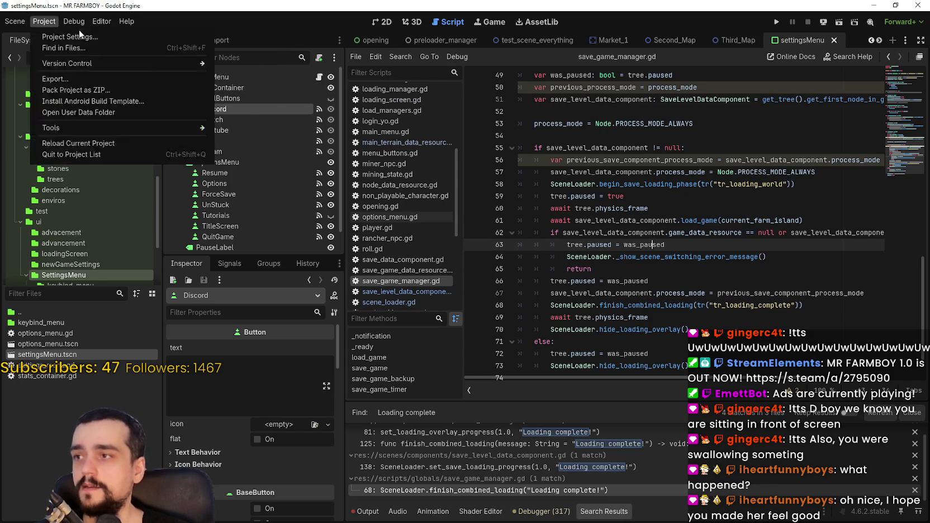
left_click(613, 308)
Show the Output log and run the project
scroll(570, 253, "up", 1)
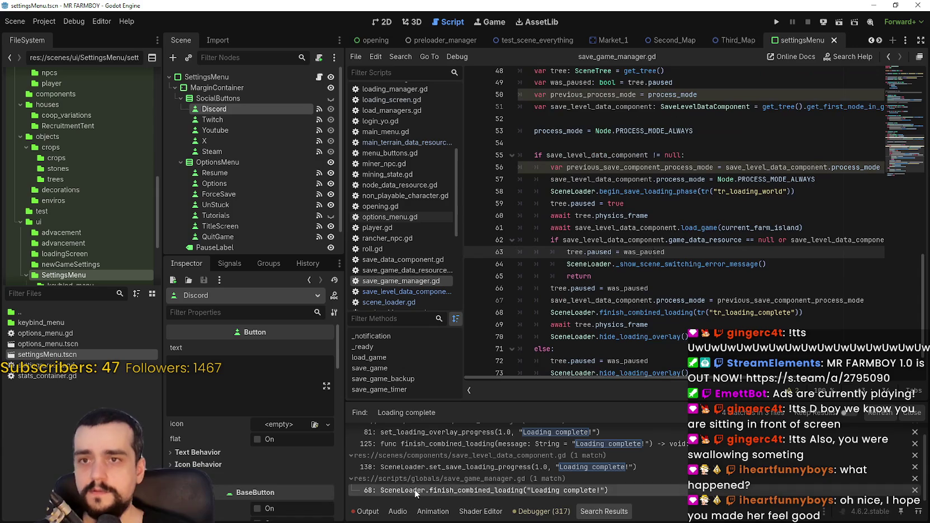
left_click(368, 511)
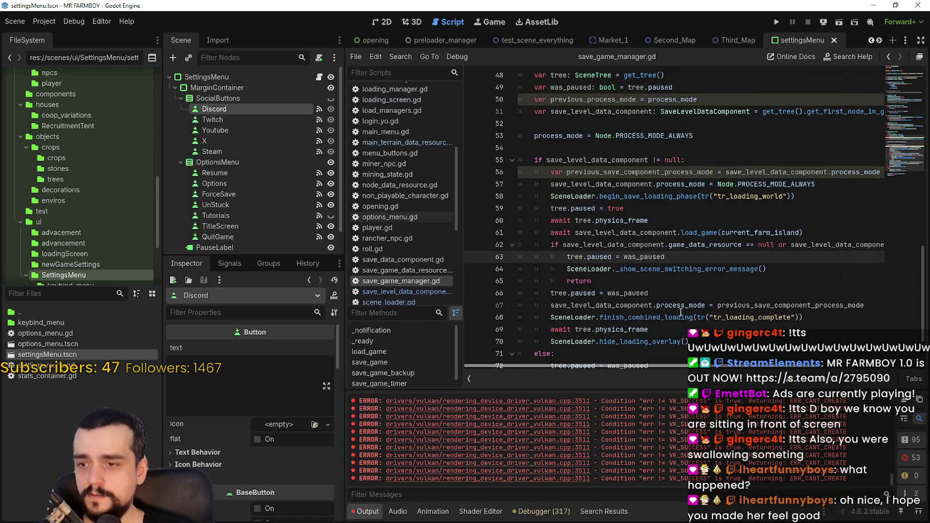
left_click(777, 22)
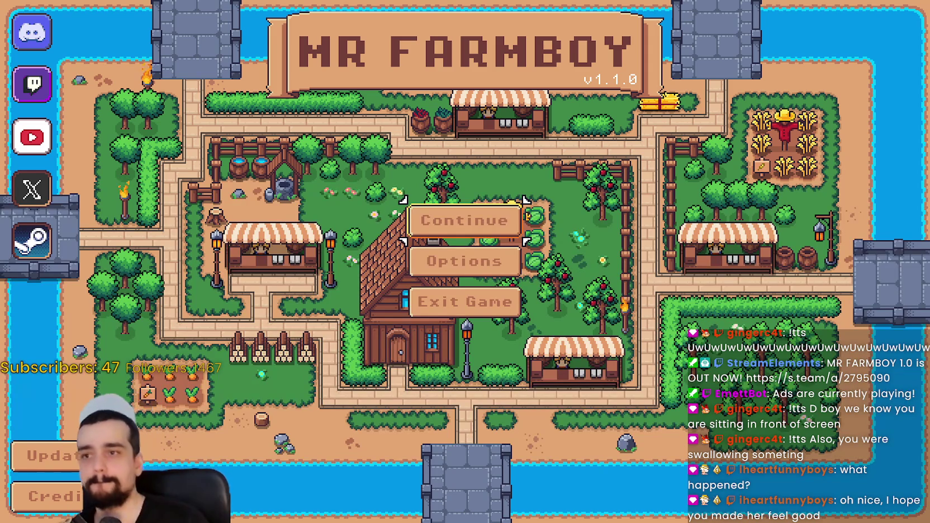
Load the Save 1 (Normal) slot from the saved-games list
left_click(470, 218)
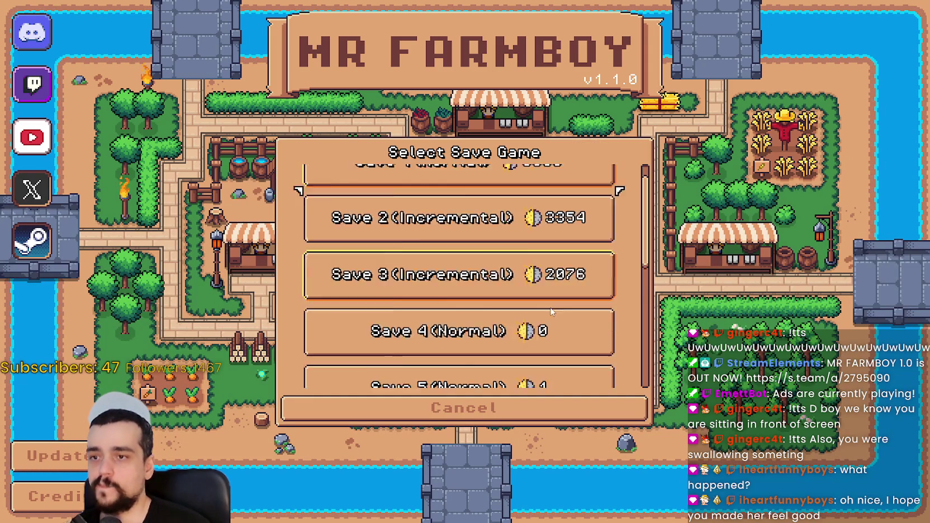
left_click(503, 198)
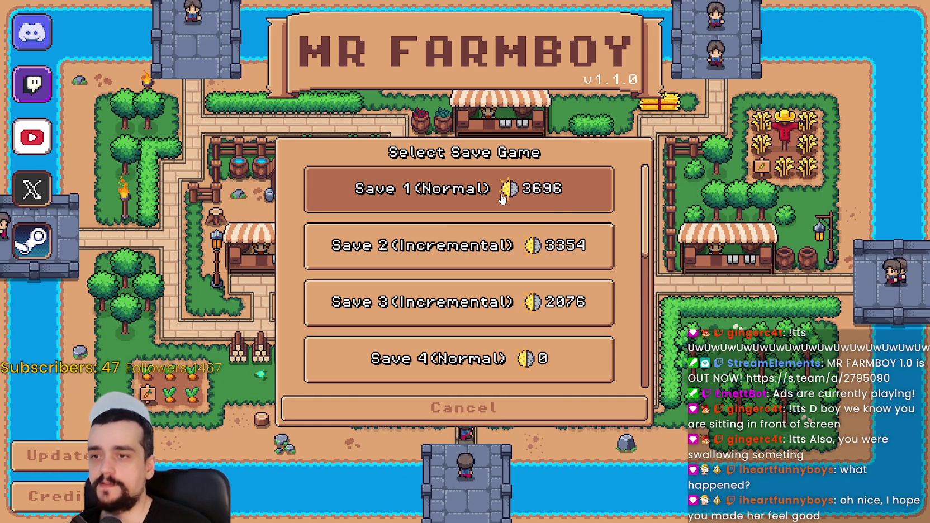
left_click(403, 201)
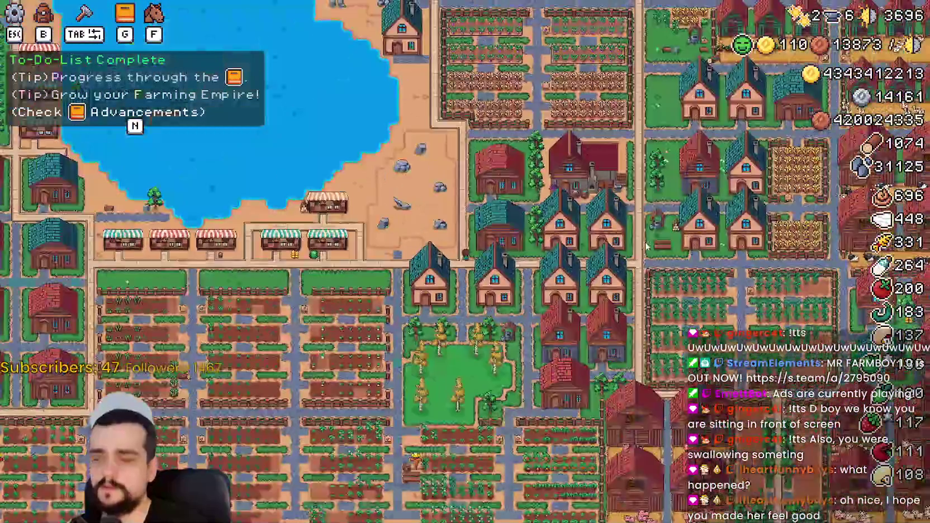
Switch the game language to Italiano, apply, and return to the title screen
key("Escape")
left_click(481, 196)
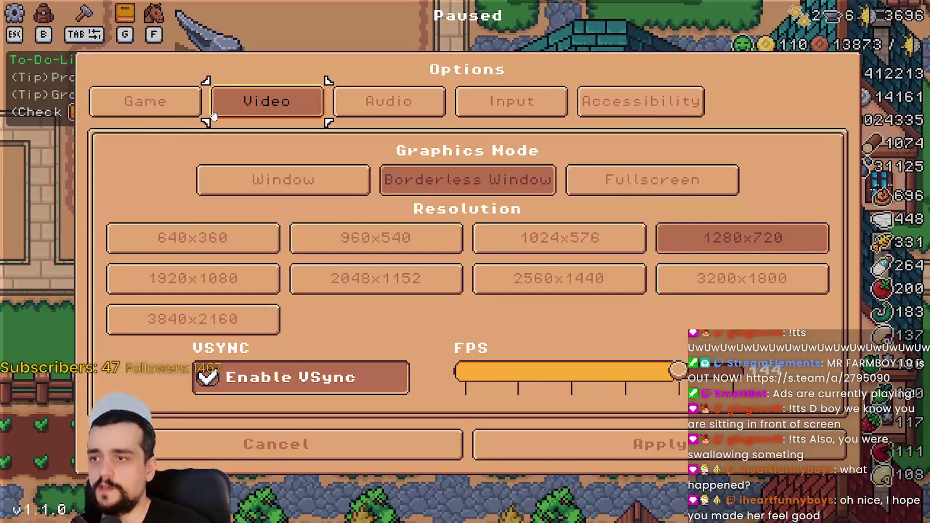
key("q")
left_click(284, 217)
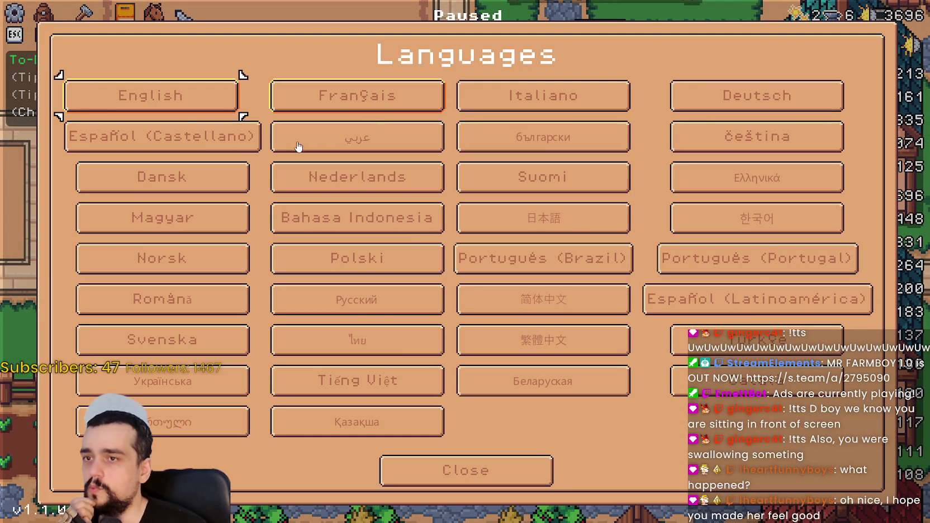
left_click(579, 102)
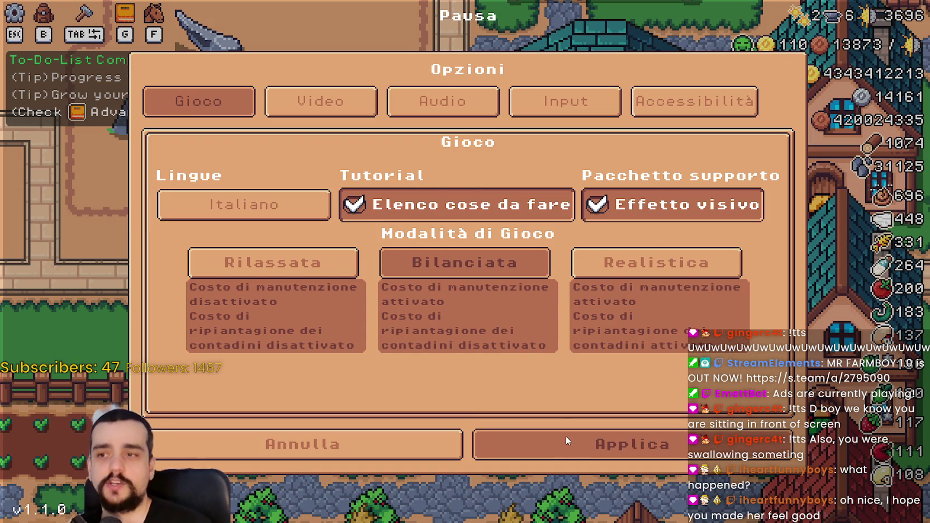
left_click(567, 443)
left_click(535, 335)
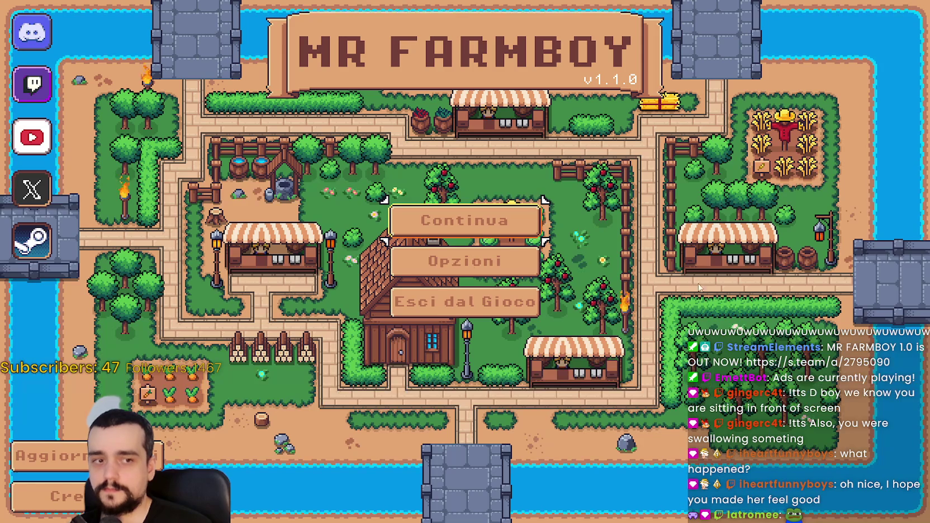
Pick and load the second save slot
left_click(449, 216)
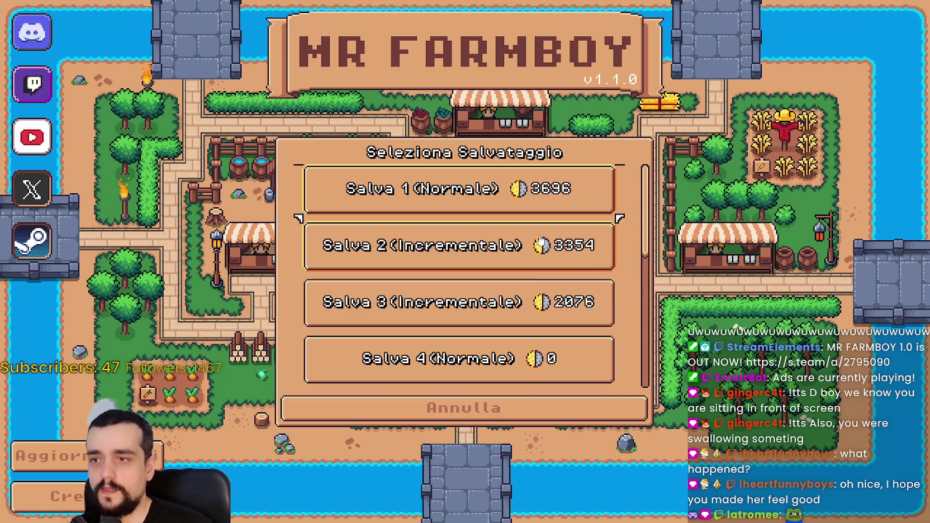
left_click(520, 267)
left_click(399, 258)
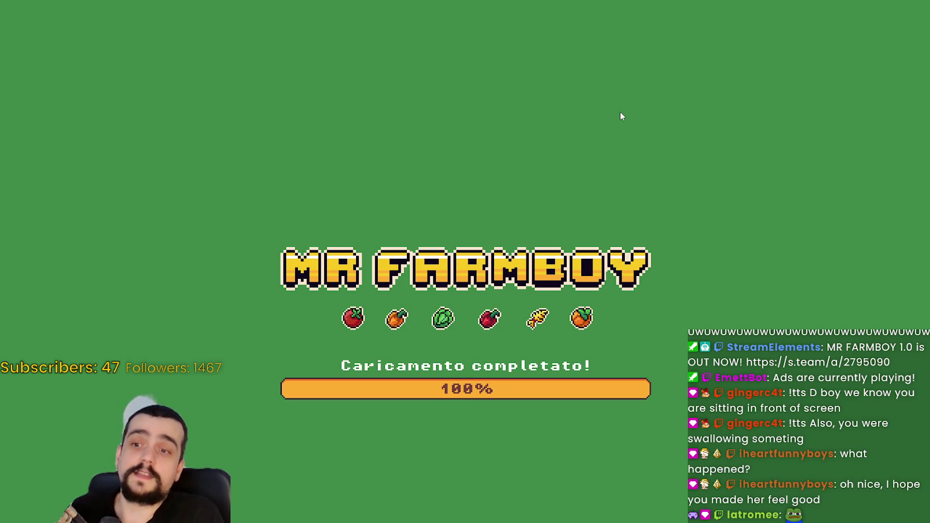
Walk the farmer down and right into the crop fields, then back up to the stalls
scroll(621, 117, "down", 3)
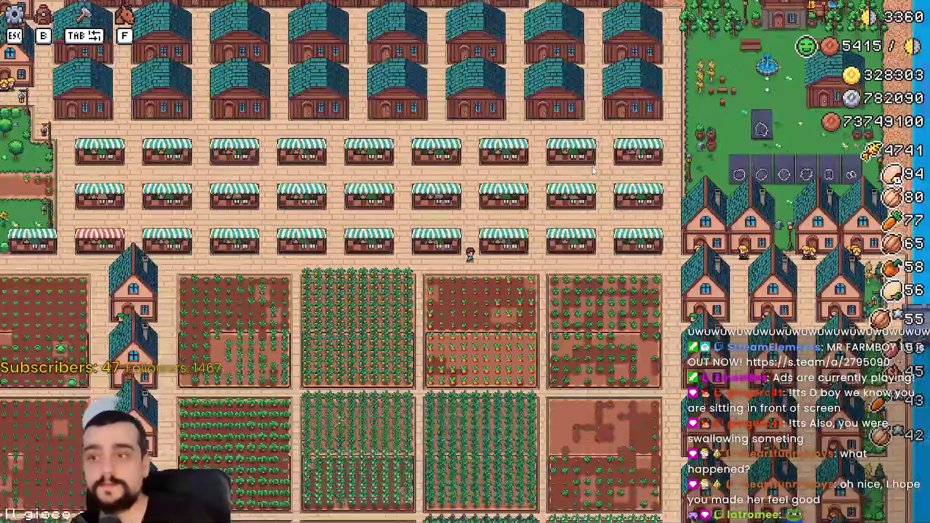
scroll(593, 166, "up", 5)
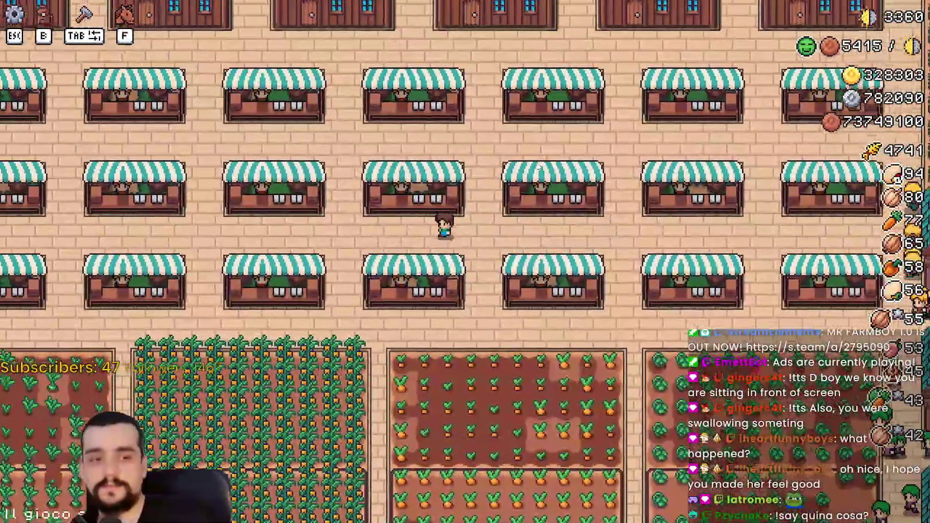
key("s")
key("d")
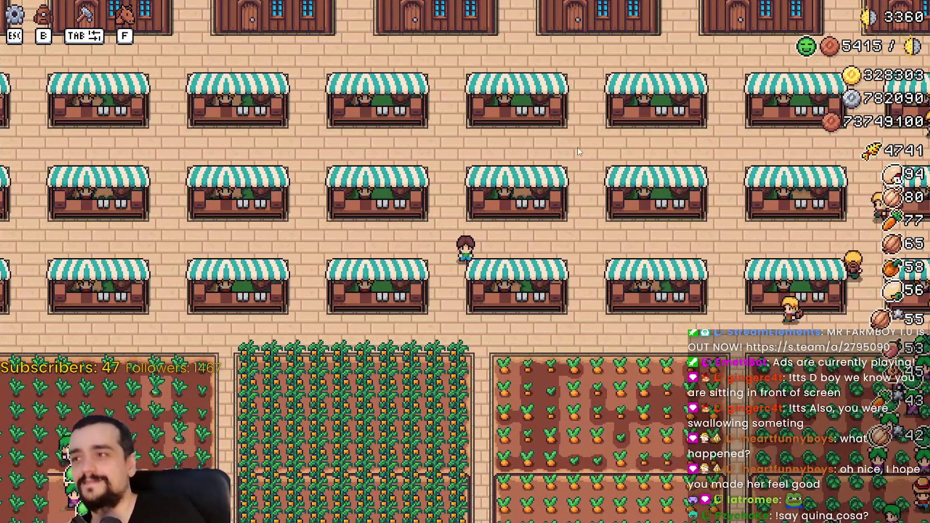
key("d")
key("s")
key("d")
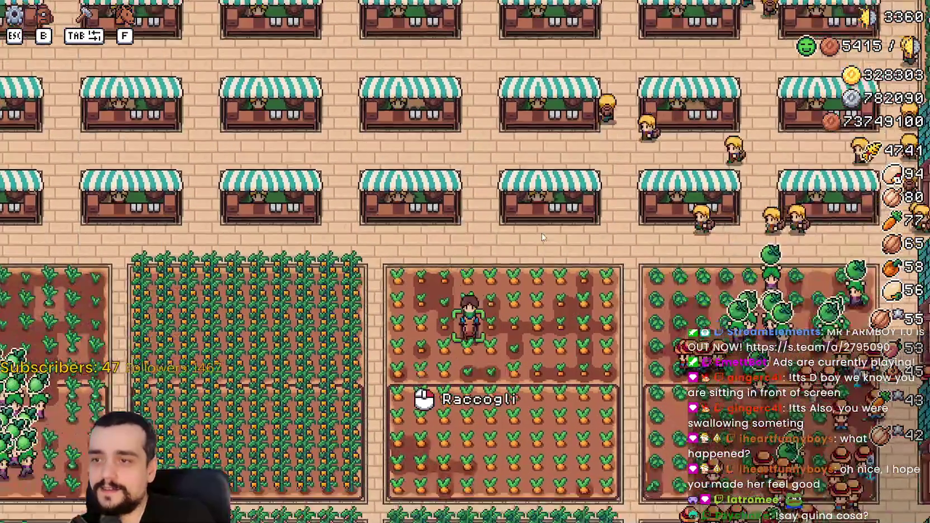
scroll(542, 237, "down", 6)
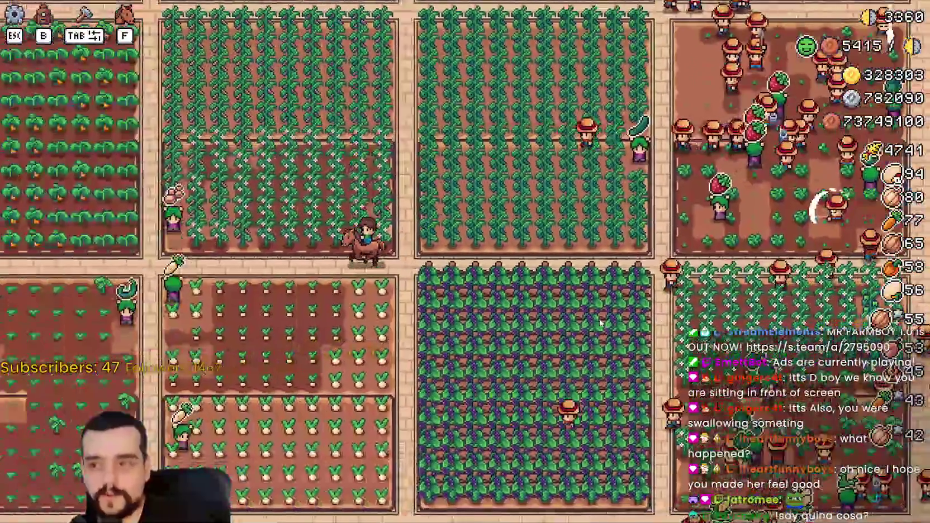
scroll(591, 306, "up", 6)
key("w")
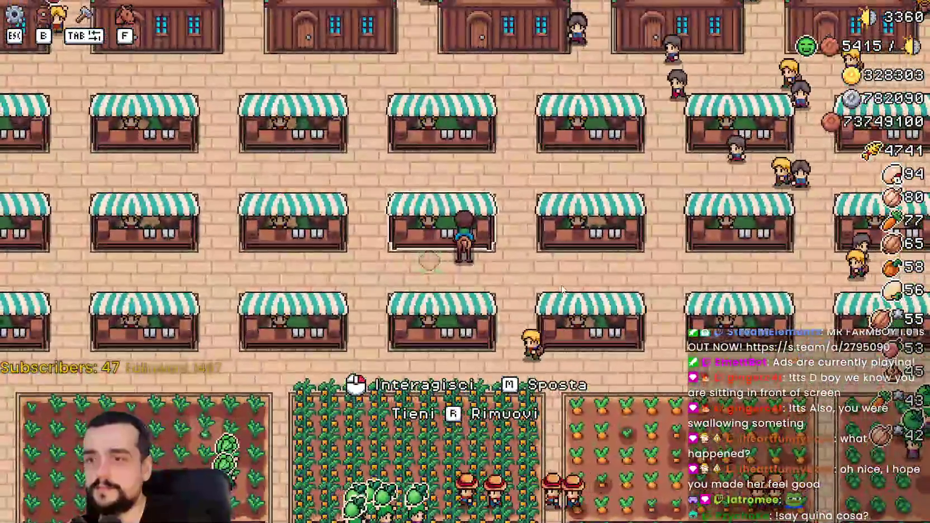
Check the Gioco settings under Pausa > Opzioni, apply, and quit the game
key("Escape")
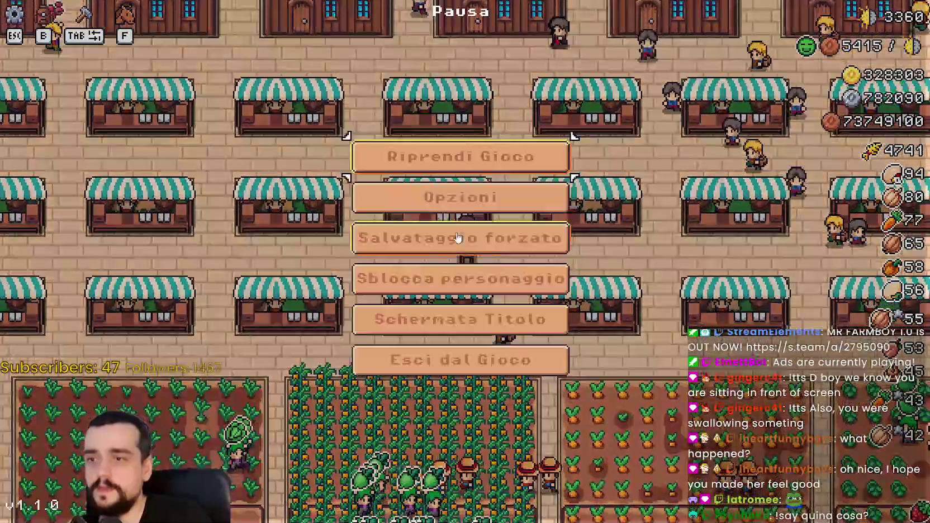
left_click(464, 166)
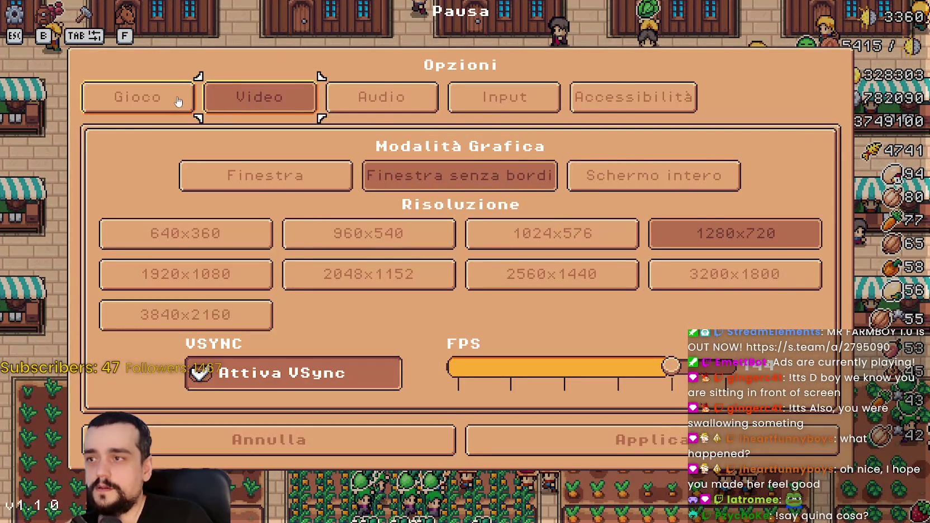
left_click(175, 98)
left_click(565, 431)
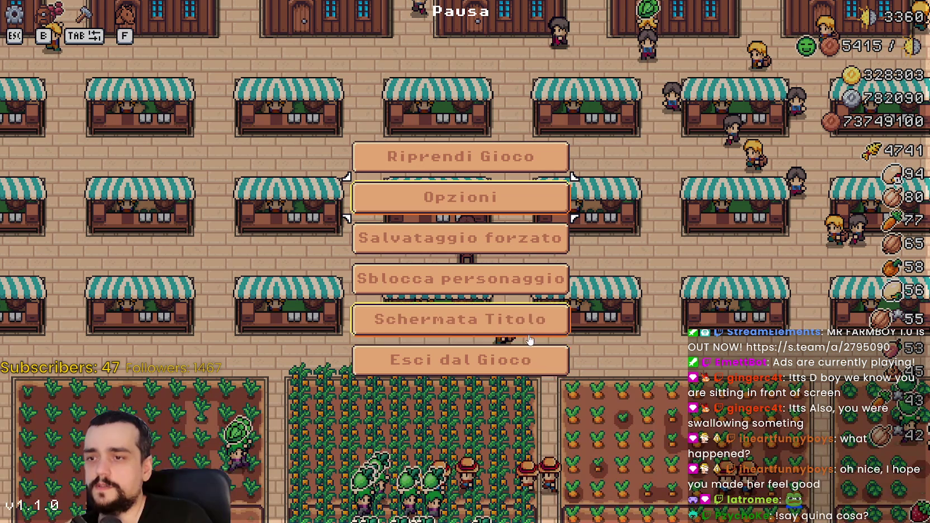
key("Return")
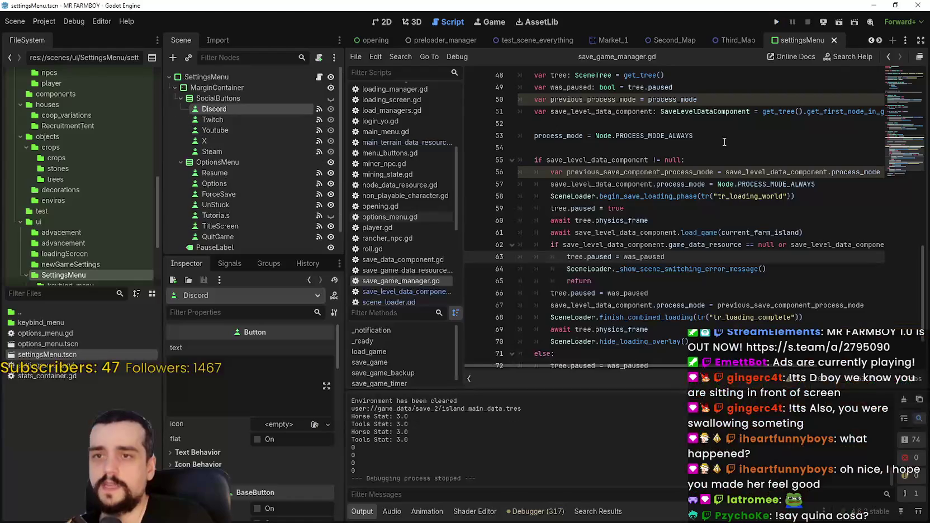
Relaunch MR FARMBOY from the Godot editor so its English title screen loads
left_click(778, 21)
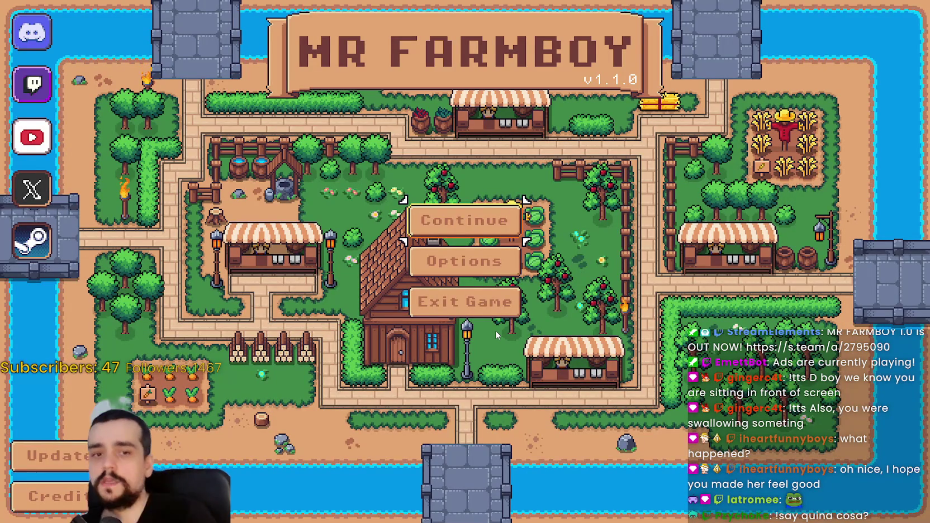
Open Options, browse the Game, Audio, Input and Accessibility tabs, then open the language list under Game
key("Down")
key("Return")
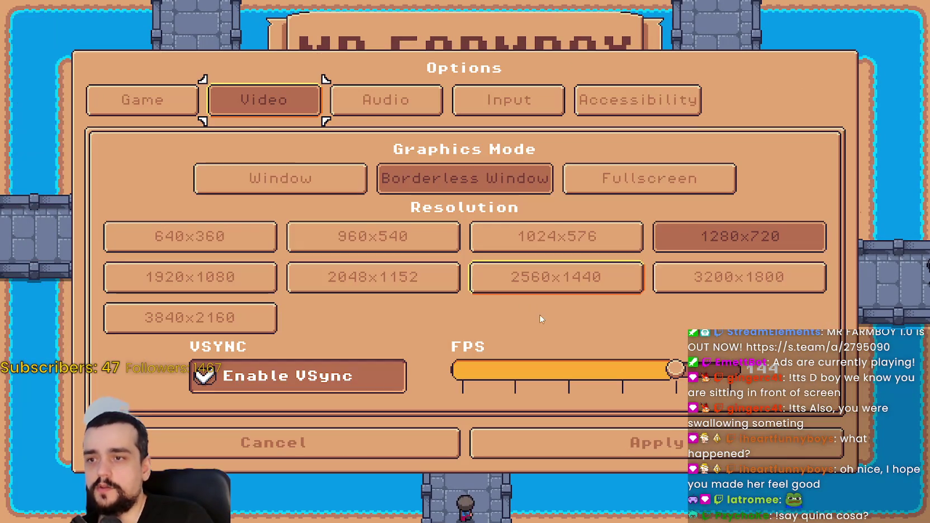
key("Left")
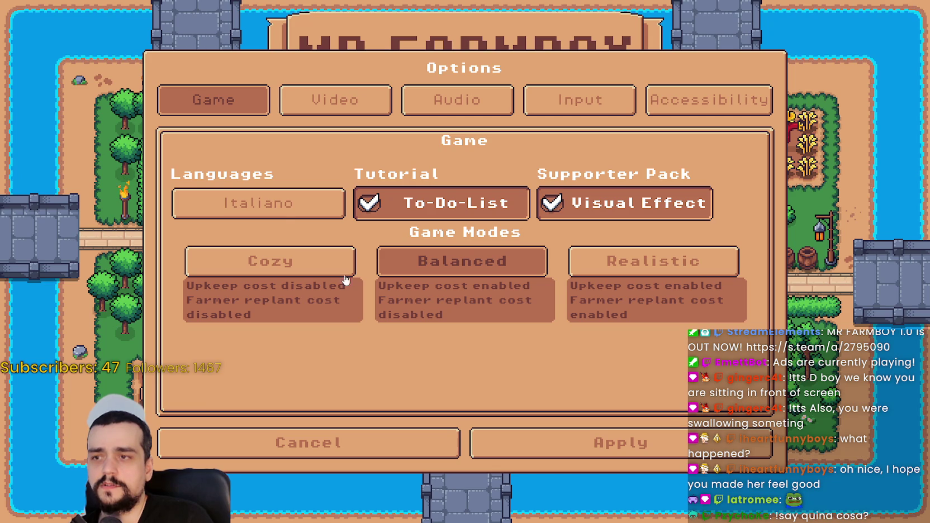
left_click(458, 101)
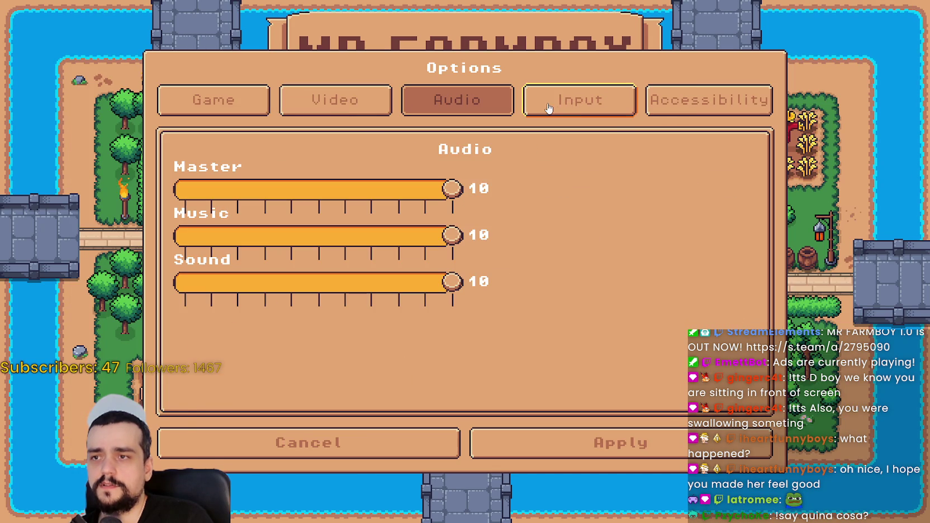
left_click(624, 112)
left_click(721, 112)
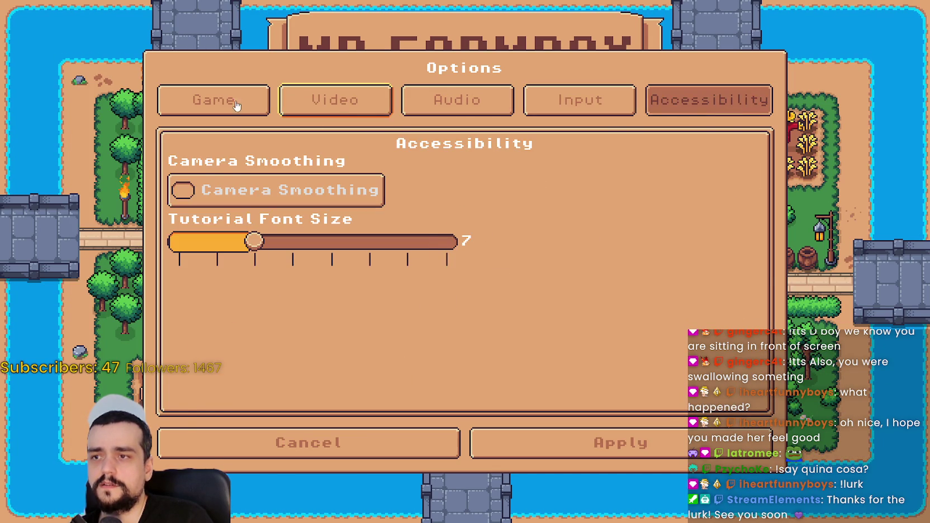
left_click(249, 110)
left_click(283, 212)
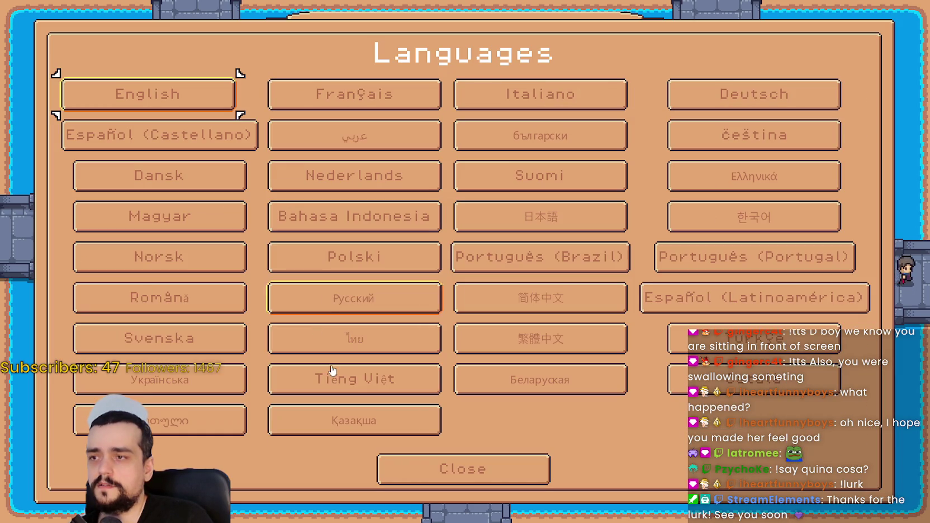
Choose Italiano and apply it, then browse the game_data save folder
left_click(468, 93)
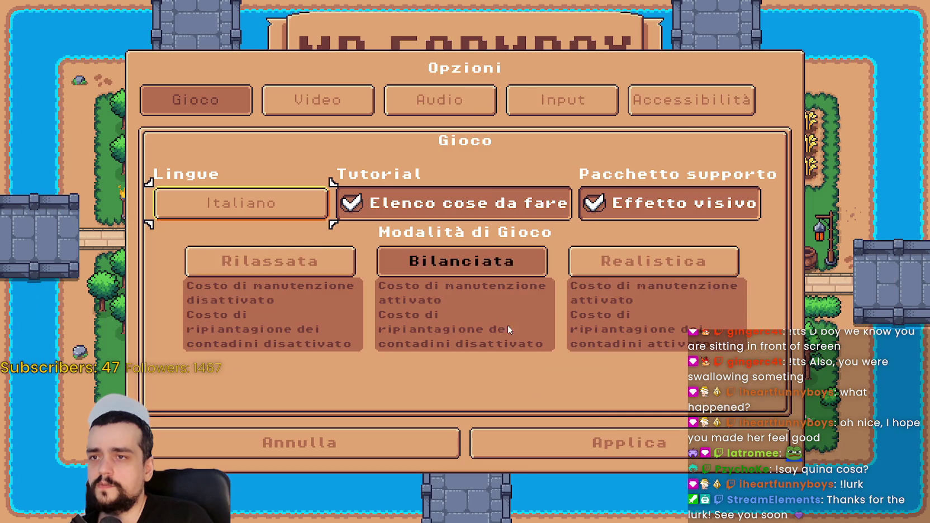
left_click(590, 429)
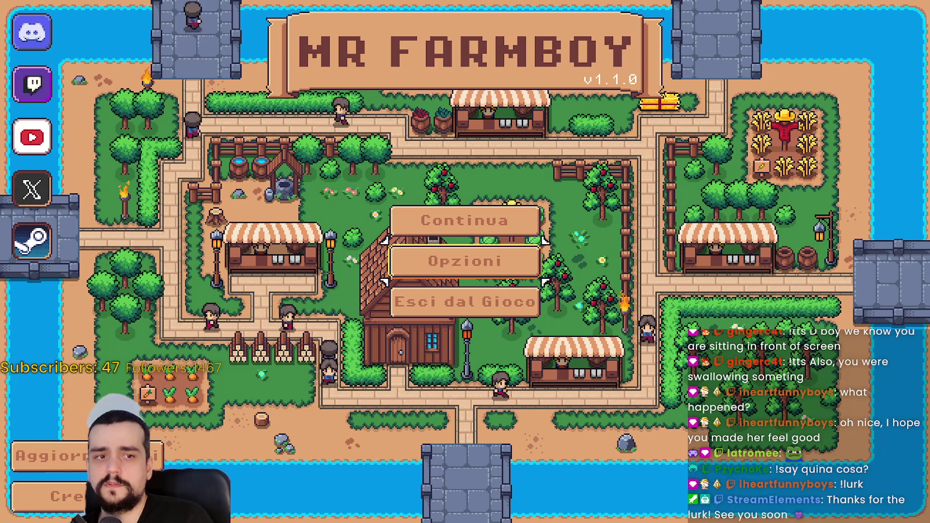
scroll(609, 335, "down", 3)
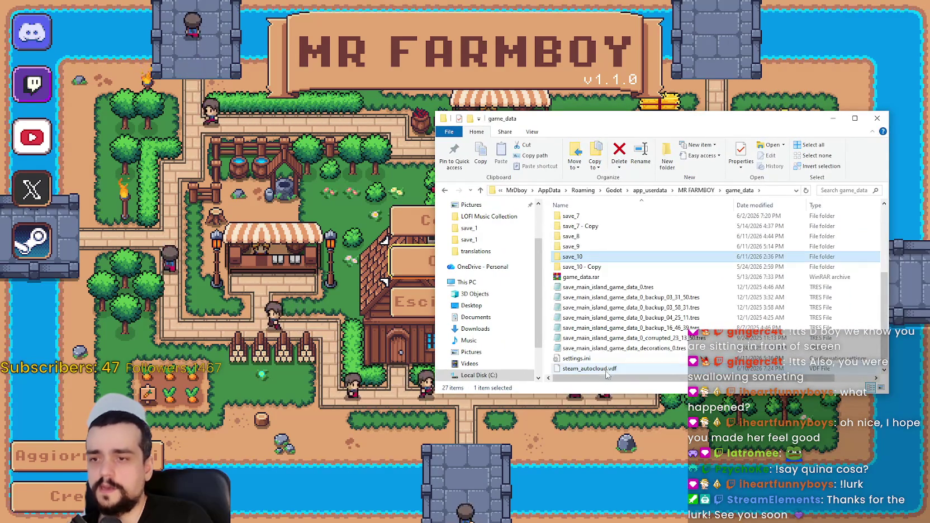
Open settings.ini in Notepad and confirm the language line reads language="it"
double_click(609, 360)
left_click_drag(392, 140, 343, 130)
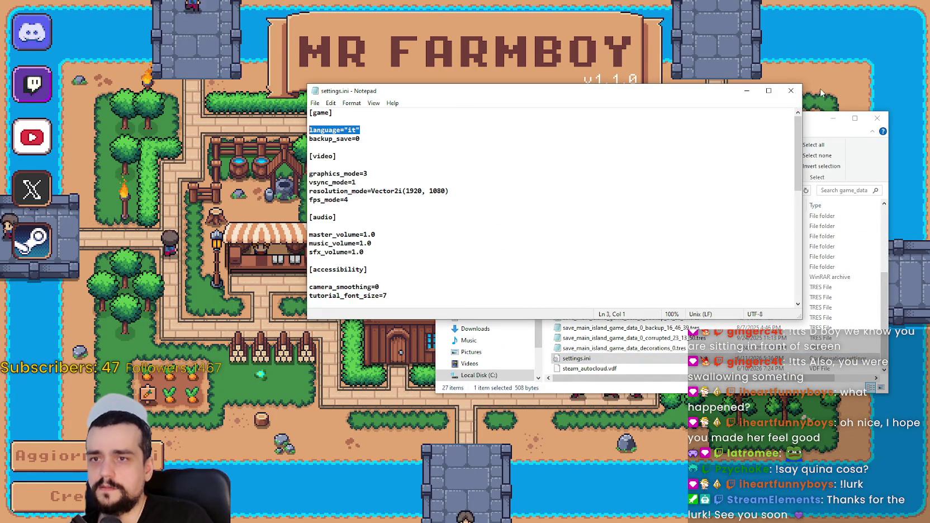
key("alt+F4")
key("alt+F4")
key("alt+F4")
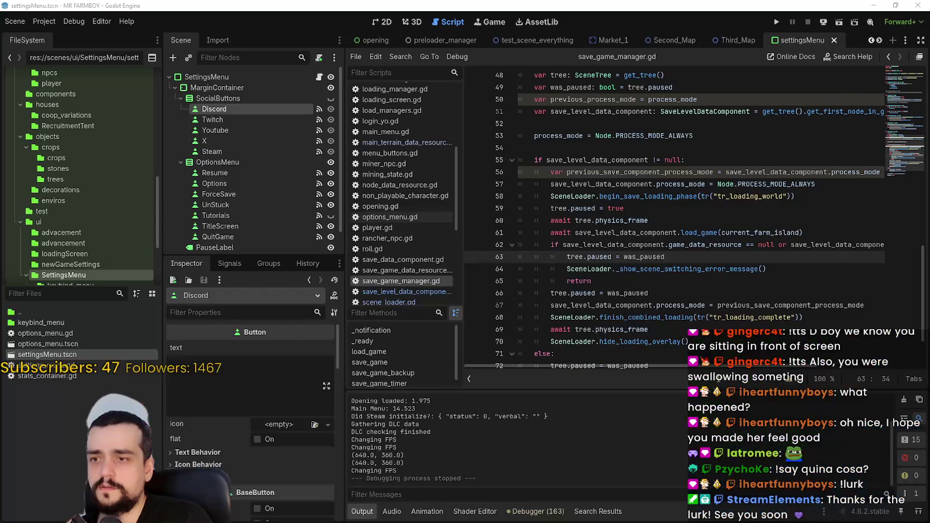
Recheck settings.ini, close it, and relaunch the project from Godot
left_click(686, 222)
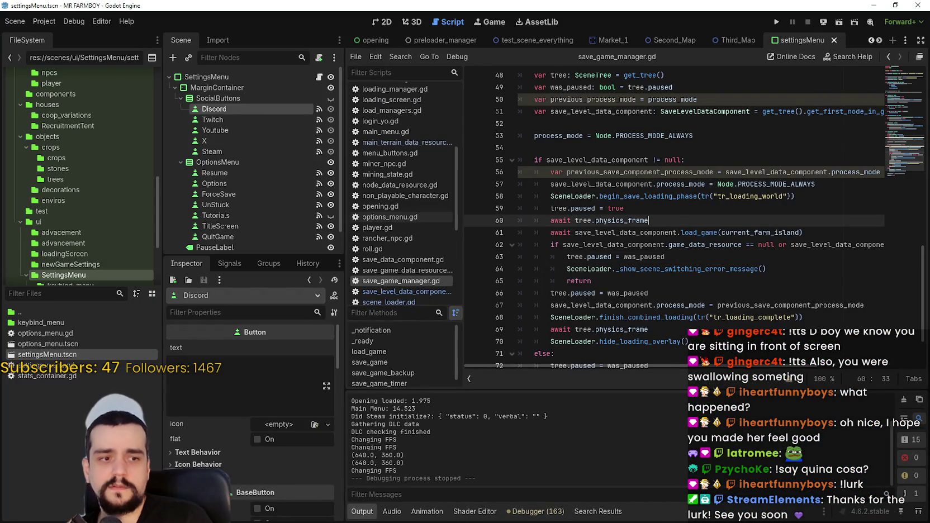
key("alt+Tab")
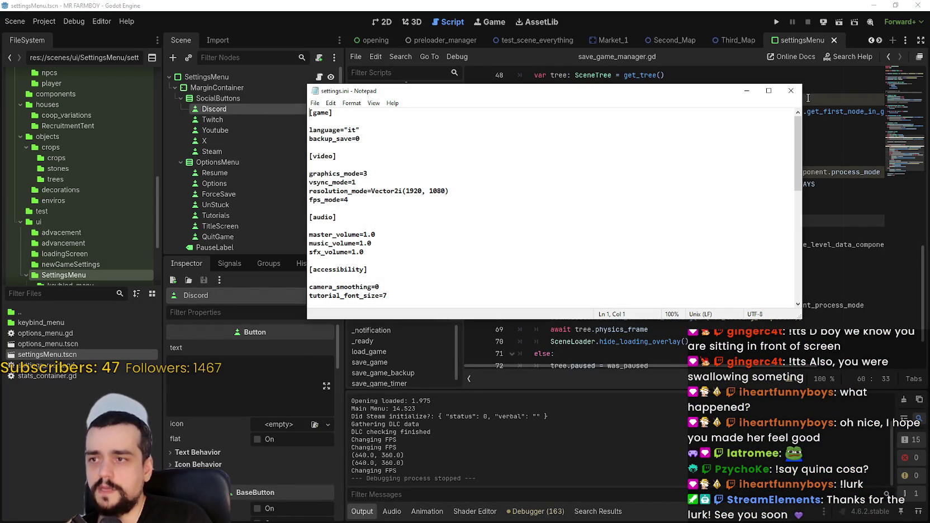
scroll(688, 168, "down", 2)
scroll(687, 185, "up", 1)
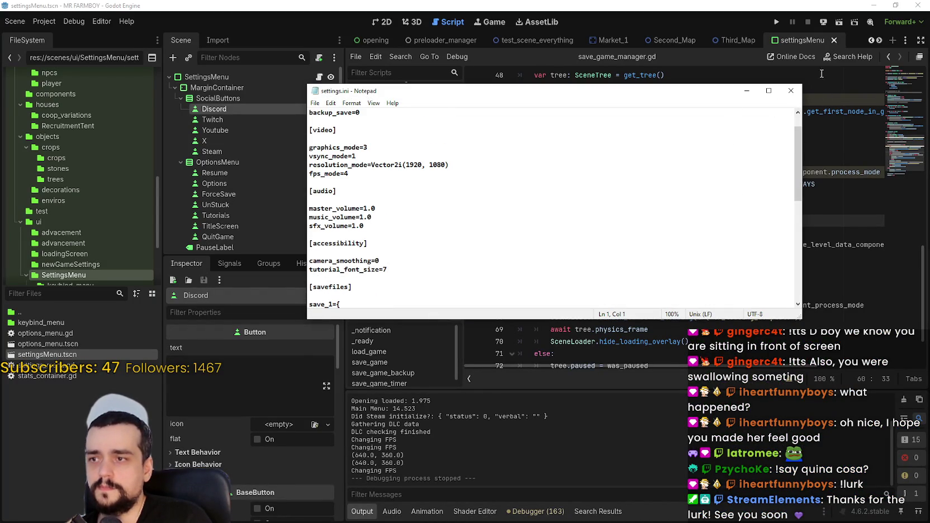
left_click(799, 90)
left_click(776, 23)
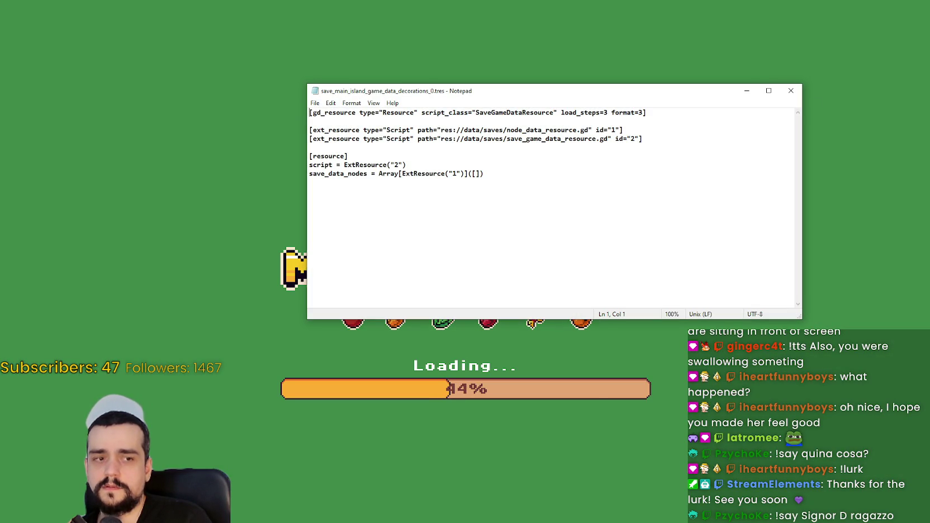
Close the stacked Notepad windows showing the save data and settings.ini files
left_click(791, 91)
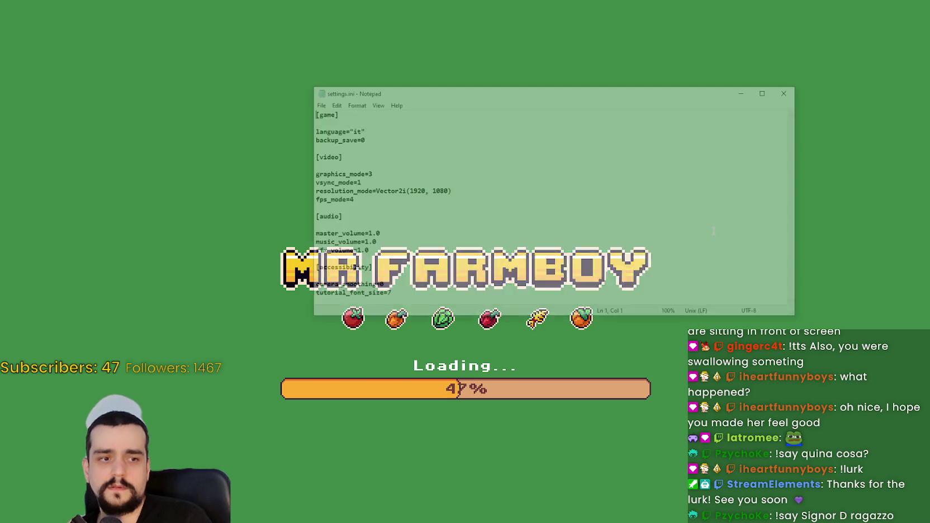
left_click(792, 90)
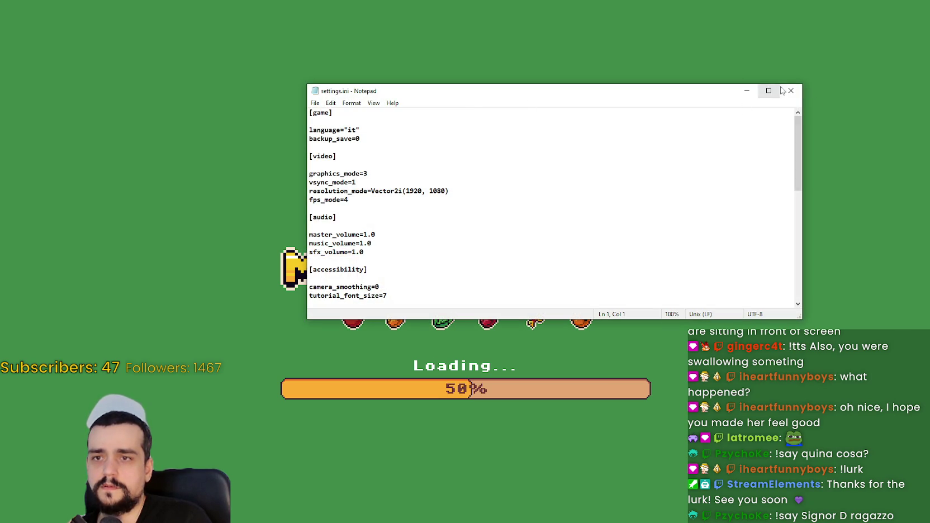
left_click(792, 90)
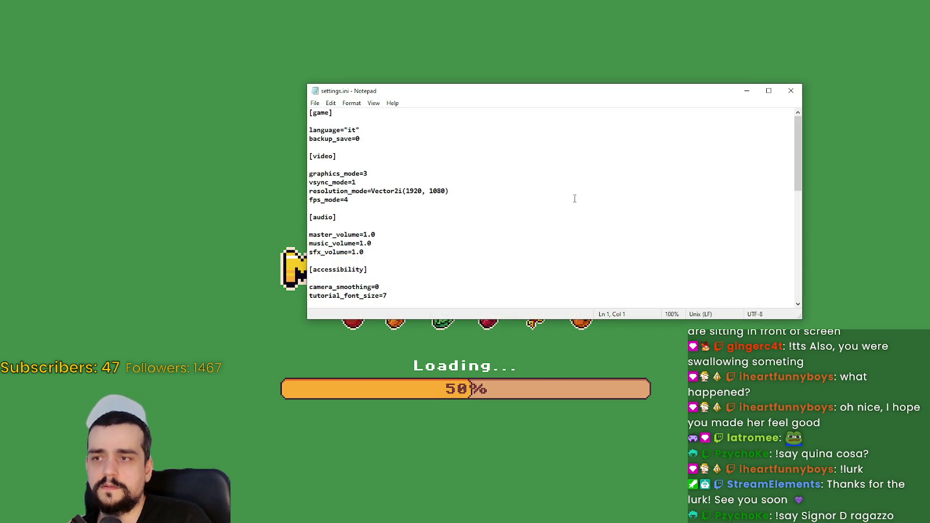
left_click(800, 96)
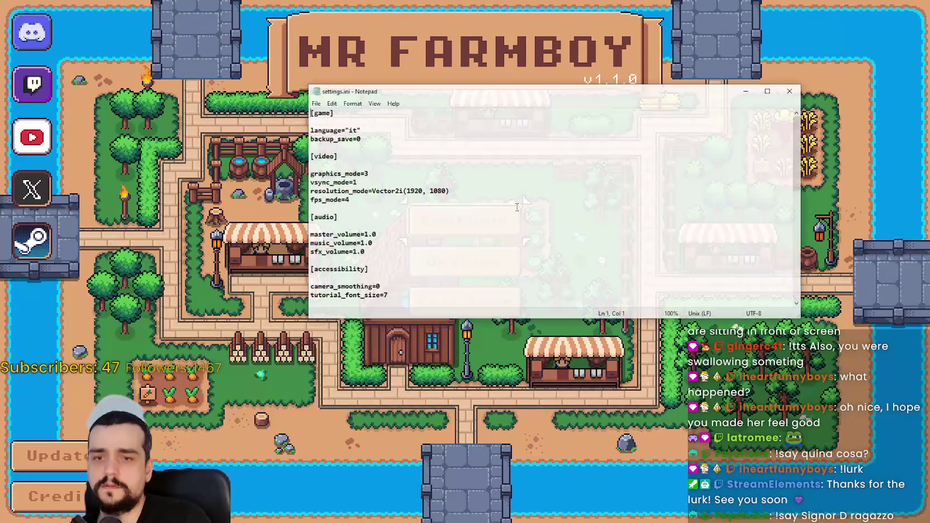
left_click(791, 90)
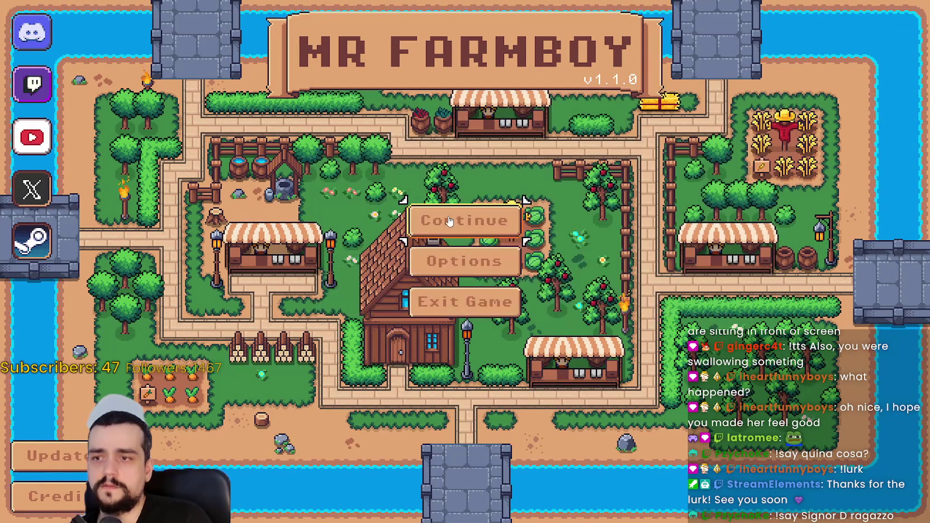
Continue to the save list and load the Save 1 game
left_click(466, 219)
key("Return")
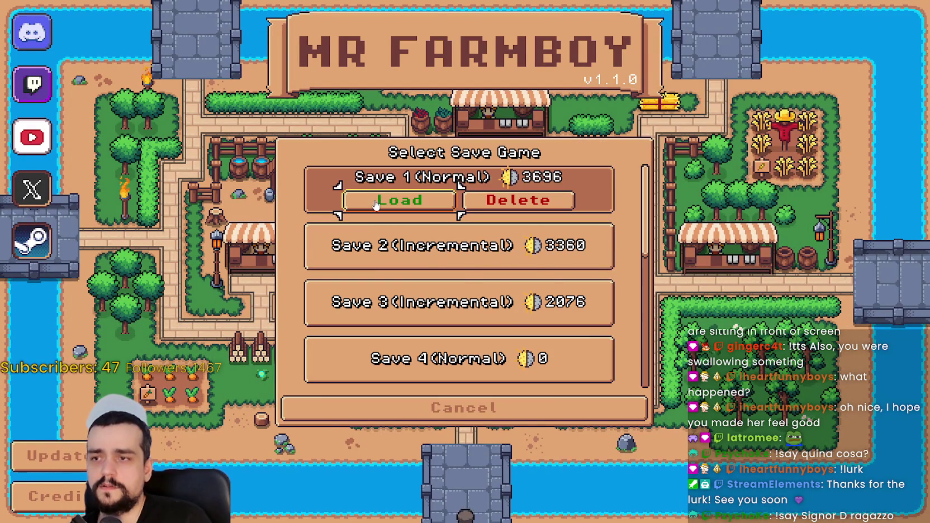
left_click(377, 199)
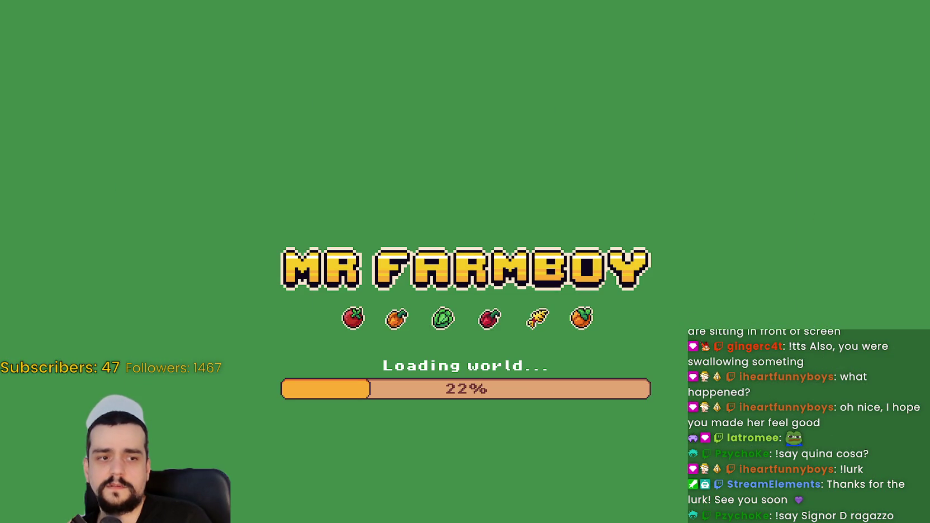
Close the remaining save data and settings.ini Notepad windows and return to the farm map
key("alt+Tab")
left_click(791, 90)
key("alt+Tab")
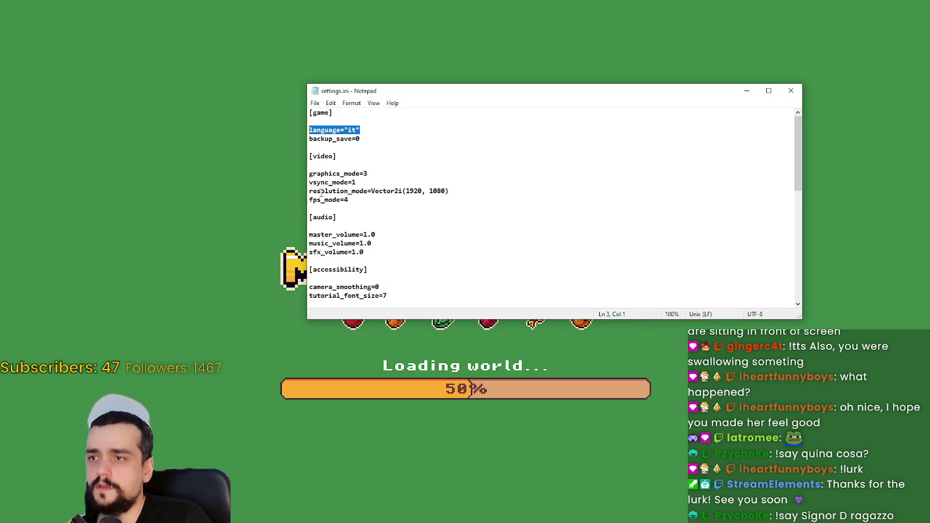
scroll(692, 179, "down", 5)
scroll(755, 155, "up", 5)
left_click(792, 90)
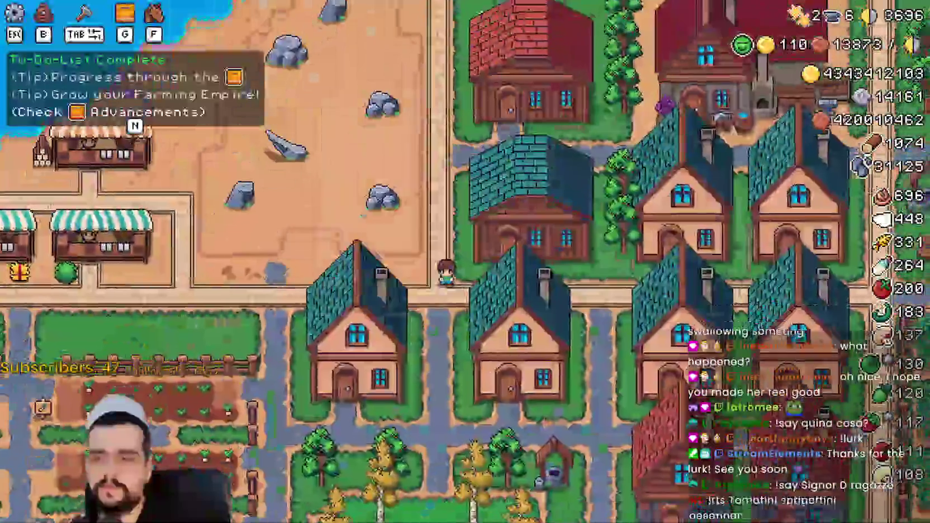
key("alt+Tab")
left_click(467, 324)
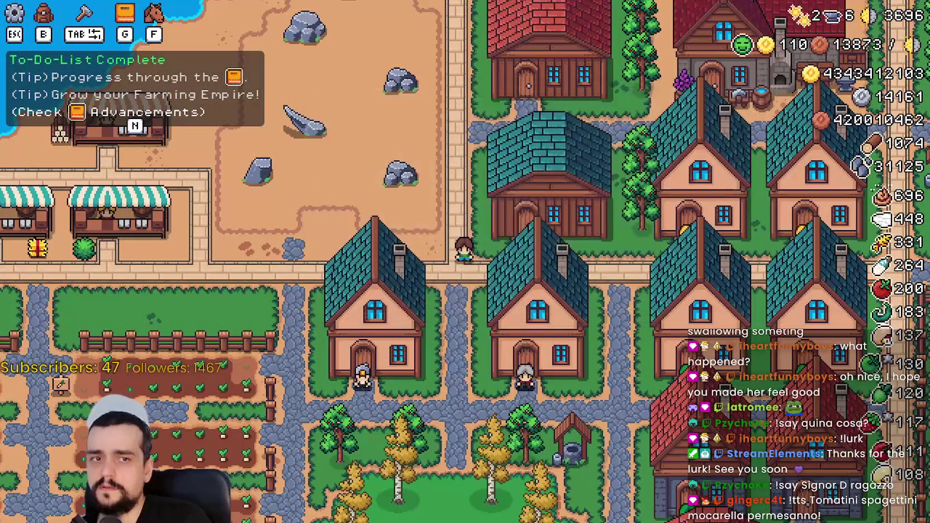
From the pause menu, set the language to Español (Castellano), apply, and quit the game
key("Escape")
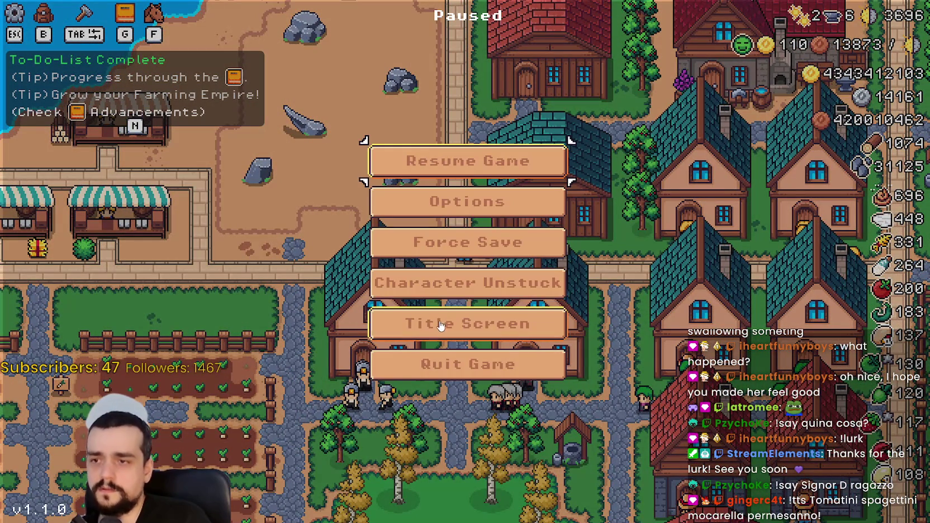
left_click(498, 207)
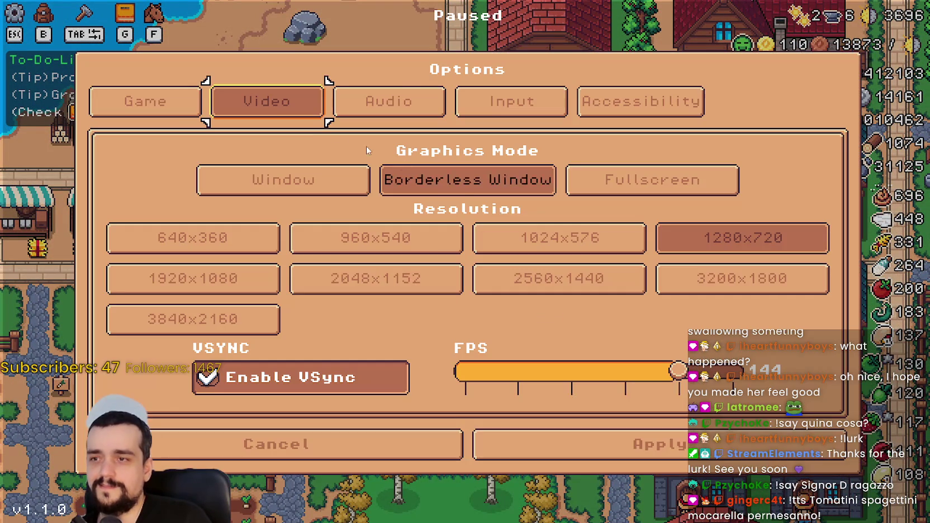
left_click(175, 114)
left_click(277, 204)
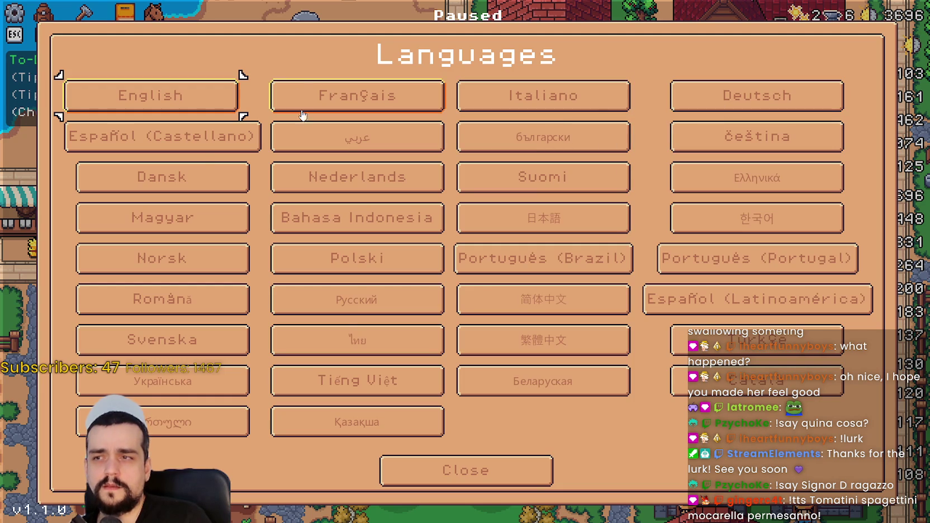
left_click(244, 129)
left_click(623, 444)
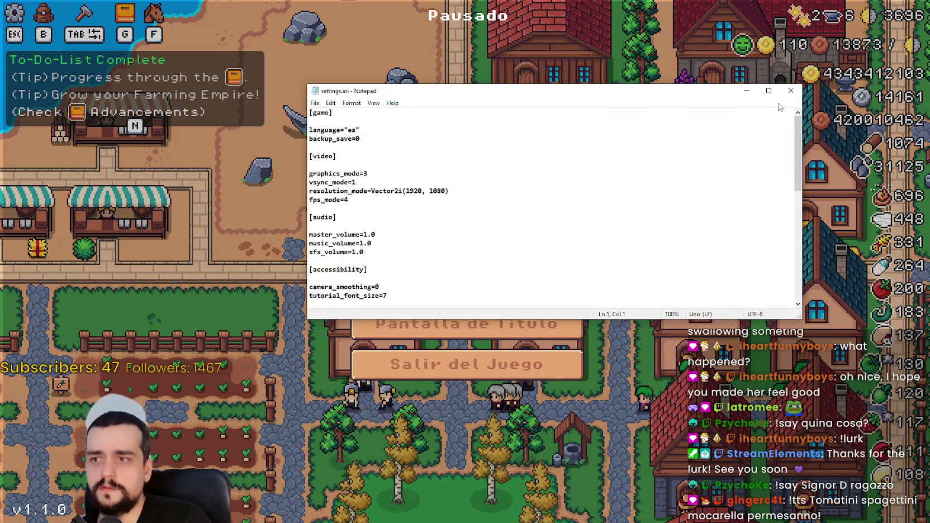
left_click(464, 361)
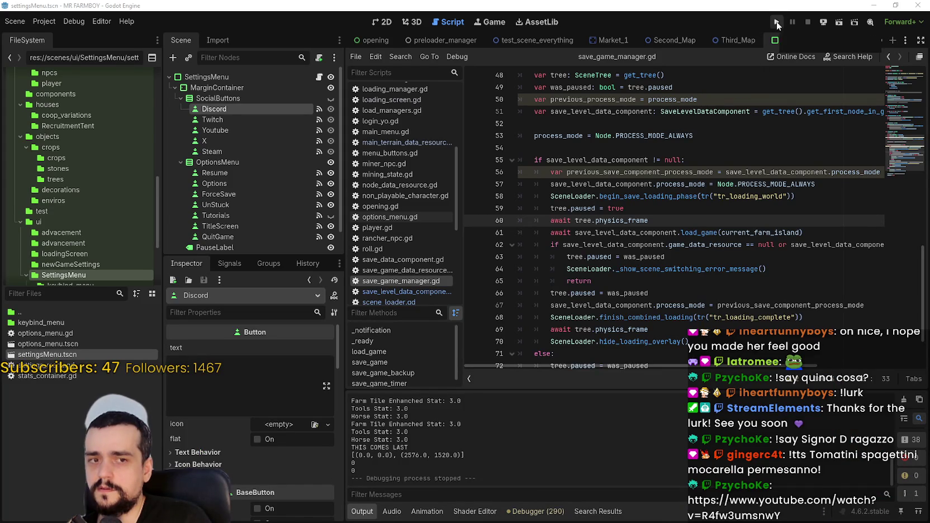
Relaunch the game and highlight the language="es" line in settings.ini
left_click(776, 21)
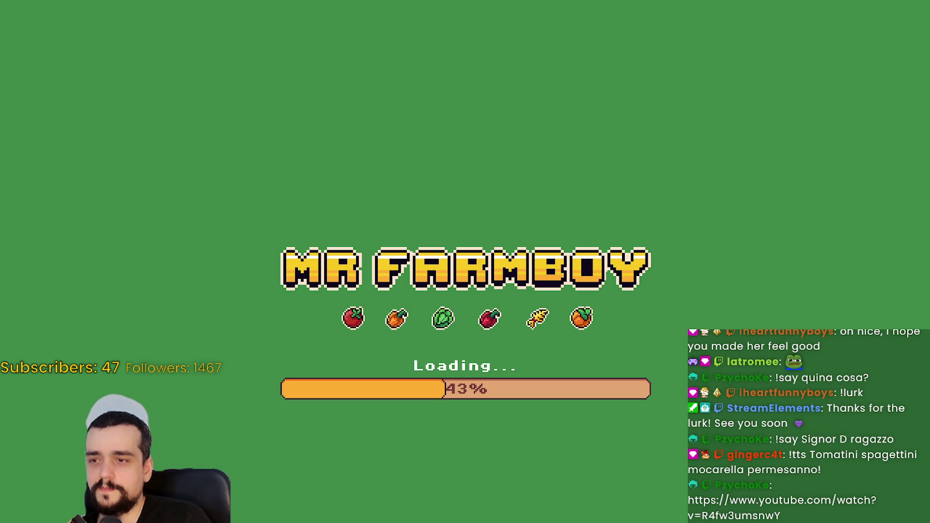
key("alt+Tab")
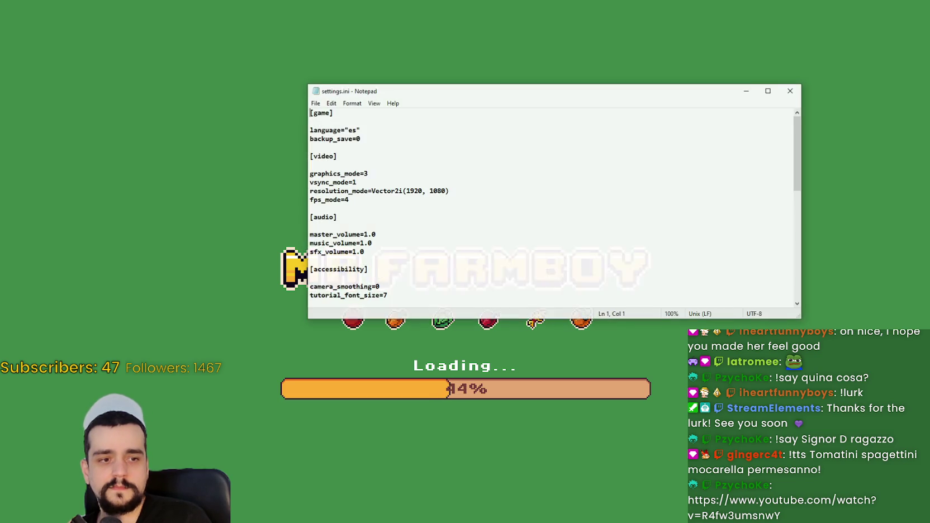
left_click_drag(365, 137, 272, 136)
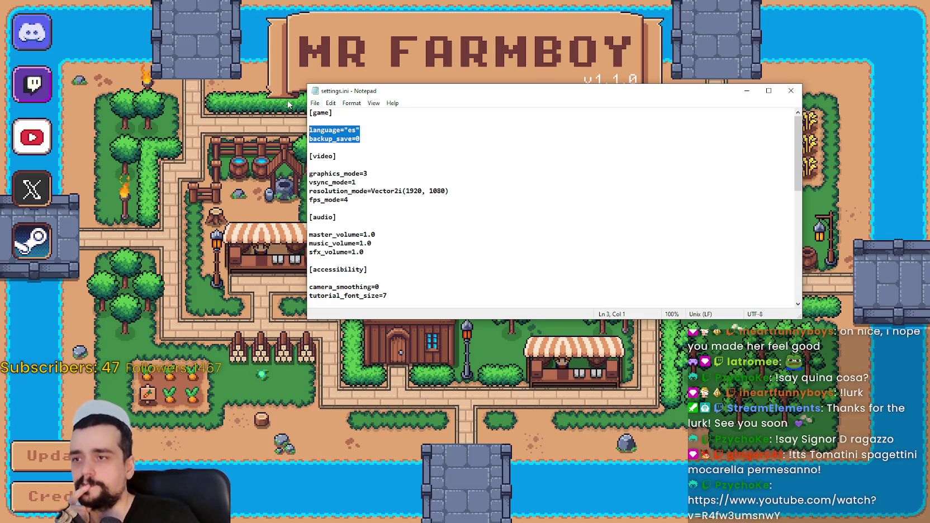
left_click(407, 134)
left_click_drag(407, 136, 276, 133)
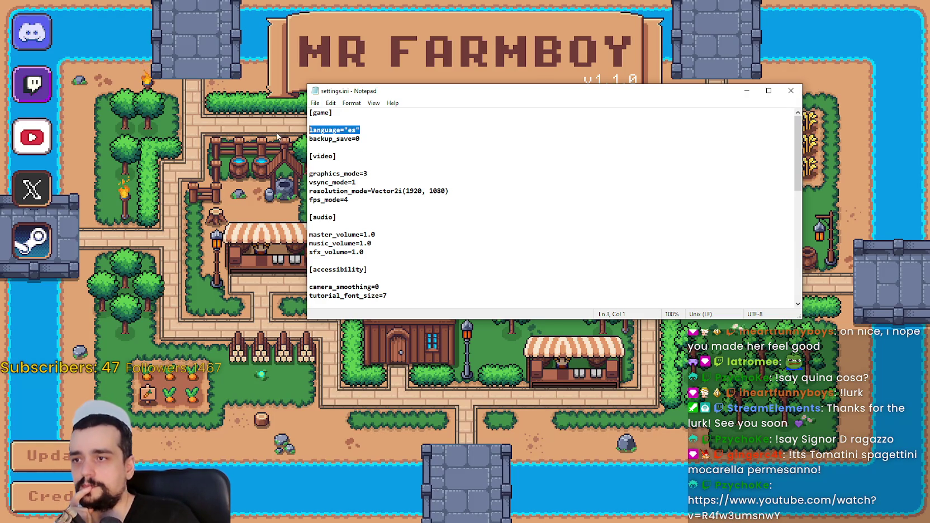
left_click(386, 135)
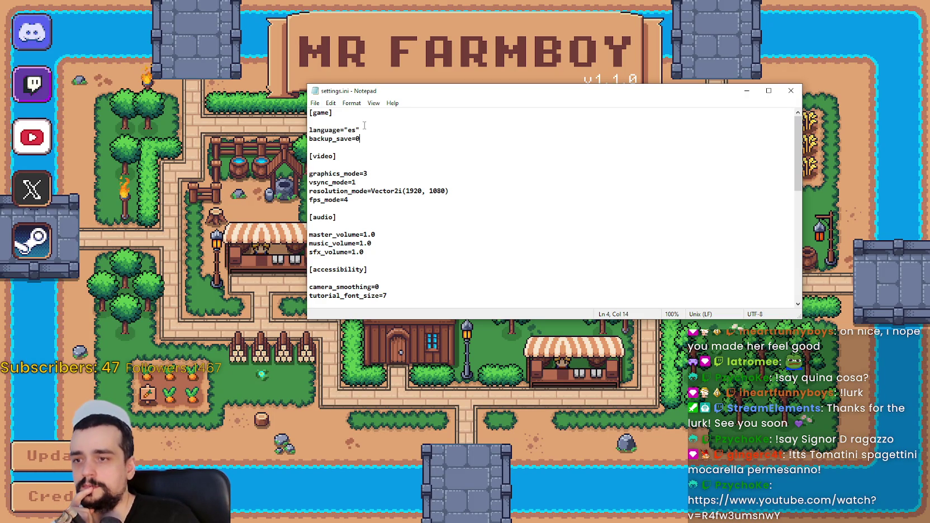
left_click_drag(386, 133, 310, 123)
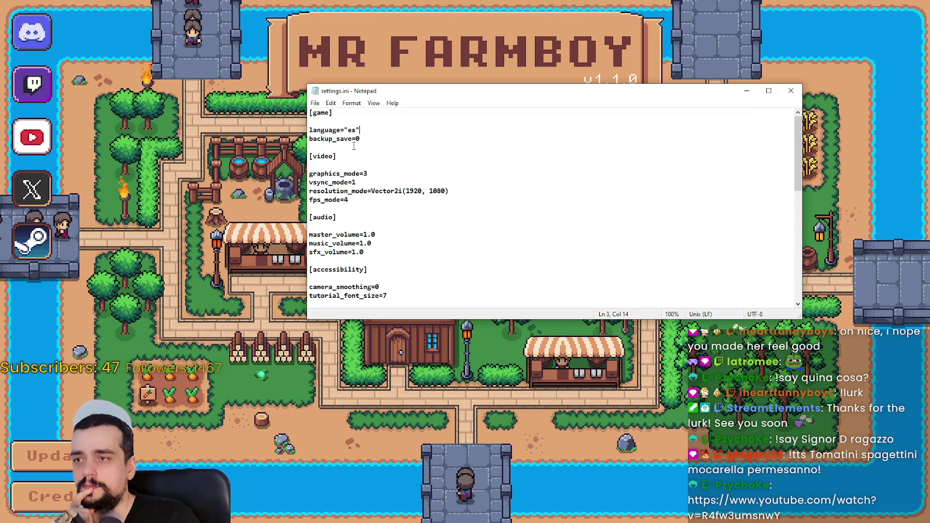
Reselect Español (Castellano) in the game's options, apply it, and quit the game
key("alt+Tab")
left_click(465, 262)
left_click(142, 100)
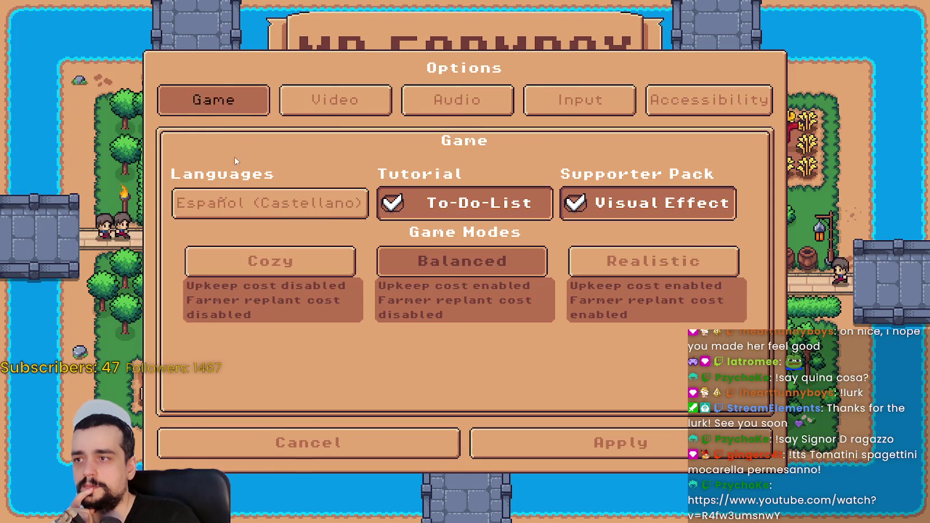
left_click(313, 204)
left_click(213, 137)
left_click(614, 446)
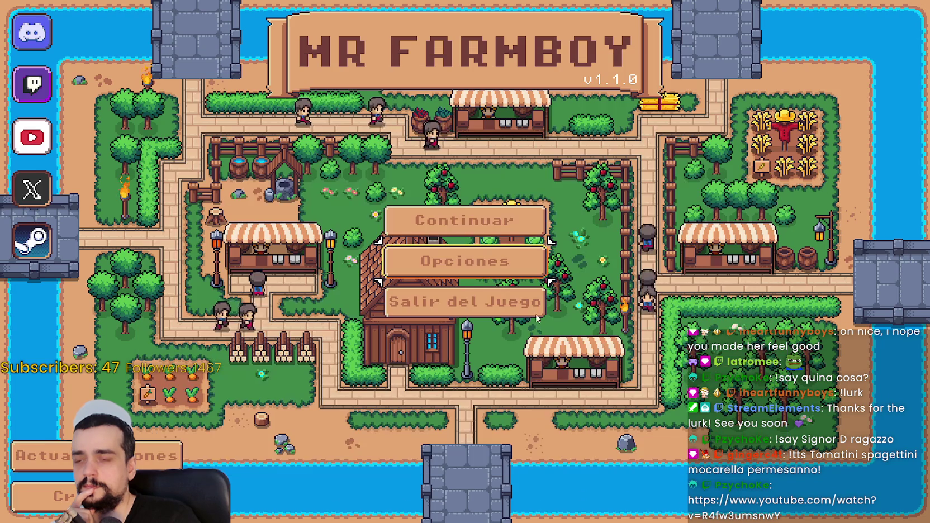
left_click(507, 306)
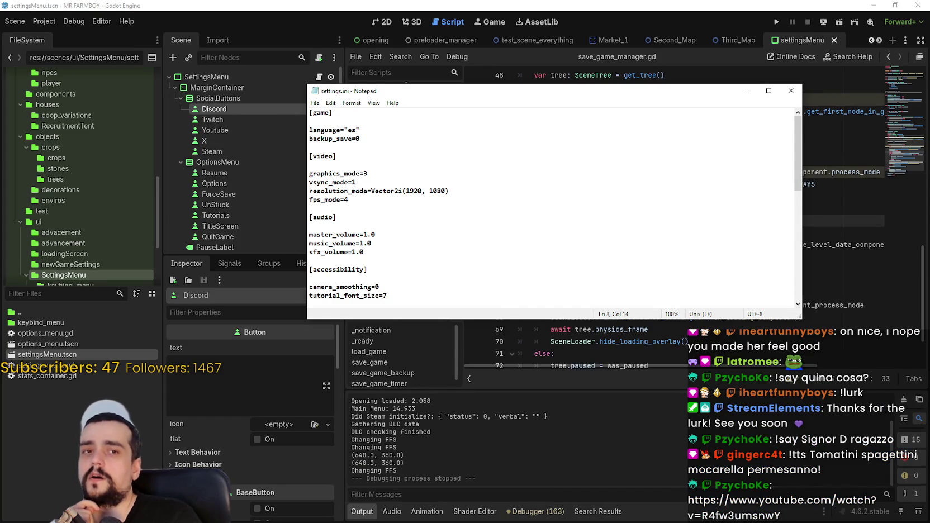
Filter the FileSystem by 'main' instead of 'loader' and open main_menu.tscn
left_click(740, 81)
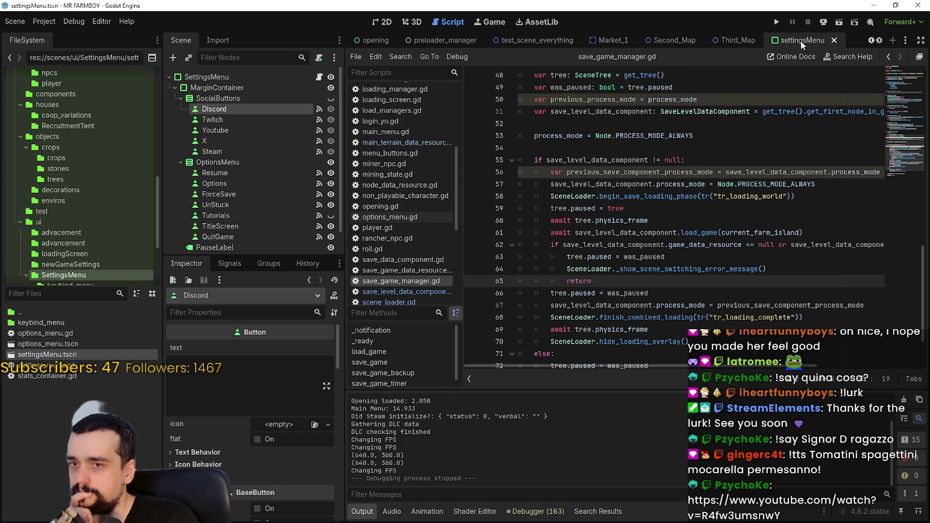
left_click(596, 147)
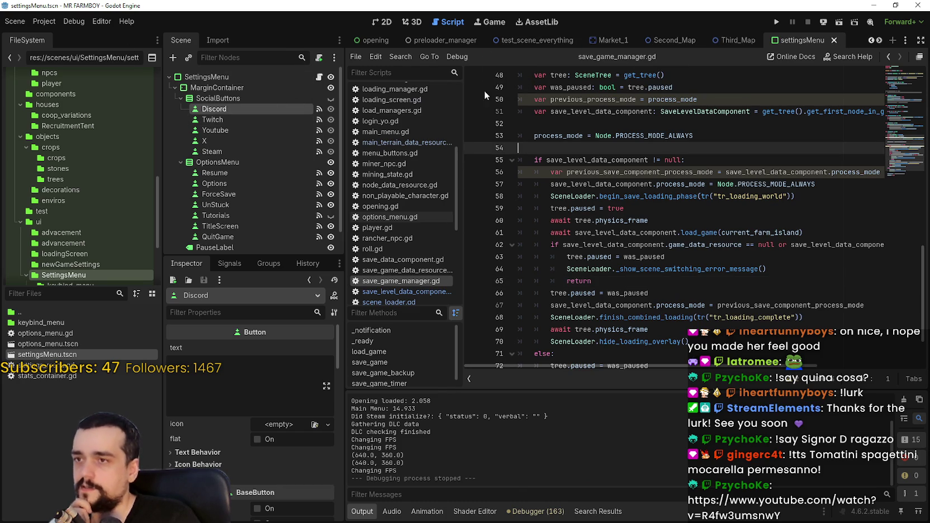
left_click(61, 293)
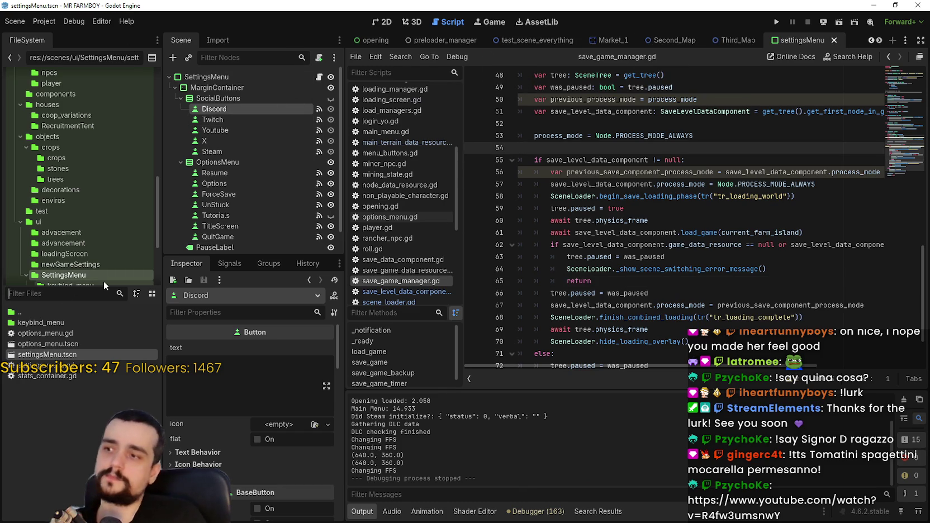
type("loader")
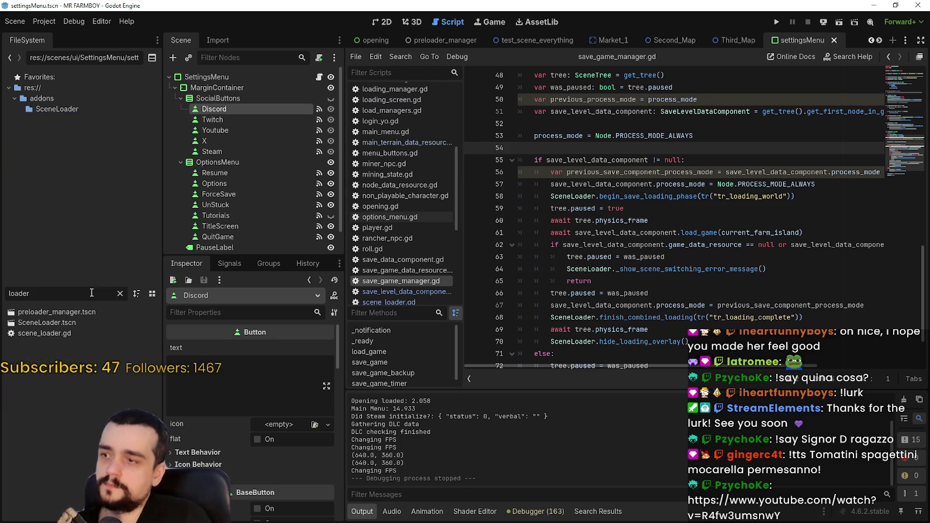
double_click(93, 292)
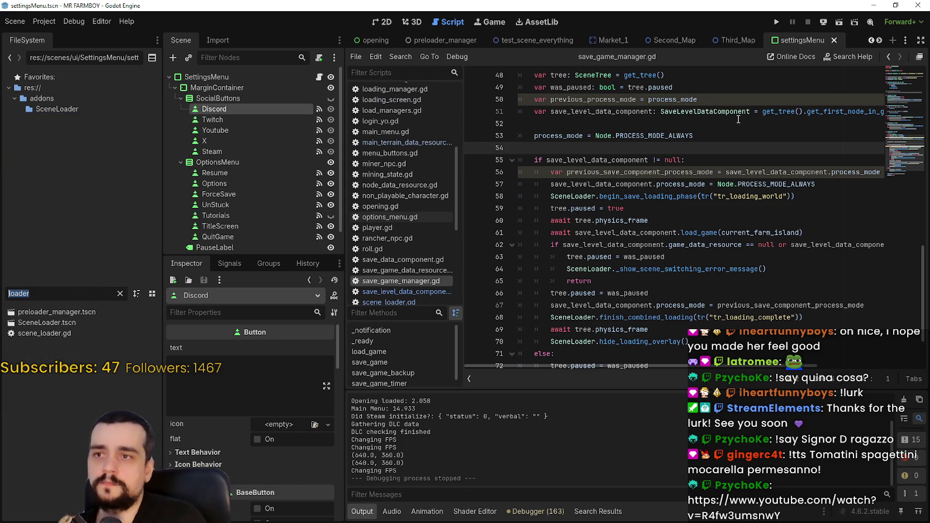
type("main")
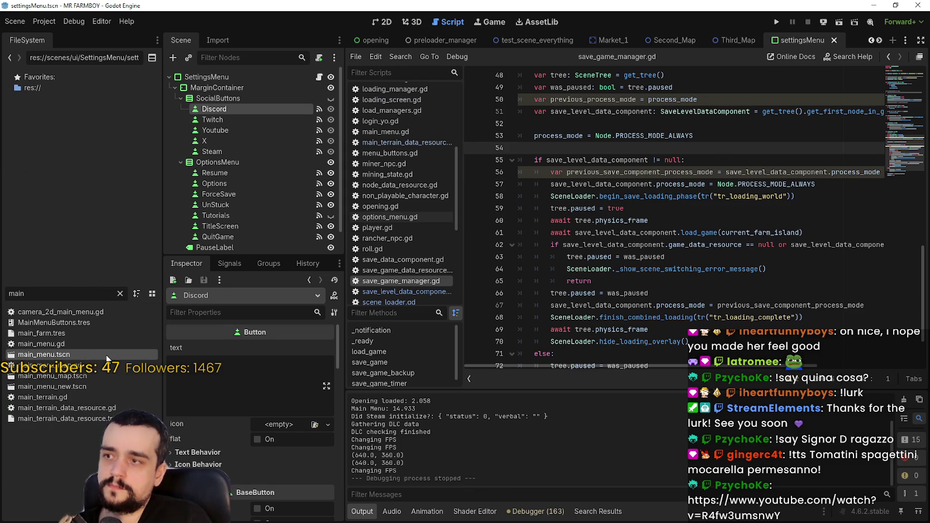
double_click(106, 356)
Inspect the LoadManagers node's list of managers
left_click(247, 87)
scroll(205, 436, "down", 1)
scroll(205, 437, "down", 3)
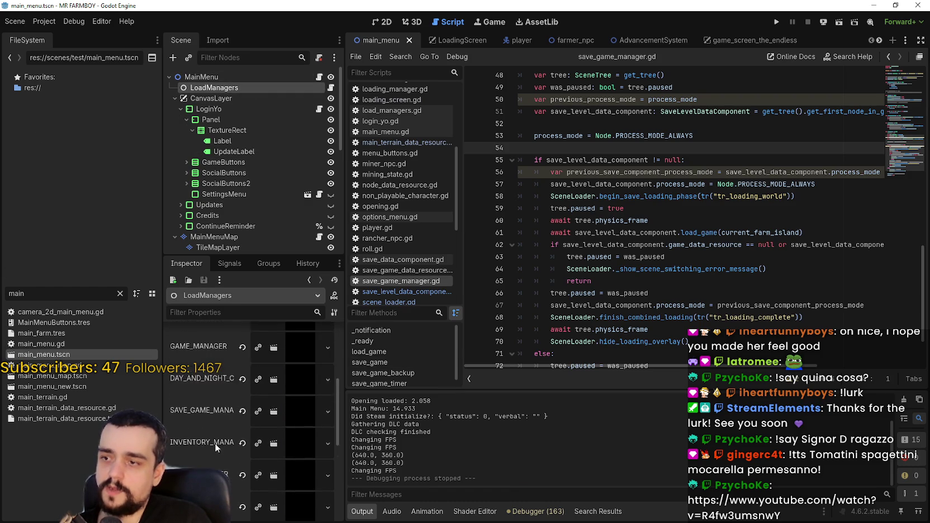
scroll(214, 444, "up", 5)
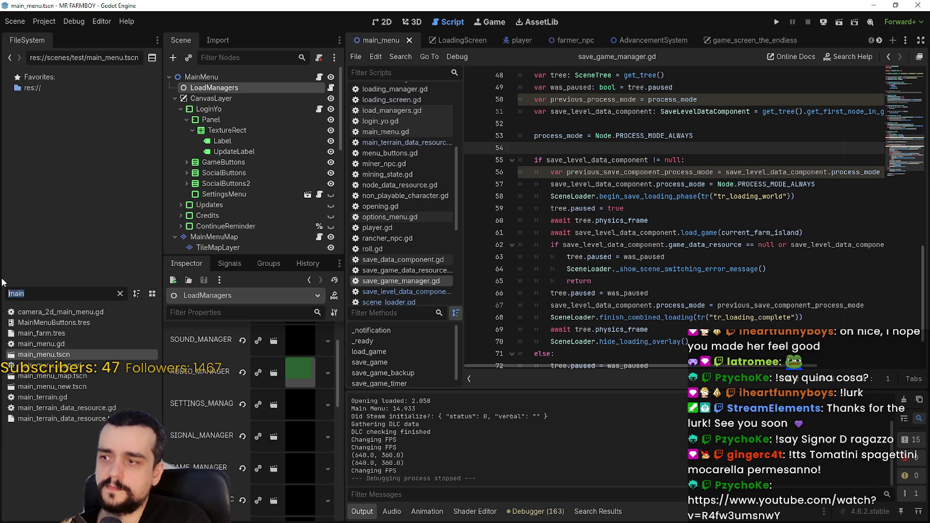
Filter files by 'setti', open settings_manager.tscn and its settingsManager.gd script's _ready() code
type("setti")
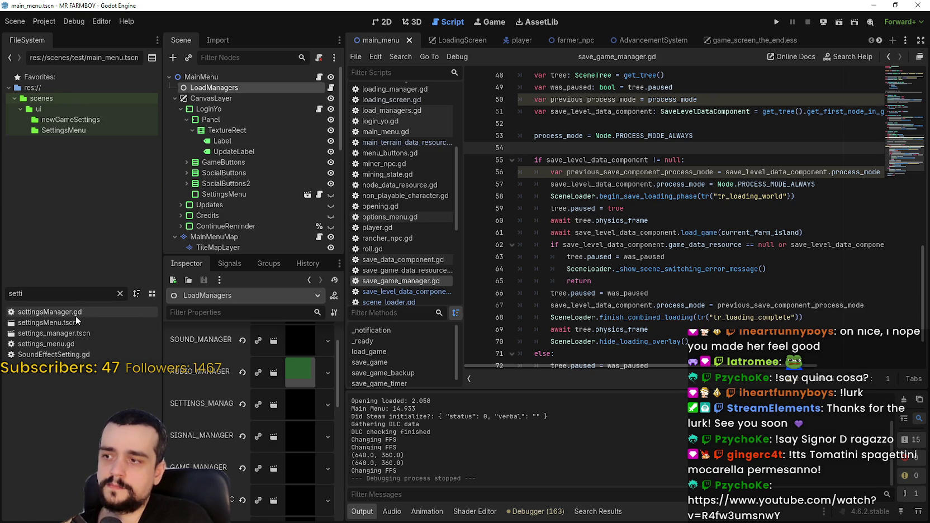
left_click(83, 333)
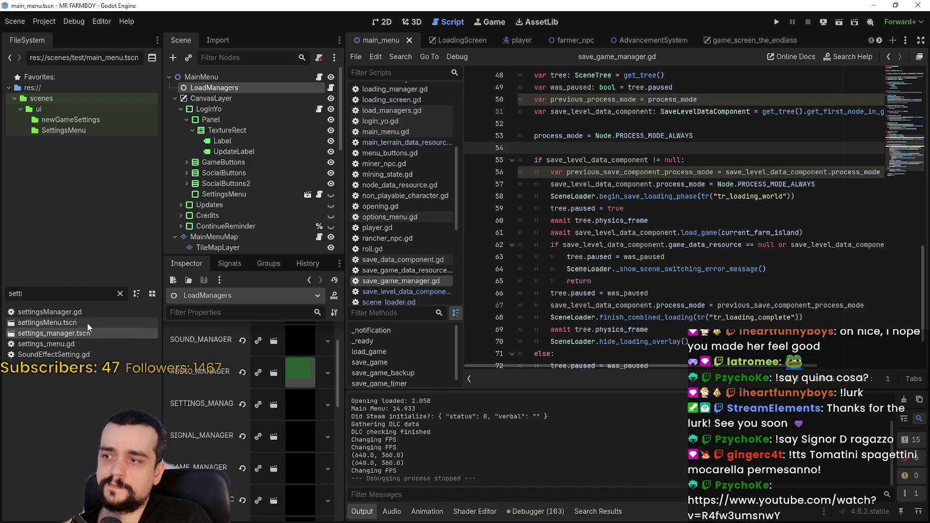
double_click(88, 336)
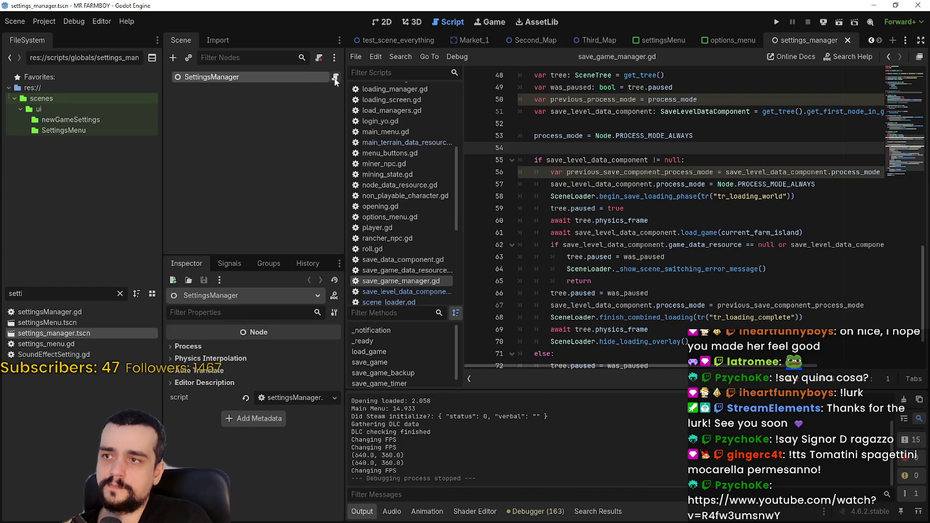
left_click(336, 79)
scroll(707, 293, "down", 2)
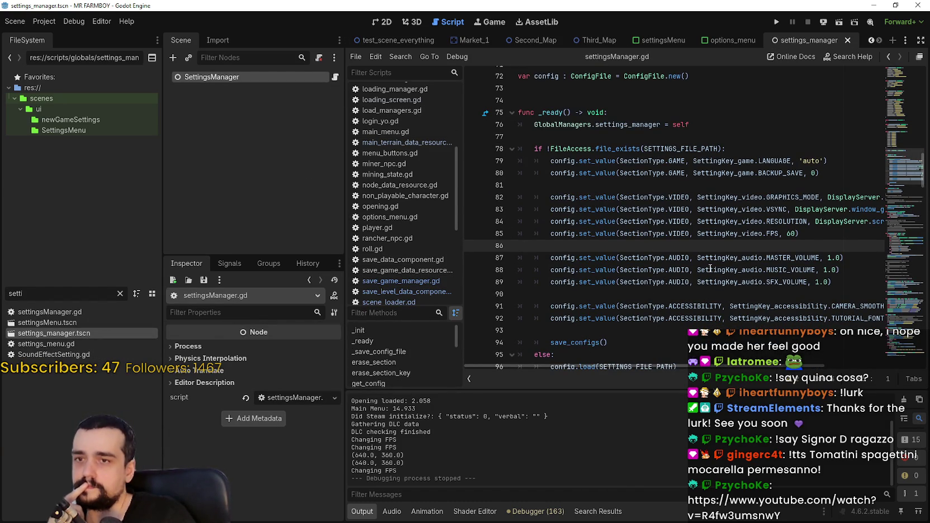
scroll(710, 268, "down", 3)
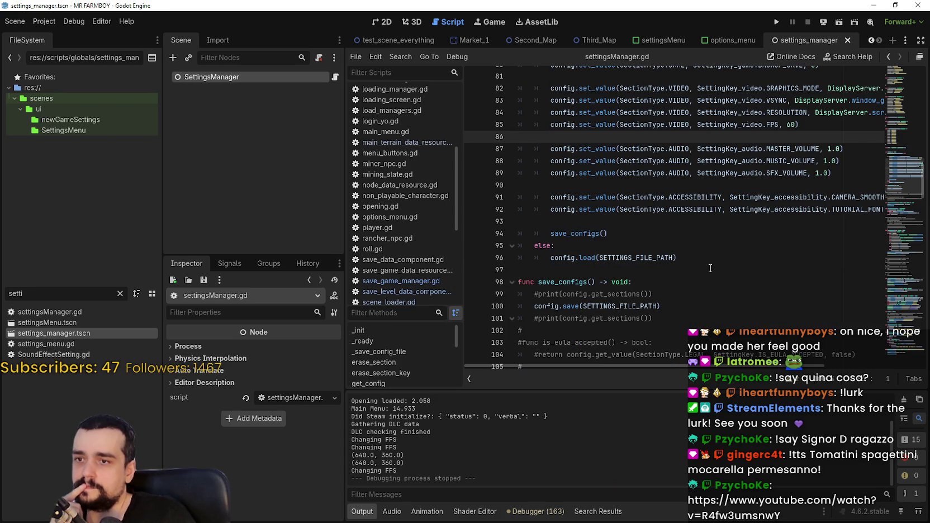
Set a breakpoint on the config.load(SETTINGS_FILE_PATH) line in settingsManager.gd
left_click_drag(708, 265, 469, 223)
scroll(631, 261, "up", 4)
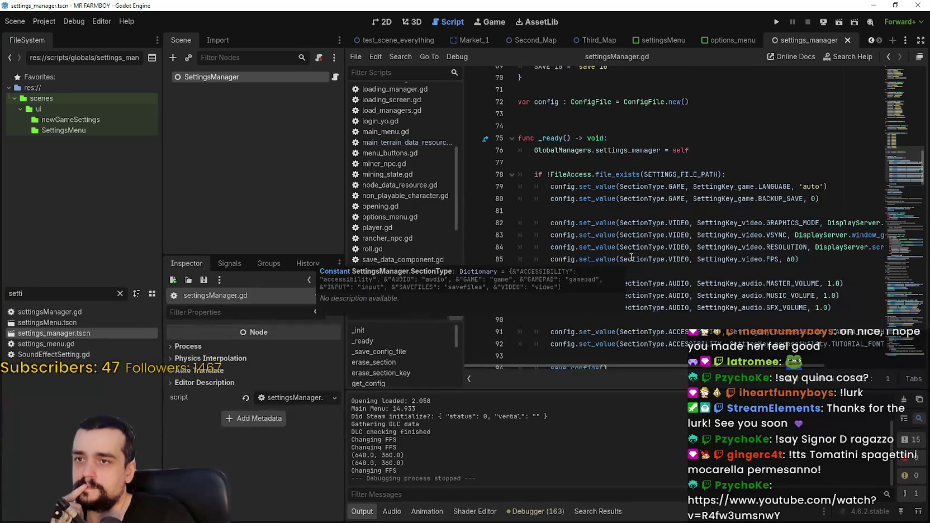
scroll(622, 168, "down", 3)
left_click(676, 285)
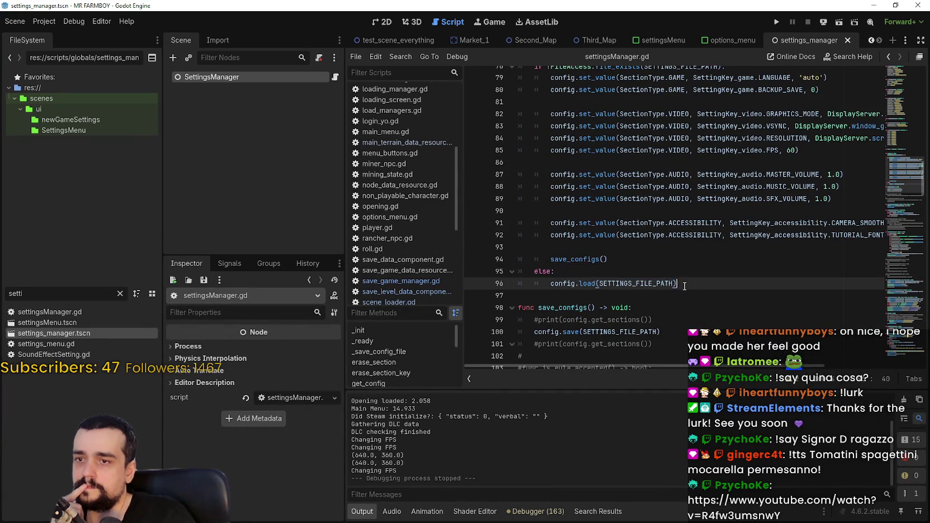
left_click_drag(550, 283, 703, 281)
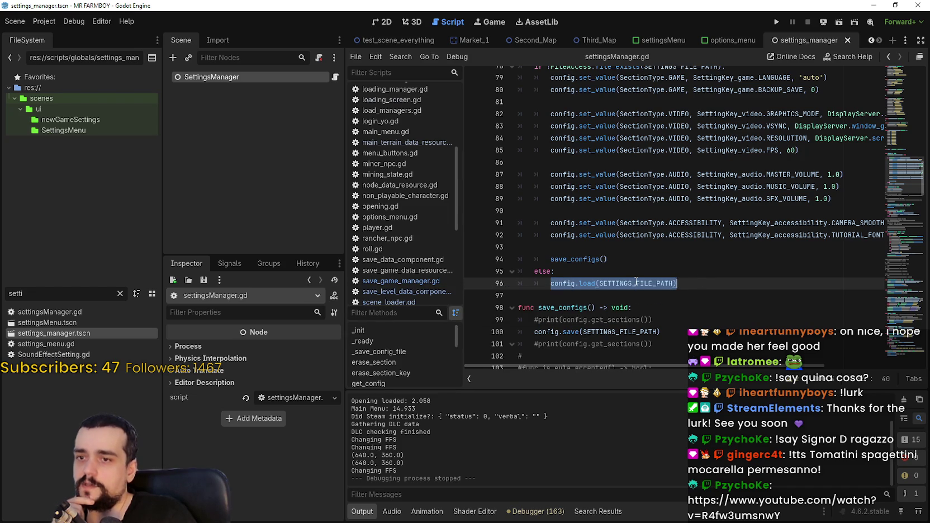
left_click(716, 286)
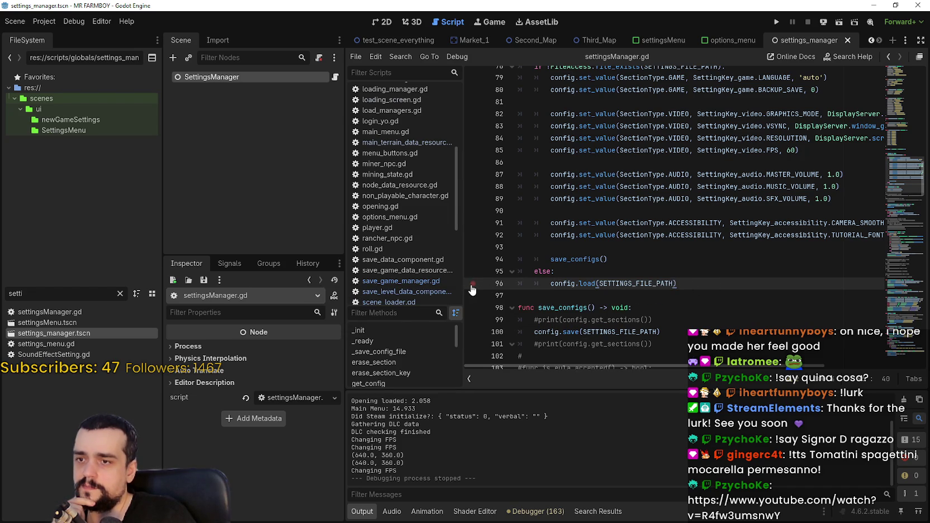
scroll(649, 298, "down", 3)
scroll(652, 278, "down", 1)
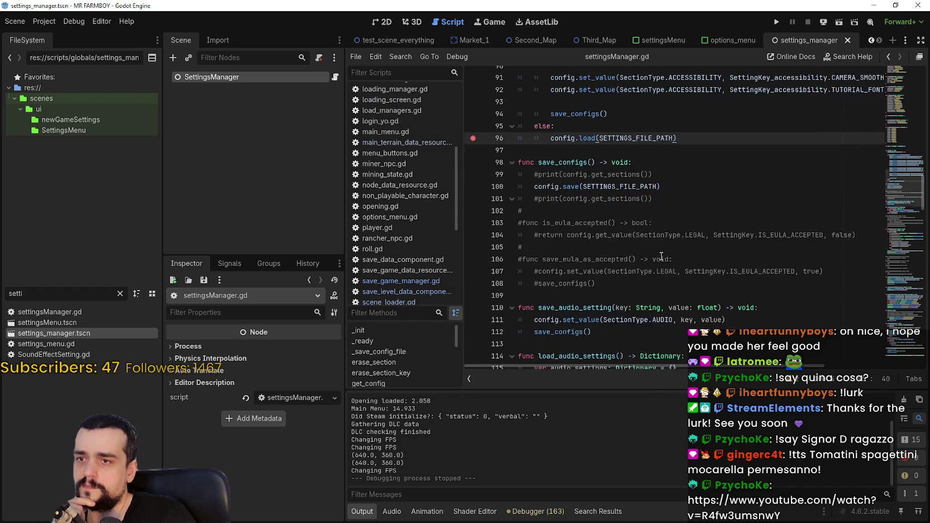
scroll(652, 278, "up", 3)
Look up the ConfigFile load documentation, then return to the script
right_click(586, 248)
left_click(654, 404)
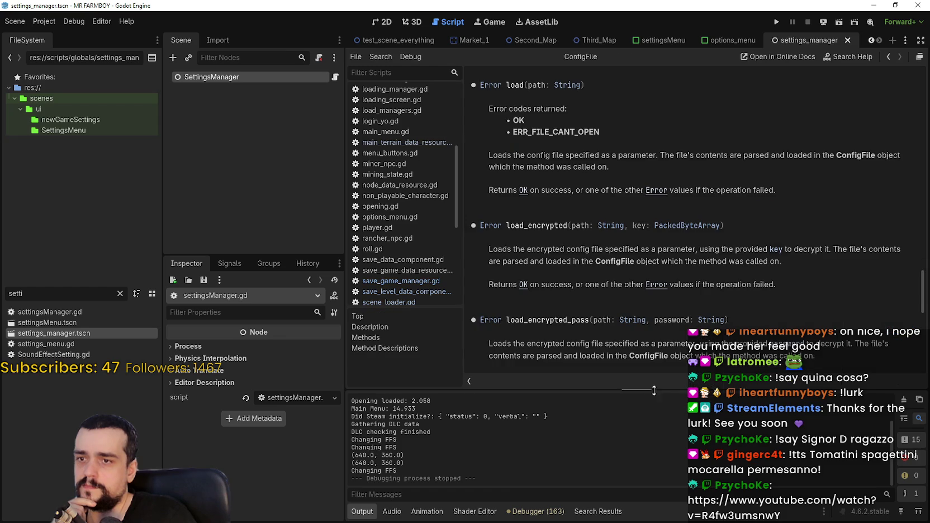
left_click(889, 56)
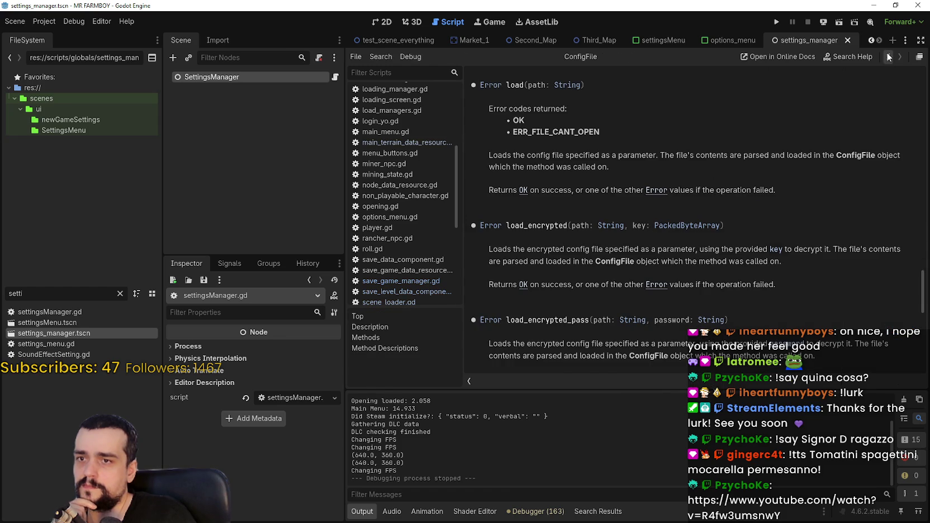
scroll(671, 276, "up", 3)
scroll(665, 269, "down", 5)
scroll(660, 260, "up", 7)
scroll(656, 256, "up", 3)
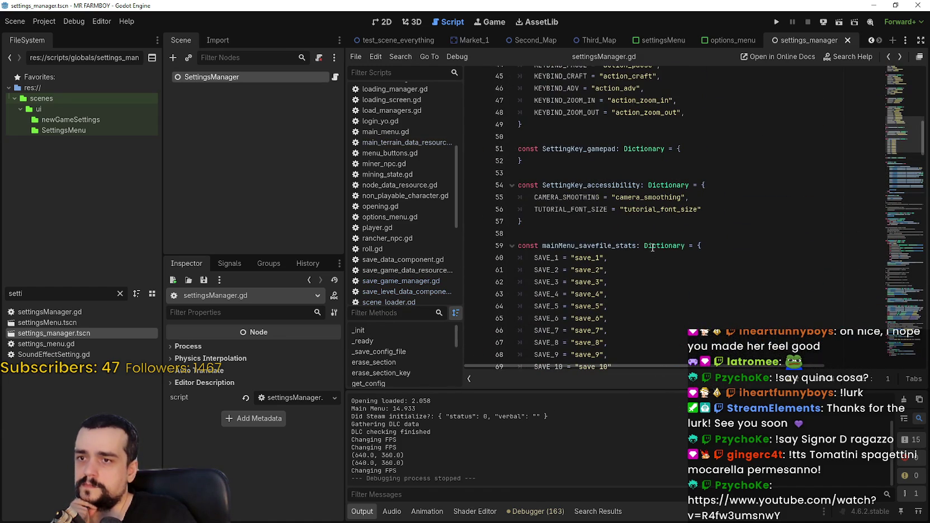
scroll(652, 247, "up", 15)
left_click_drag(908, 66, 893, 330)
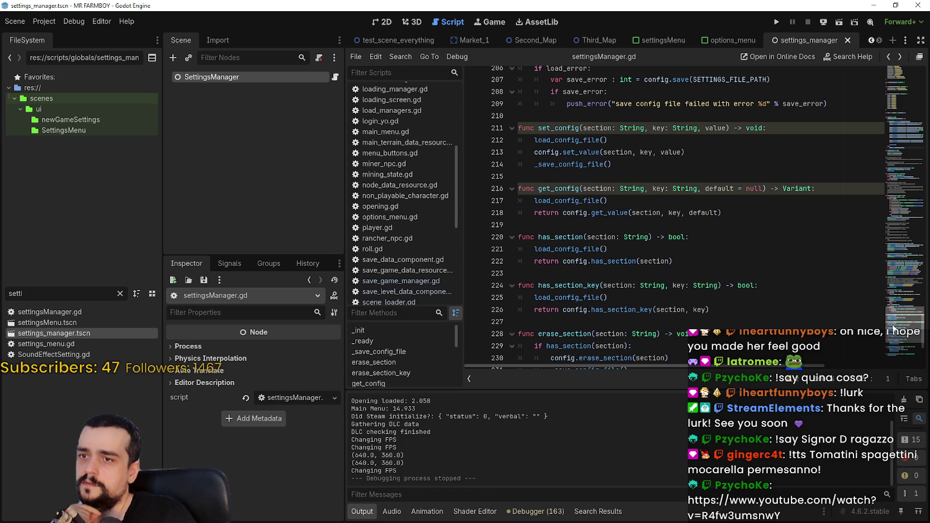
left_click_drag(893, 330, 888, 167)
Run the project toward the breakpoint and close settings.ini in Notepad
left_click(777, 22)
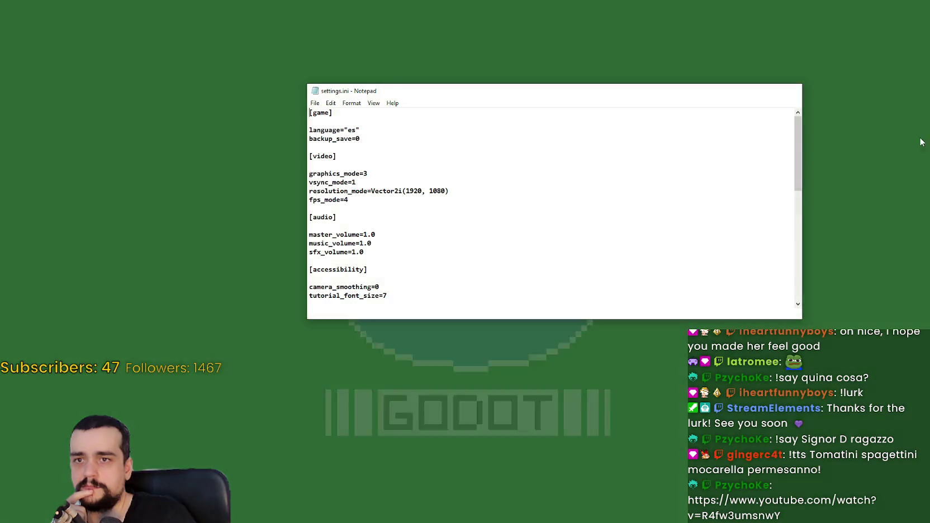
left_click(791, 90)
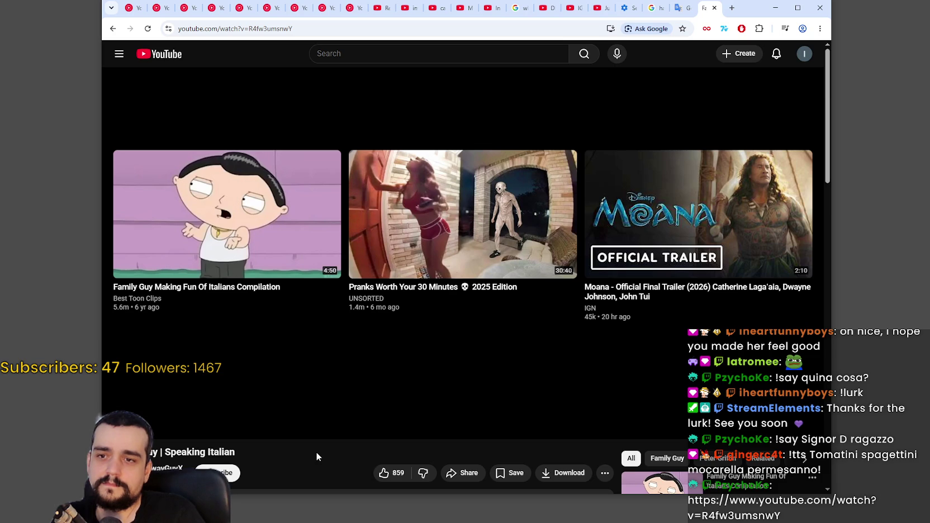
Play the Moana Official Final Trailer from the end screen until about 2:05 of 2:09
left_click(632, 209)
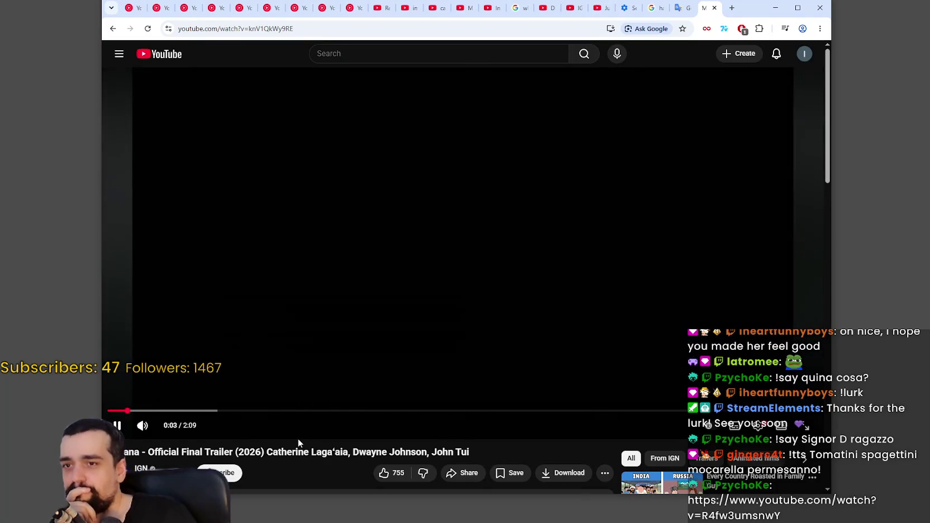
mouse_move(151, 426)
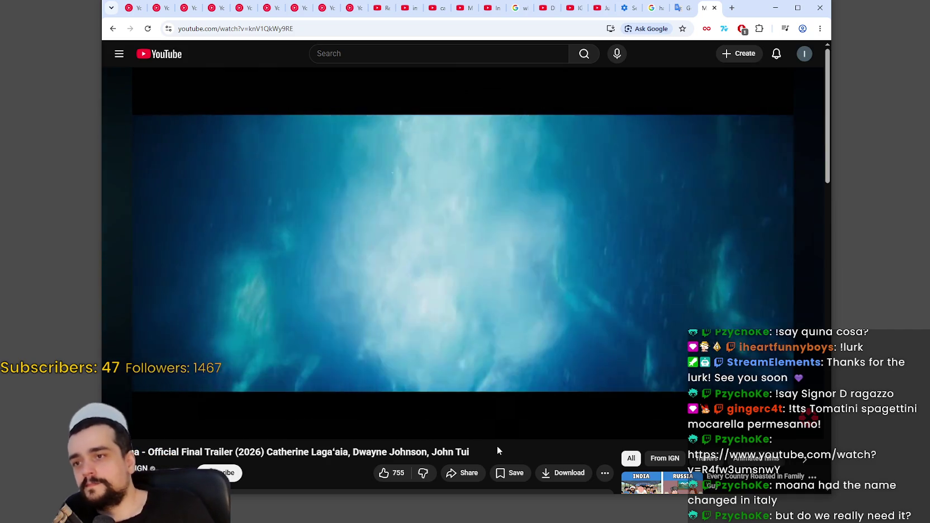
mouse_move(498, 436)
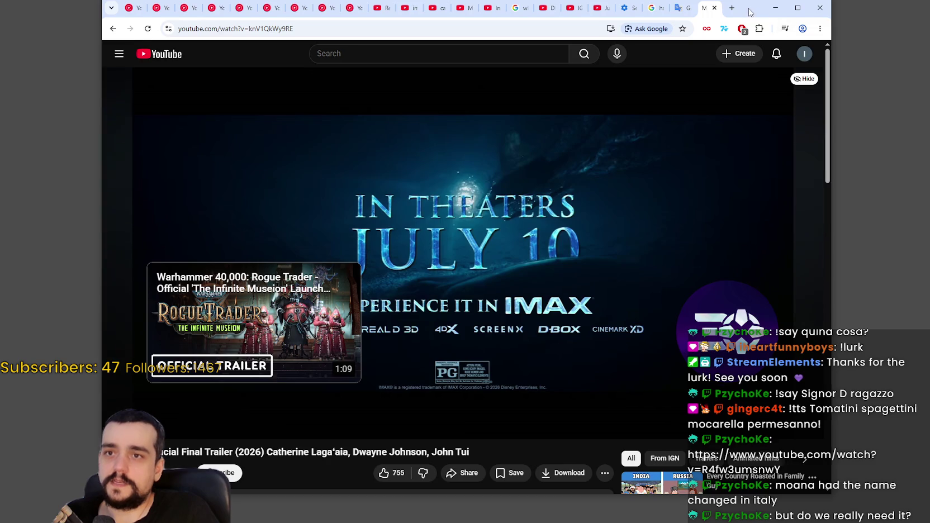
left_click_drag(751, 8, 750, 30)
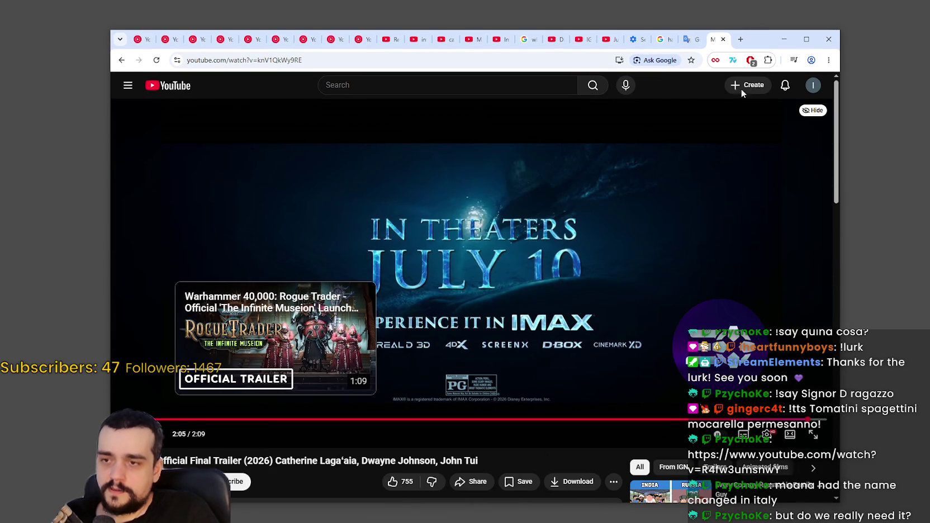
Push the Chrome window to the right so it sits nearly off-screen
left_click_drag(752, 32, 929, 56)
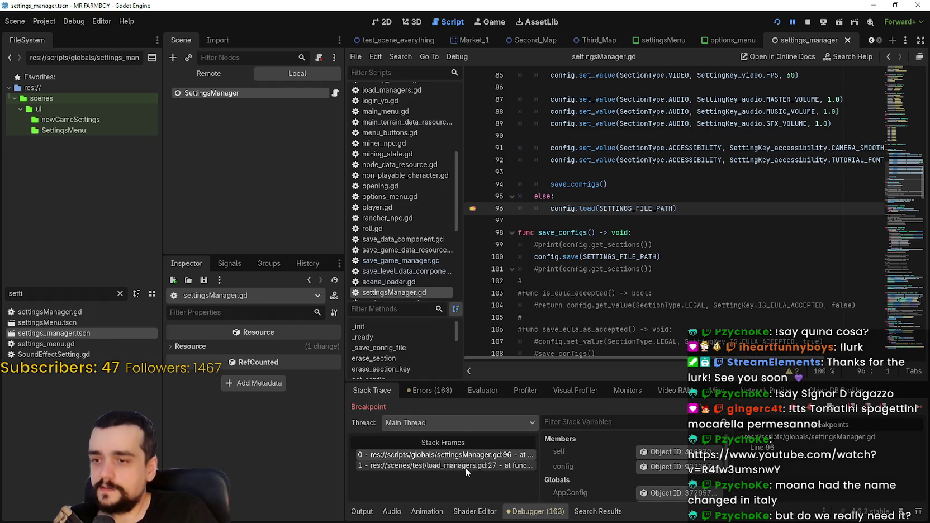
Check the load_managers.gd caller frame, then inspect the paused config object's properties
left_click(467, 465)
left_click(462, 456)
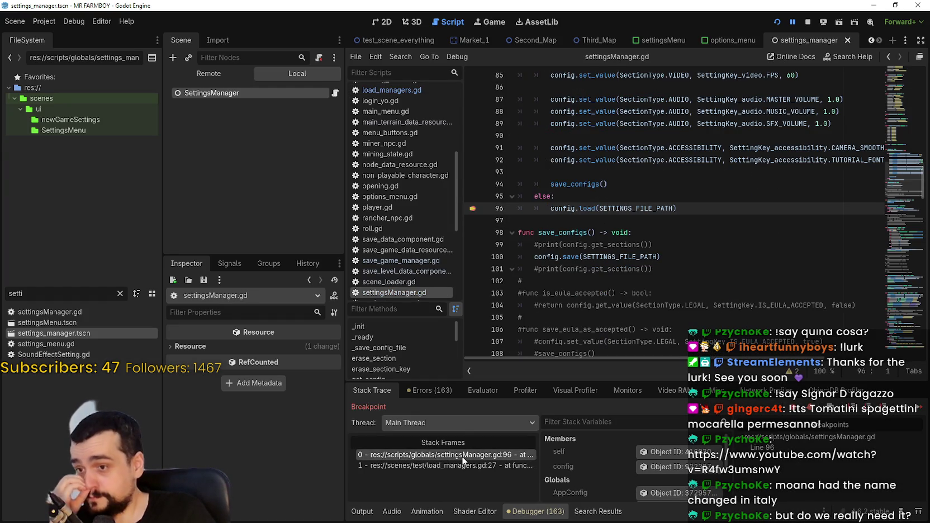
scroll(660, 447, "down", 1)
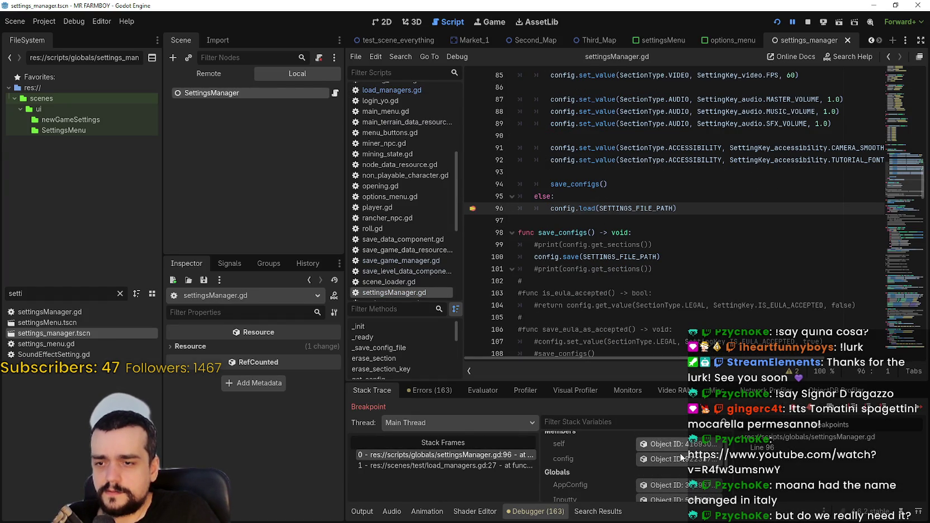
left_click(668, 459)
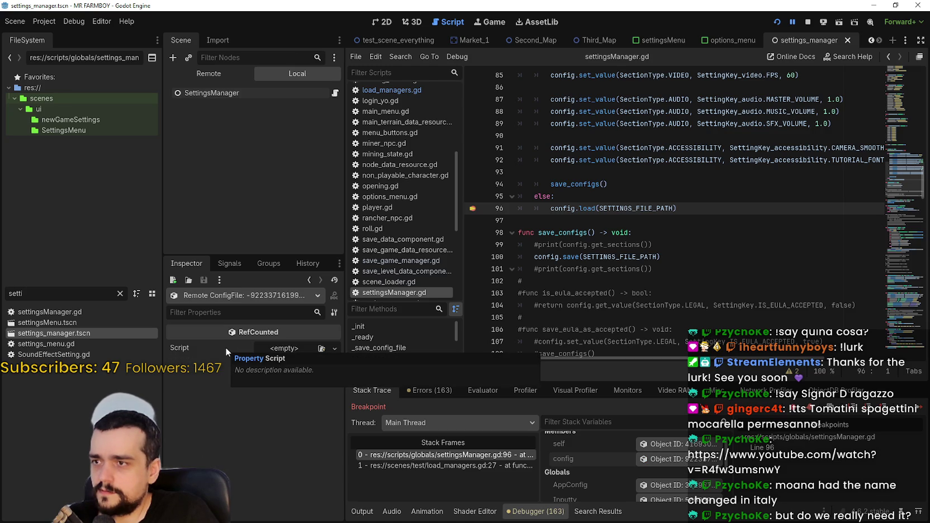
Select SETTINGS_FILE_PATH on line 96 and find its 'user://game_data/settings.ini' definition at the top
scroll(629, 242, "up", 6)
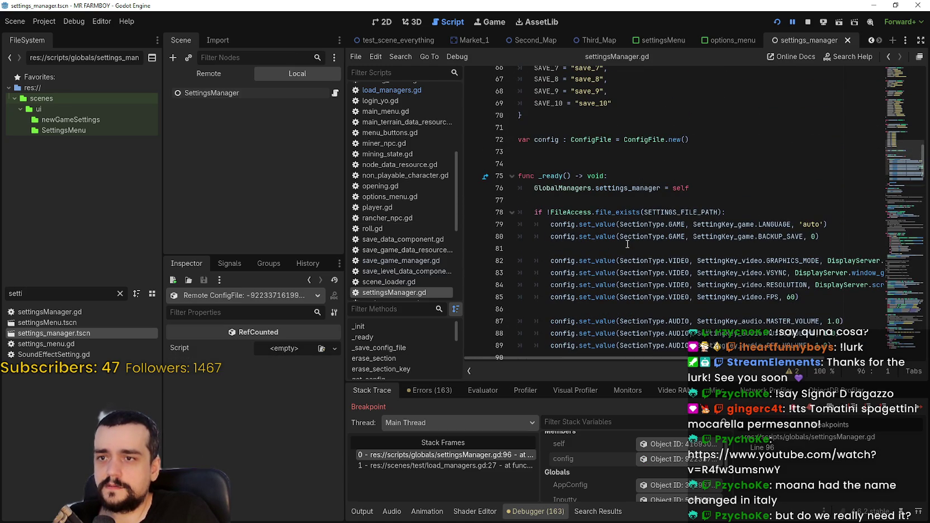
scroll(627, 244, "down", 3)
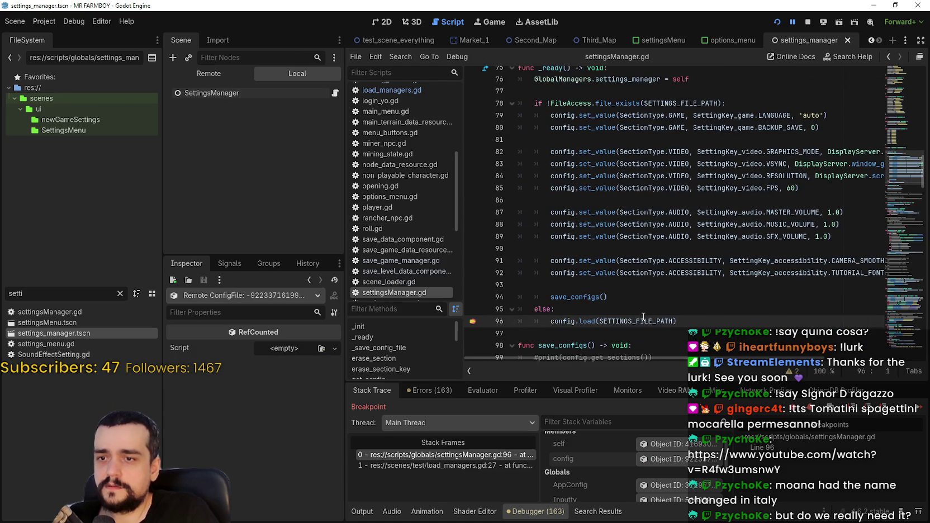
scroll(629, 476, "down", 3)
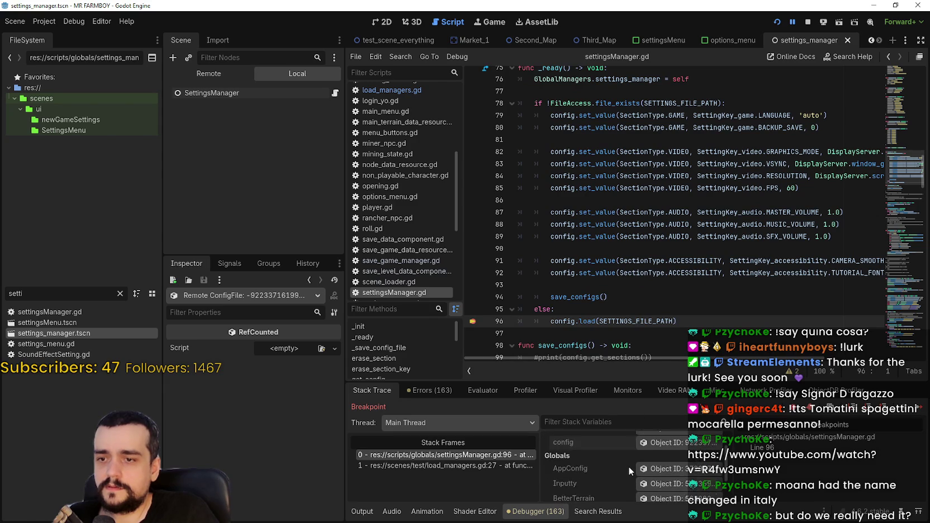
scroll(629, 464, "up", 2)
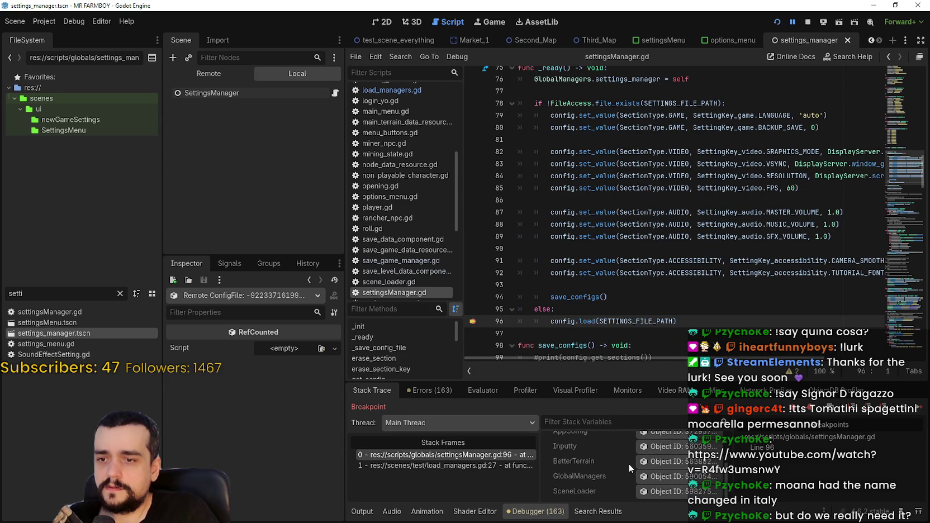
double_click(639, 320)
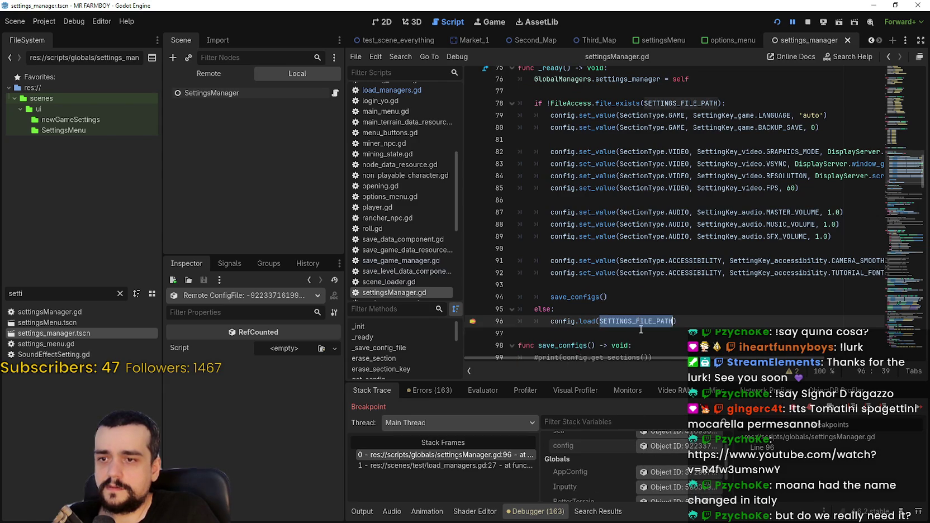
scroll(635, 325, "up", 10)
scroll(632, 327, "up", 8)
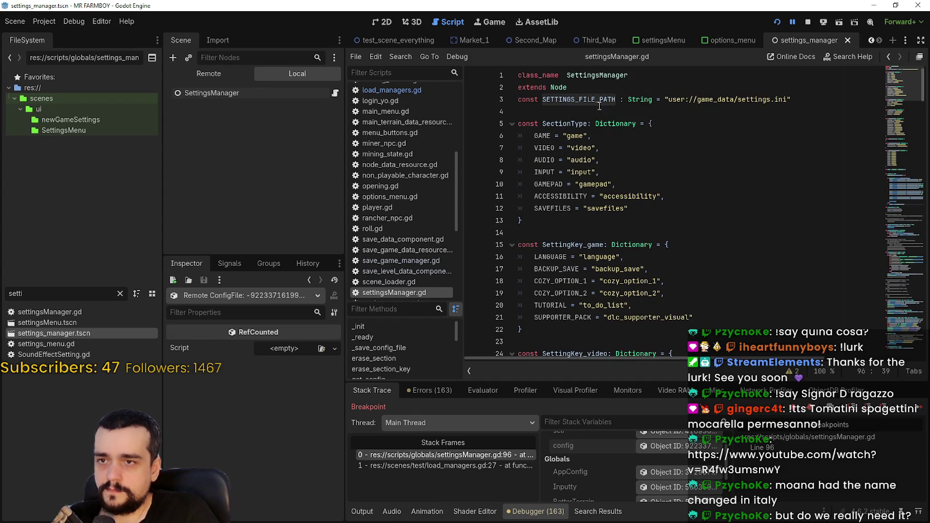
scroll(591, 276, "down", 12)
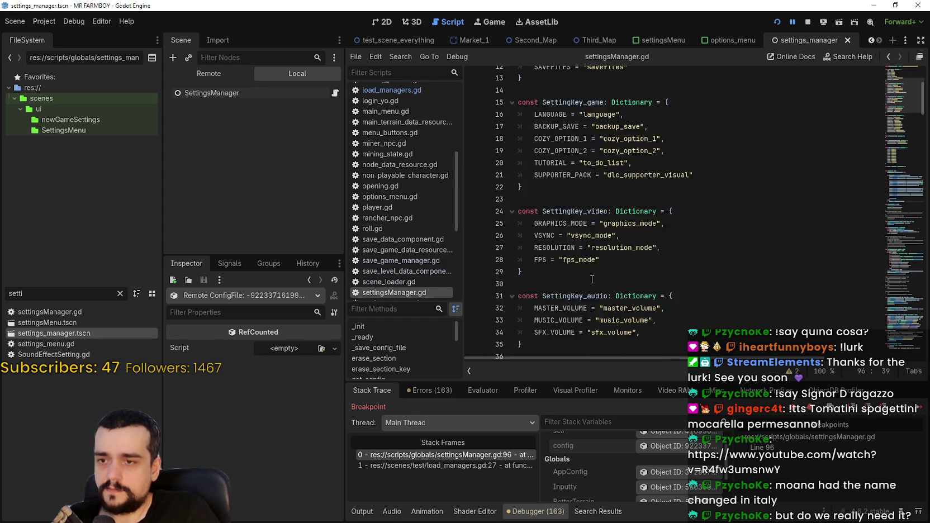
scroll(592, 277, "down", 7)
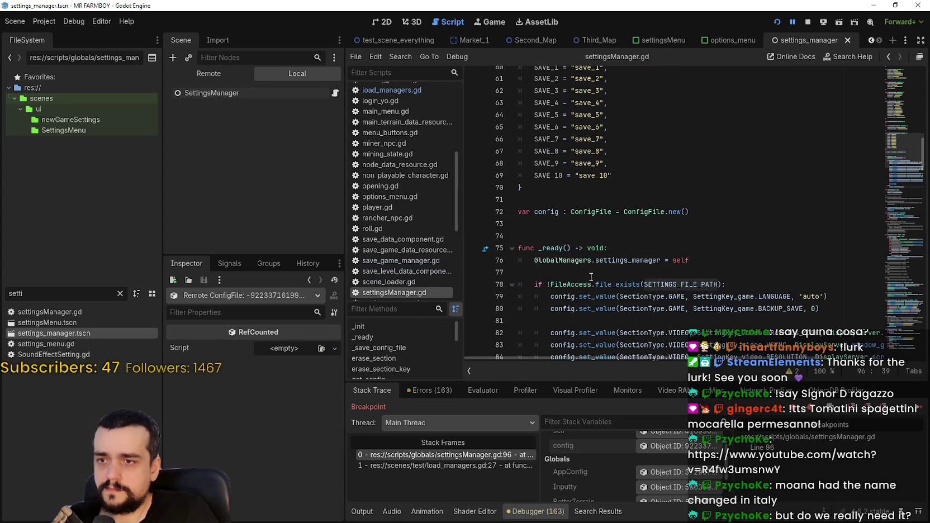
scroll(589, 272, "down", 3)
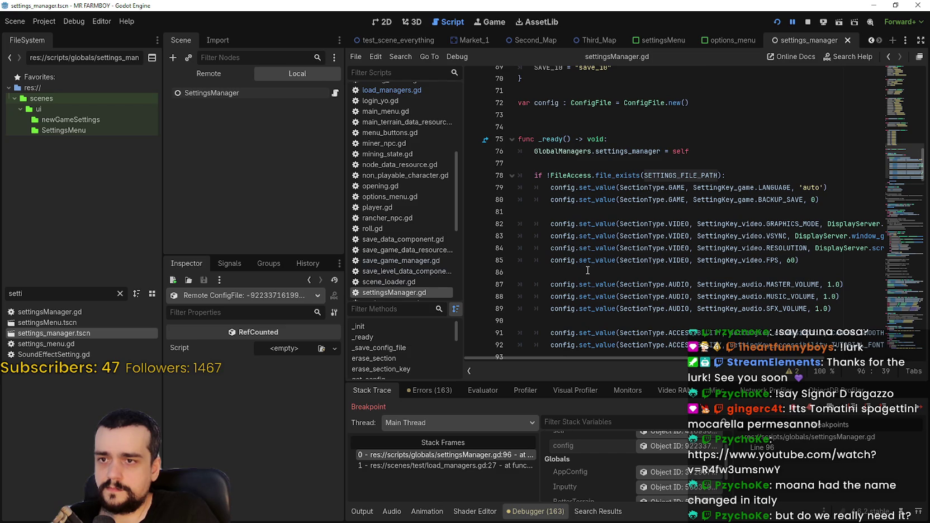
scroll(586, 266, "down", 2)
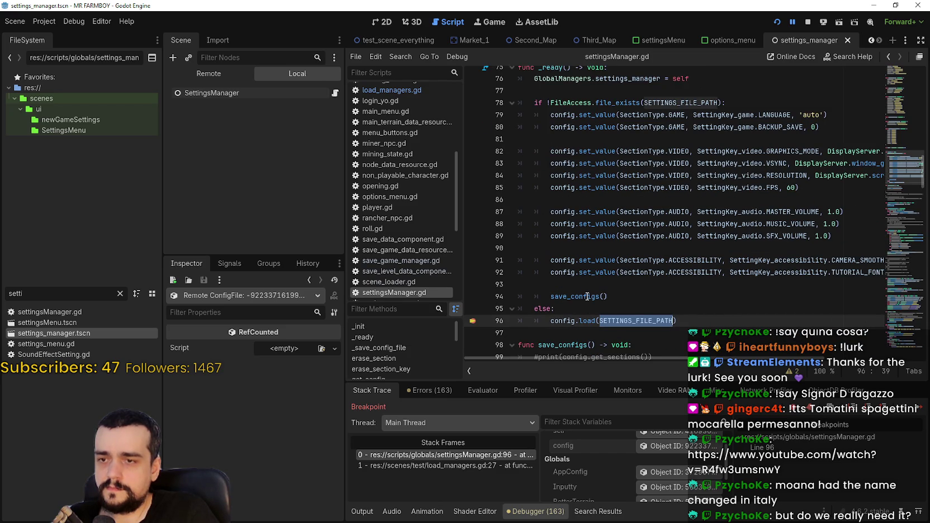
mouse_move(587, 296)
scroll(587, 296, "down", 3)
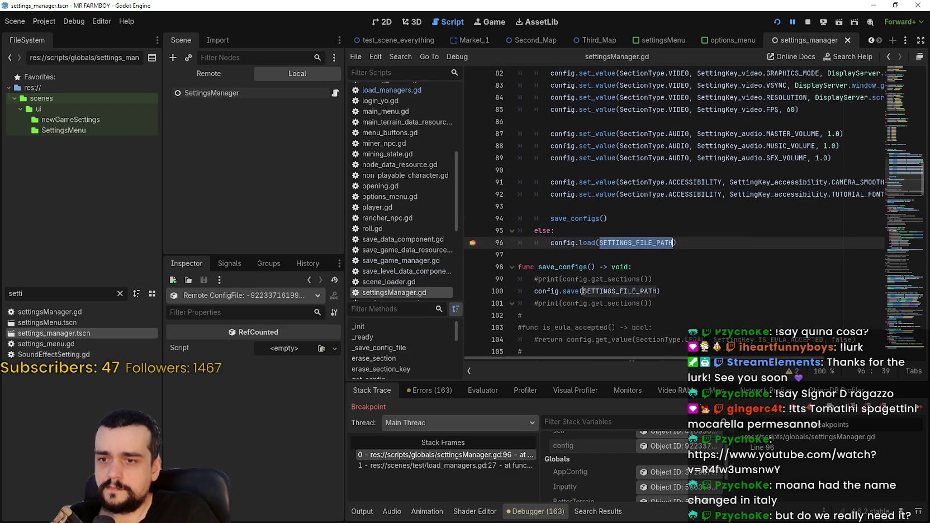
mouse_move(592, 216)
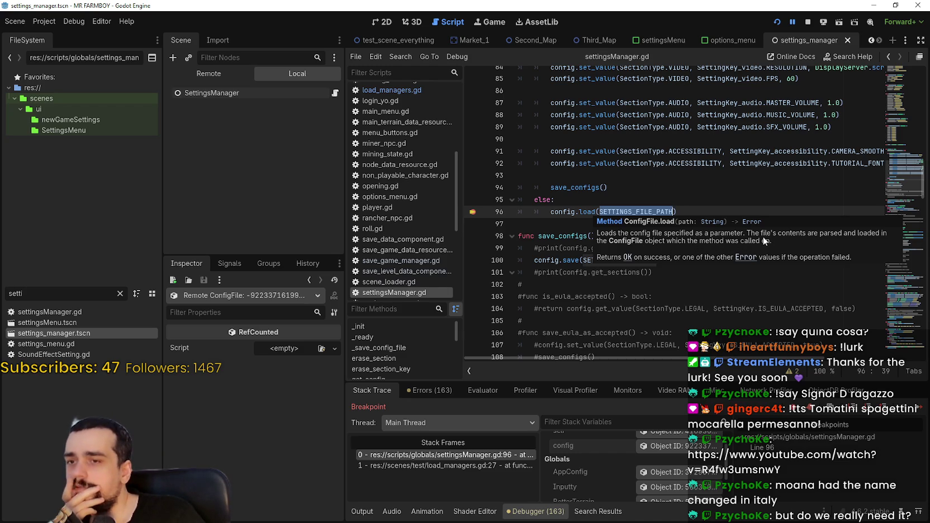
scroll(727, 469, "down", 3)
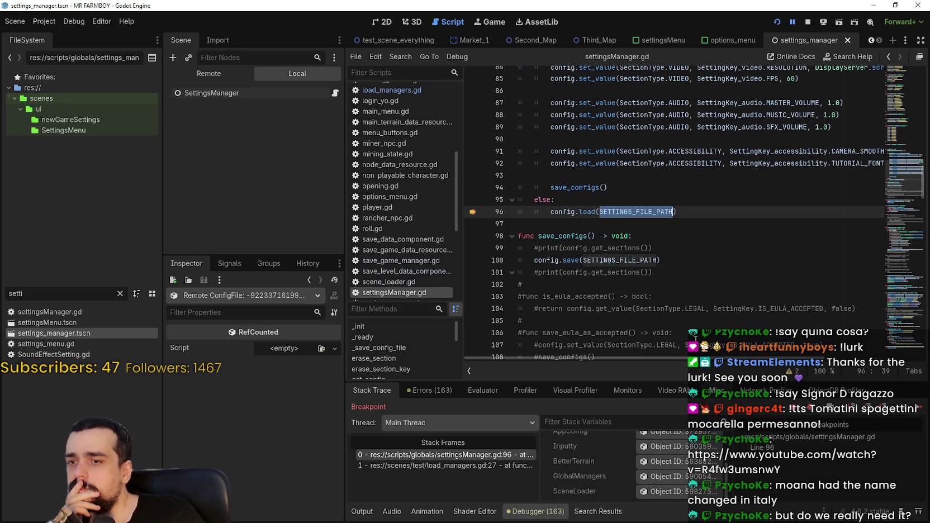
scroll(672, 270, "down", 5)
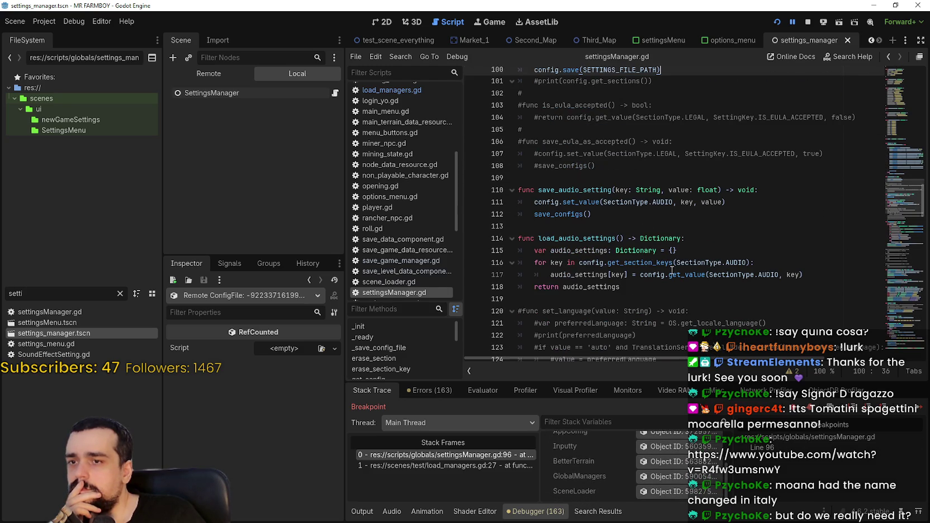
Scroll down to _init and select its load_config_file call
scroll(677, 259, "down", 4)
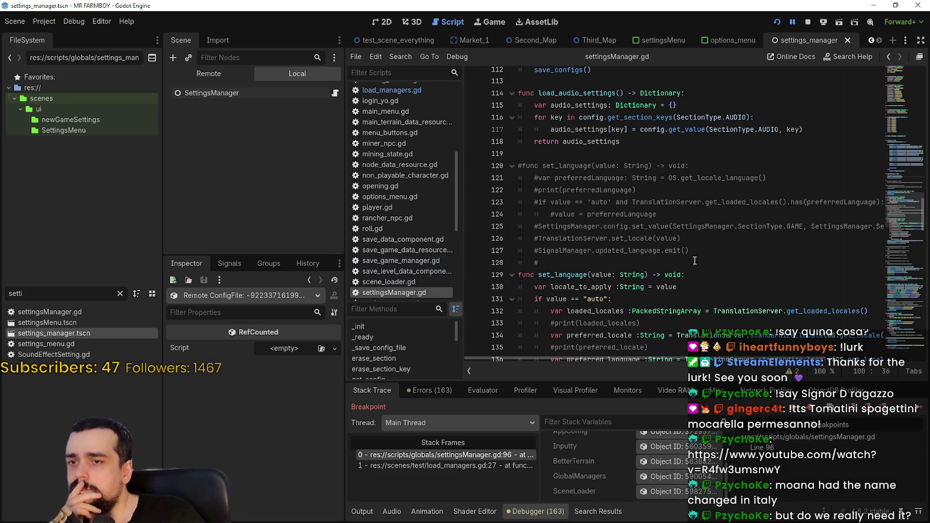
scroll(737, 272, "down", 2)
scroll(733, 266, "down", 7)
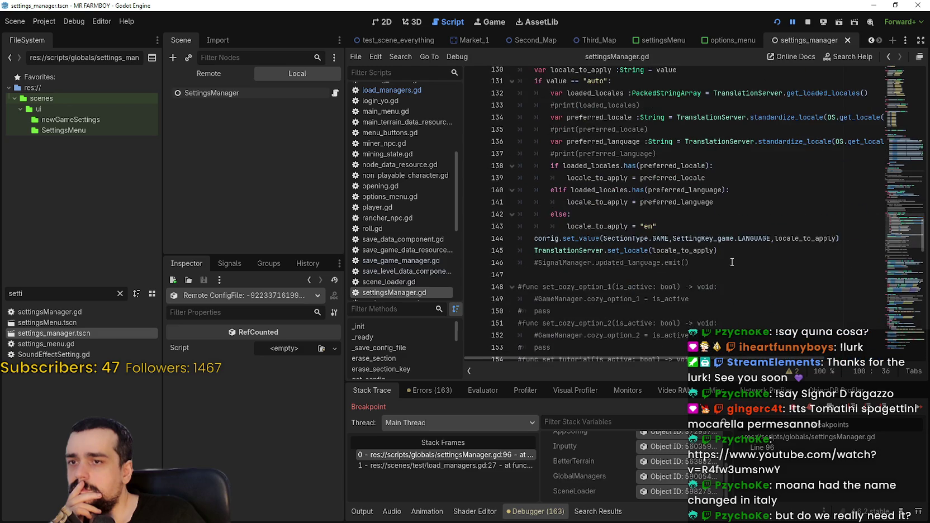
scroll(730, 258, "up", 6)
scroll(730, 256, "down", 8)
scroll(730, 256, "down", 6)
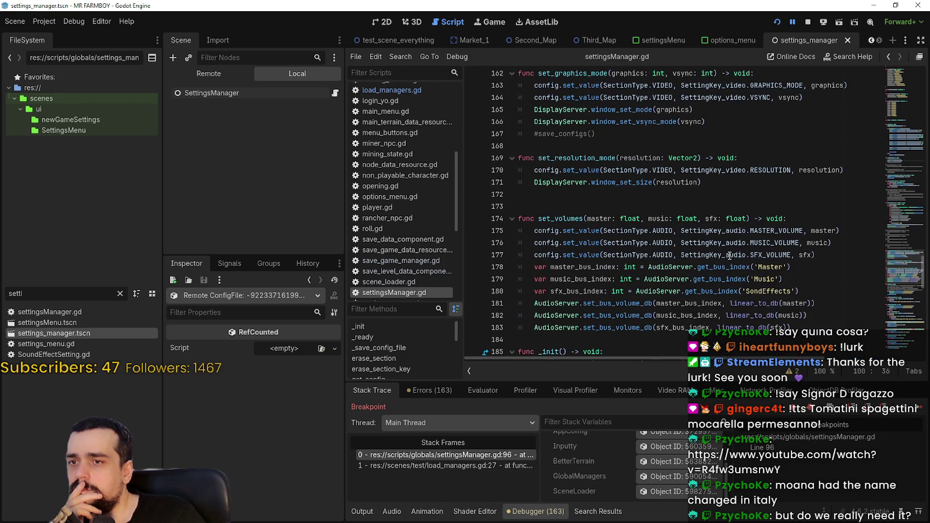
left_click_drag(898, 263, 898, 279)
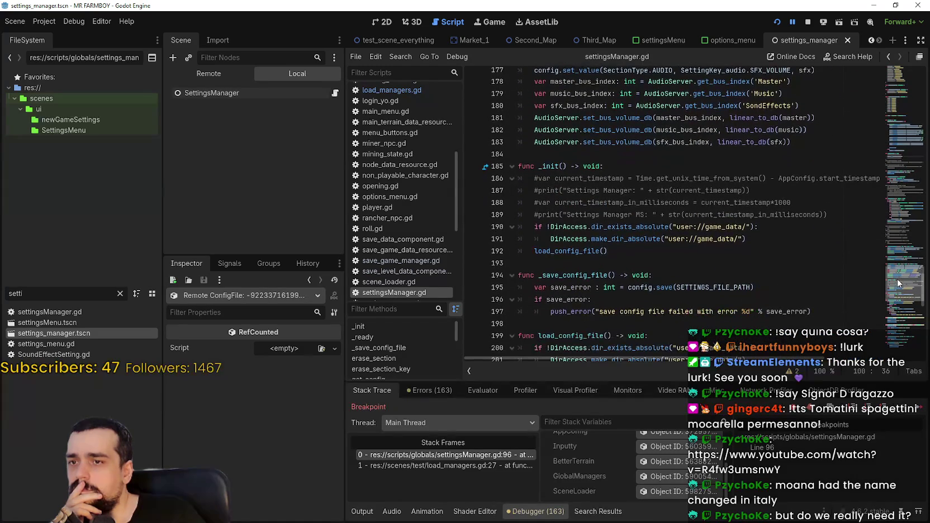
scroll(897, 280, "down", 3)
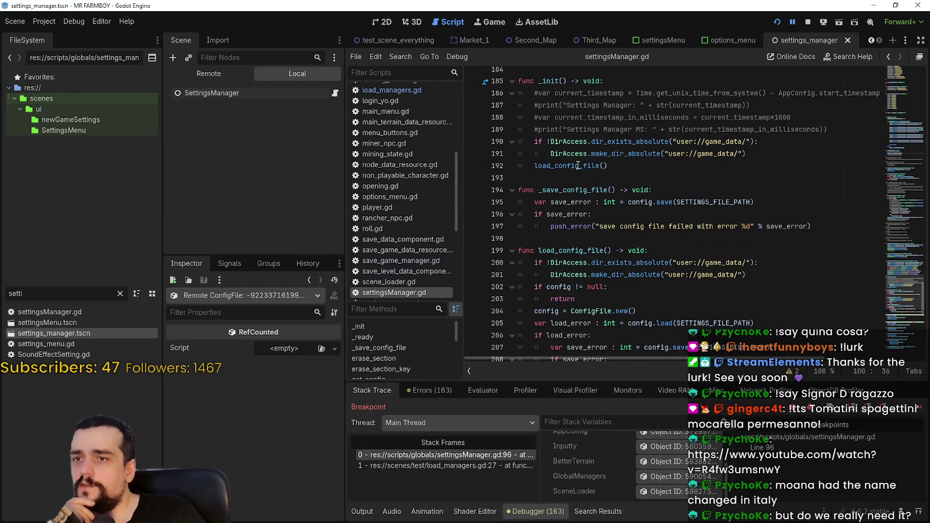
double_click(575, 167)
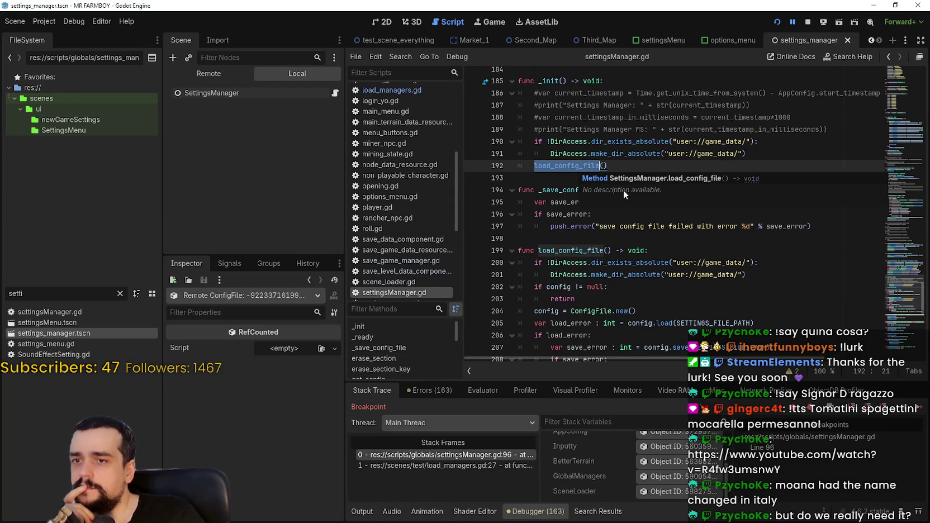
Copy the load_config_file name from the editor's context menu
scroll(787, 278, "down", 2)
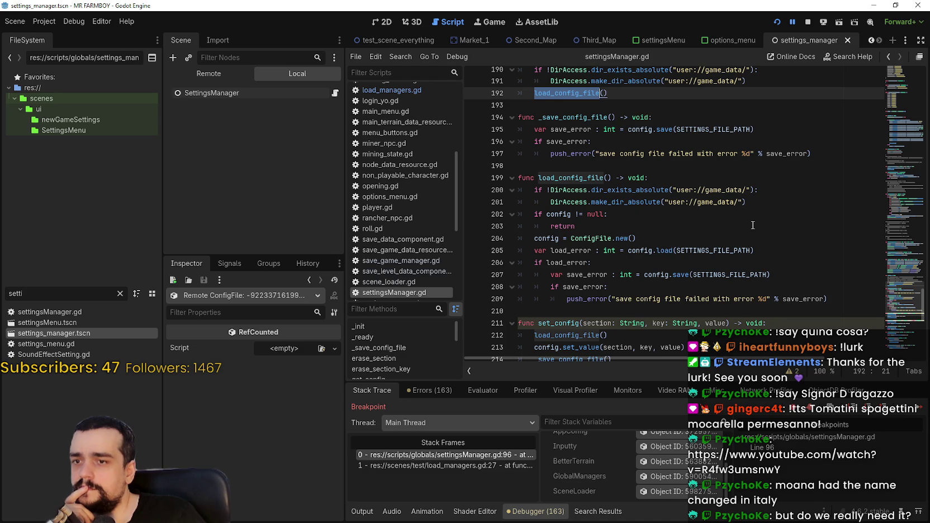
scroll(753, 226, "down", 2)
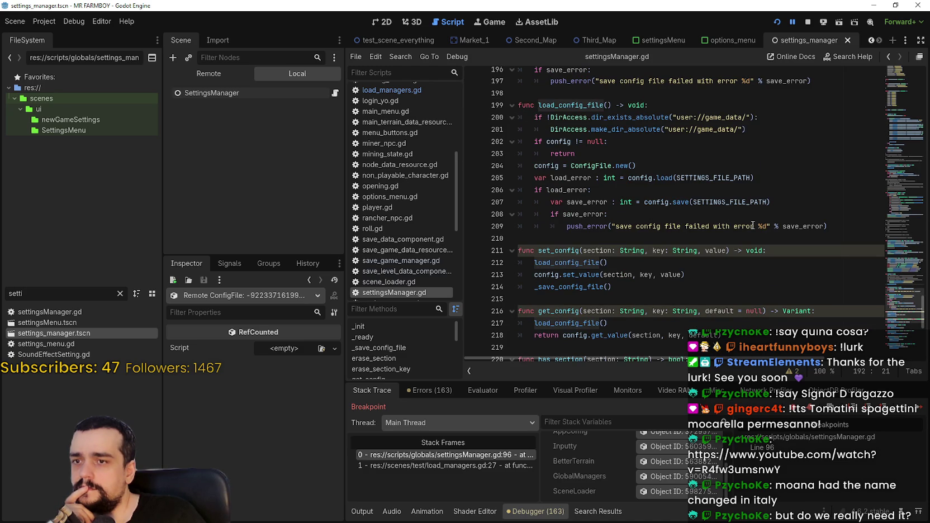
scroll(753, 226, "down", 2)
scroll(754, 225, "down", 2)
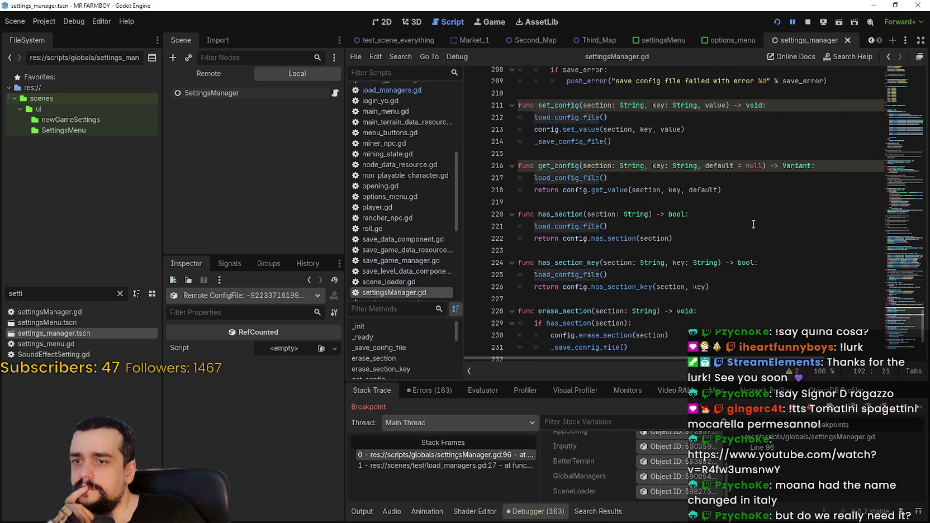
scroll(754, 224, "up", 9)
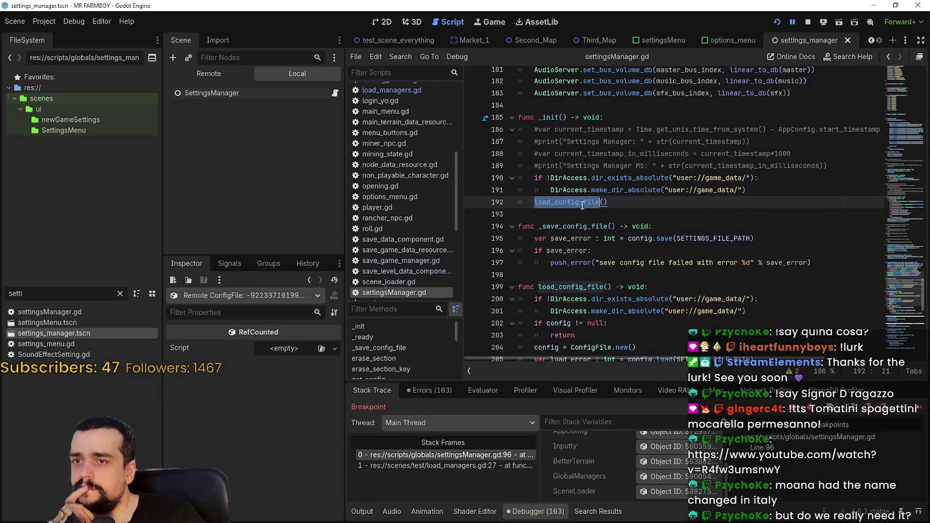
right_click(582, 204)
left_click(611, 271)
Select the game_data folder check and load_config_file lines 190–192, returning to _ready via the minimap
key("End")
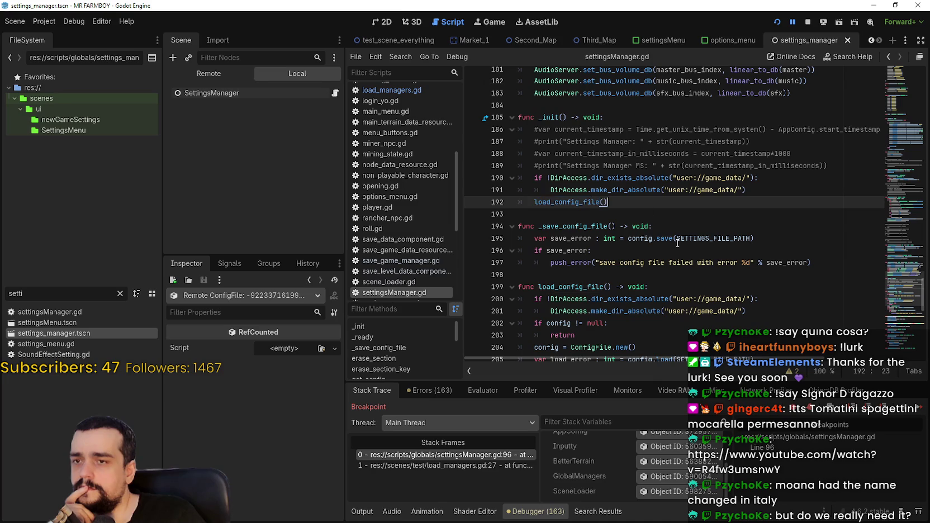
scroll(683, 251, "up", 2)
left_click_drag(617, 282, 525, 251)
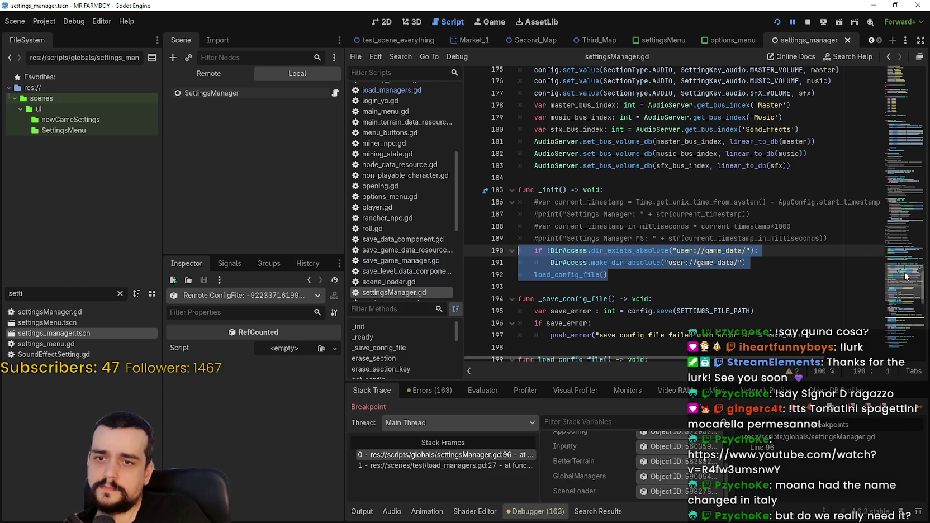
scroll(893, 270, "up", 3)
mouse_move(893, 270)
left_mouse_down()
mouse_move(892, 152)
mouse_move(881, 181)
mouse_move(877, 172)
mouse_move(808, 182)
left_mouse_up()
Paste the folder check and load_config_file lines at line 97 and indent them into the else branch
left_click(807, 188)
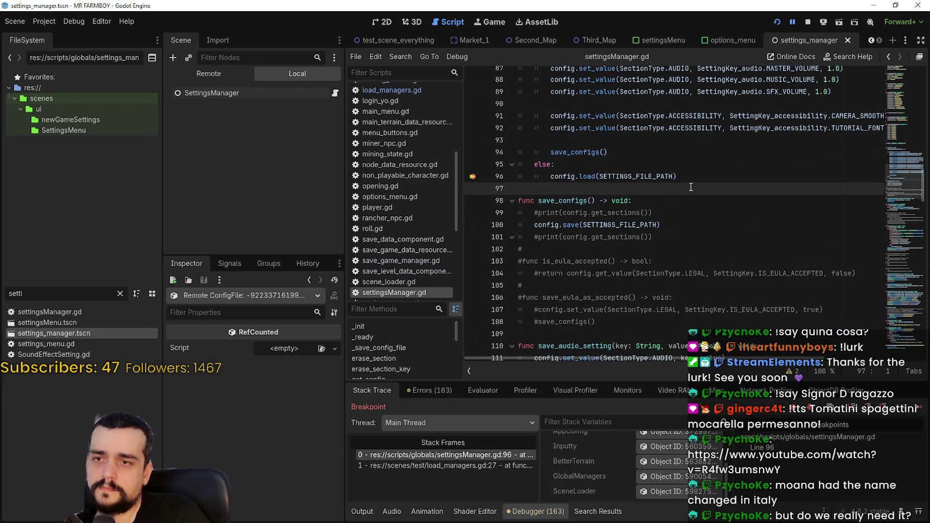
type("if !DirAccess.dir_exists_absolute(\"user://game_data/\"): \t\tDirAccess.make_dir_absolute(\"user://game_data/\") \tload_config_file()")
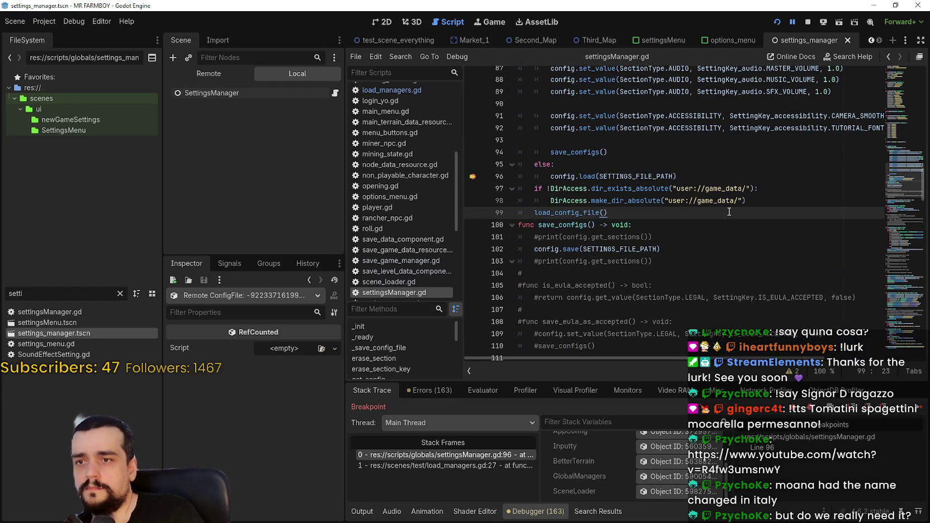
mouse_move(608, 212)
left_mouse_down()
mouse_move(565, 212)
mouse_move(520, 189)
left_mouse_up()
key("Tab")
Add a blank line after load_config_file(), save settingsManager.gd, and stop the debug session
left_click(670, 217)
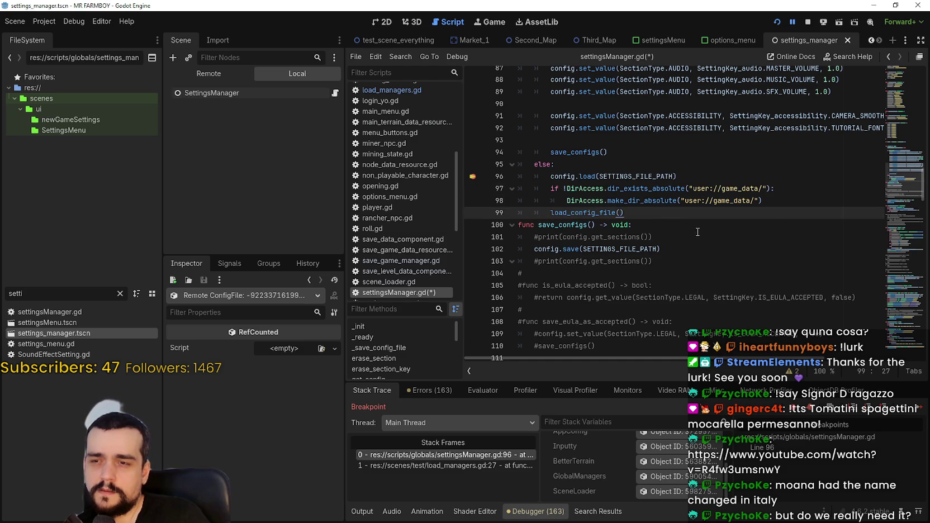
key("Return")
key("BackSpace")
key("BackSpace")
key("ctrl+s")
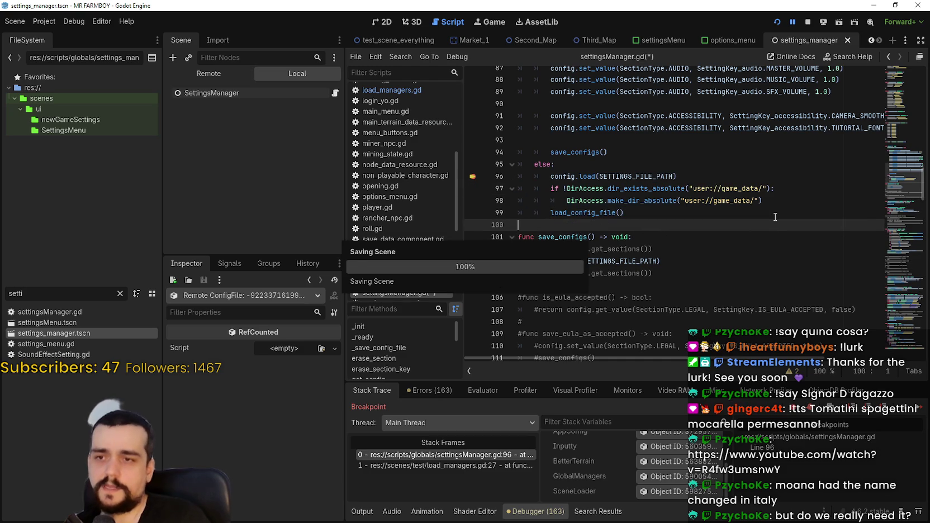
left_click(808, 22)
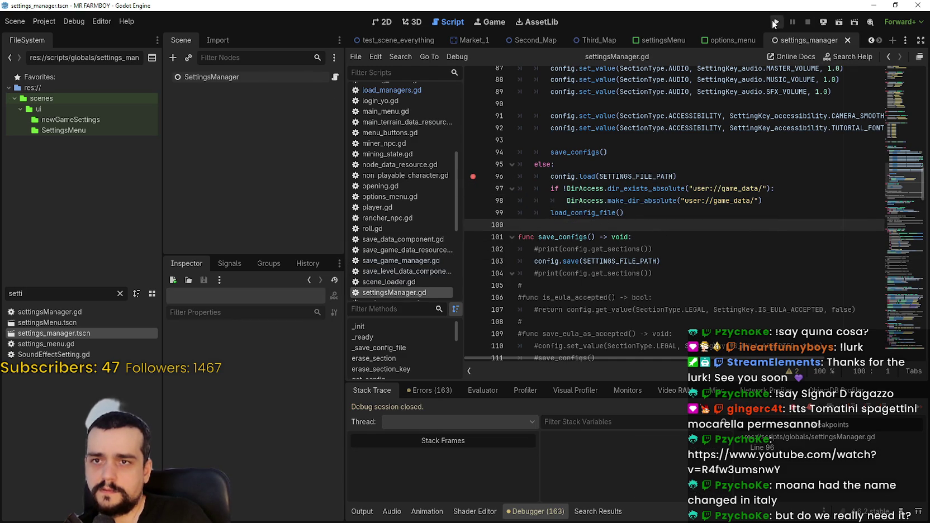
Rerun the project with breakpoints on lines 97 and 99, continuing past each
scroll(650, 228, "up", 2)
scroll(650, 228, "down", 1)
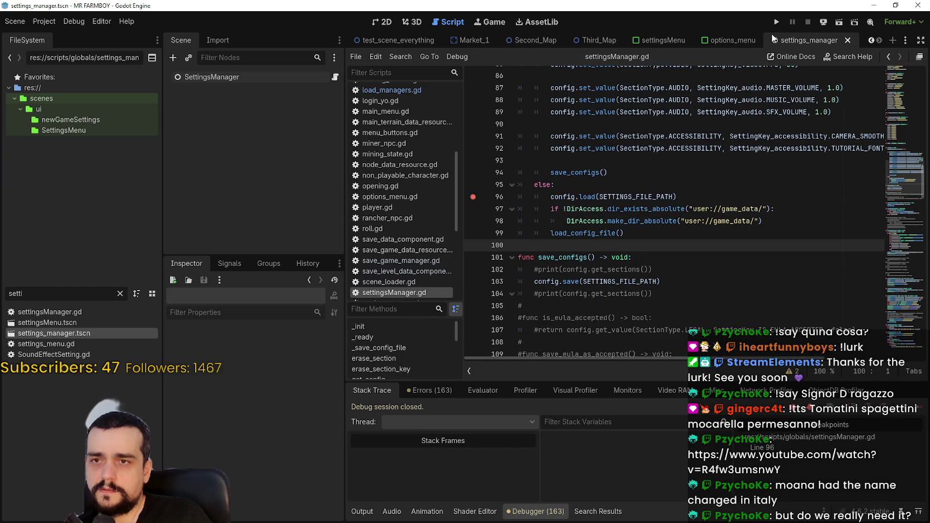
left_click(776, 21)
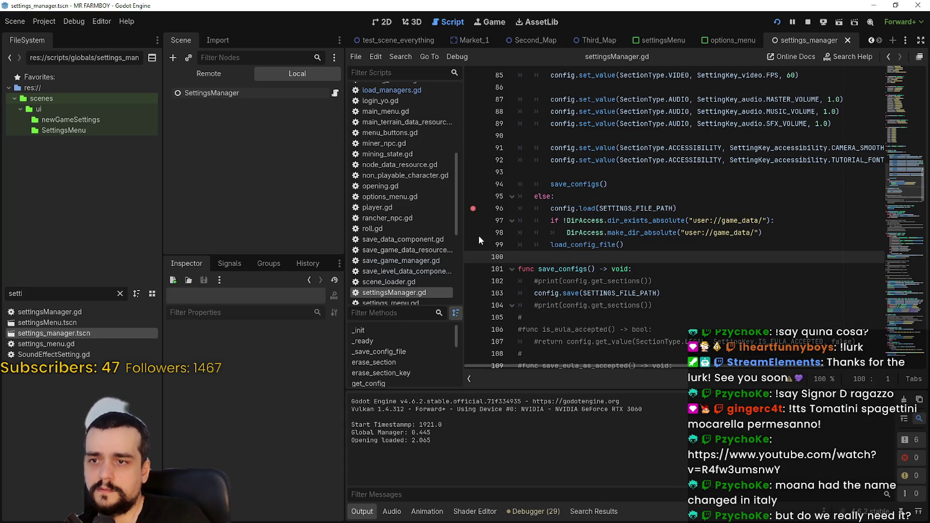
left_click(474, 220)
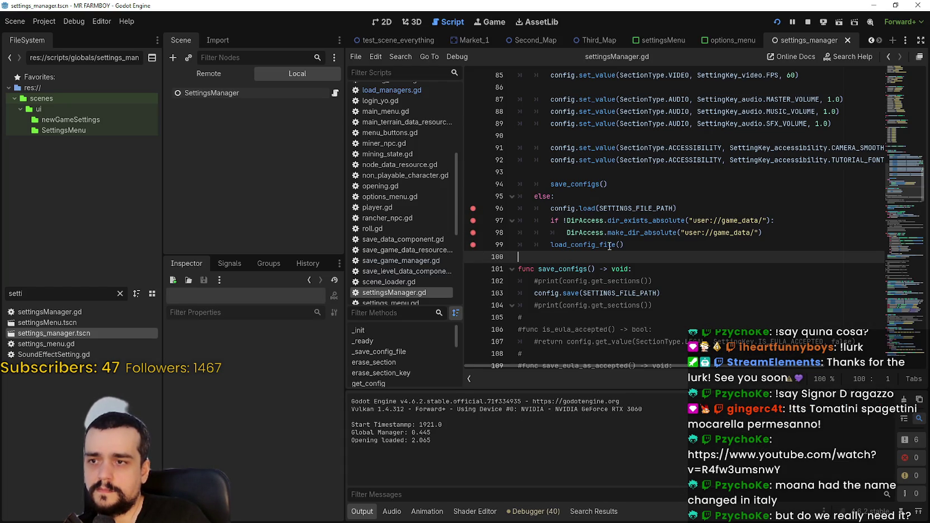
left_click(473, 244)
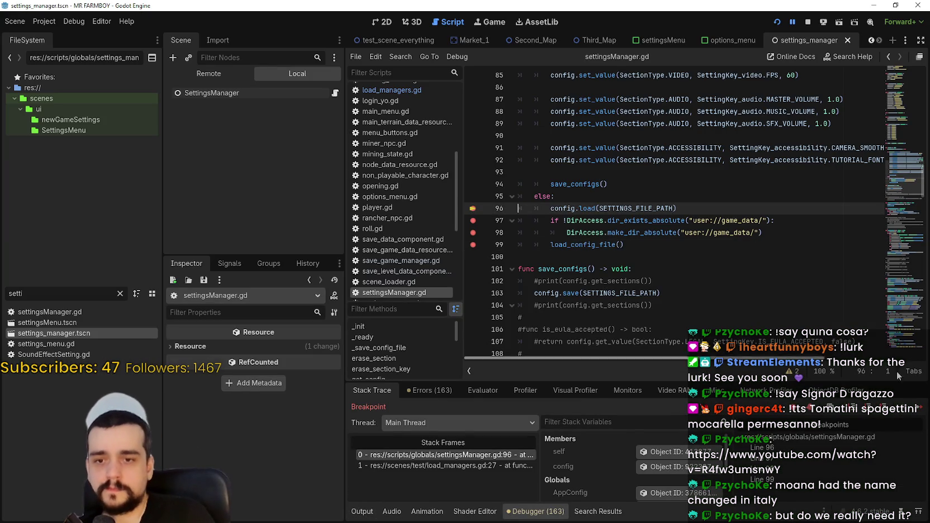
left_click(917, 411)
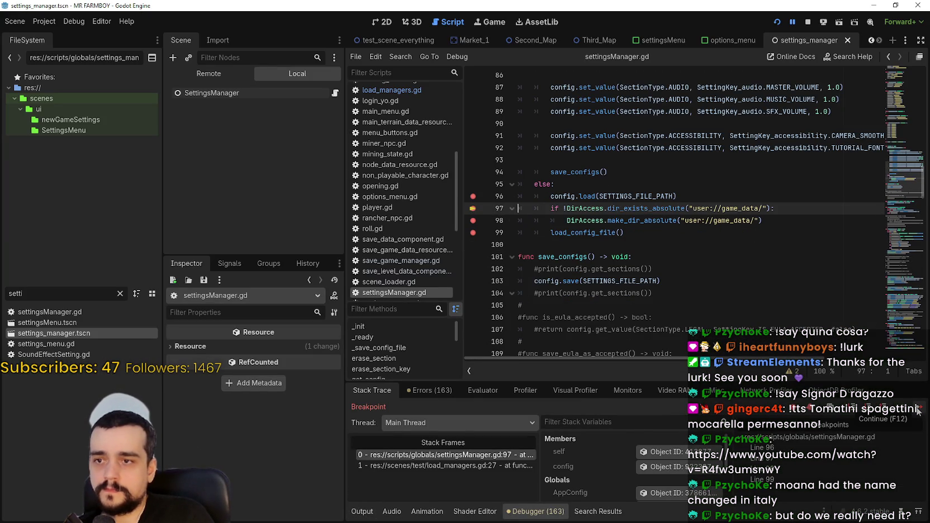
left_click(918, 411)
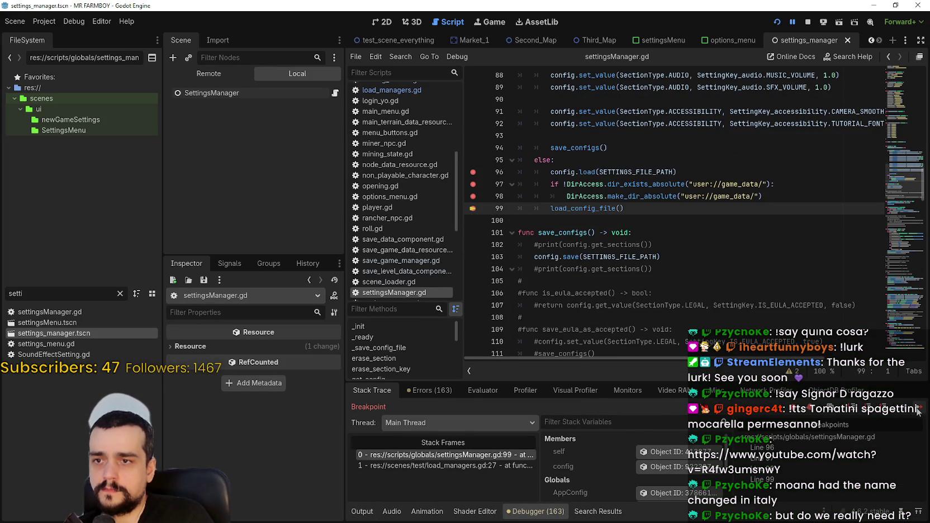
left_click(918, 411)
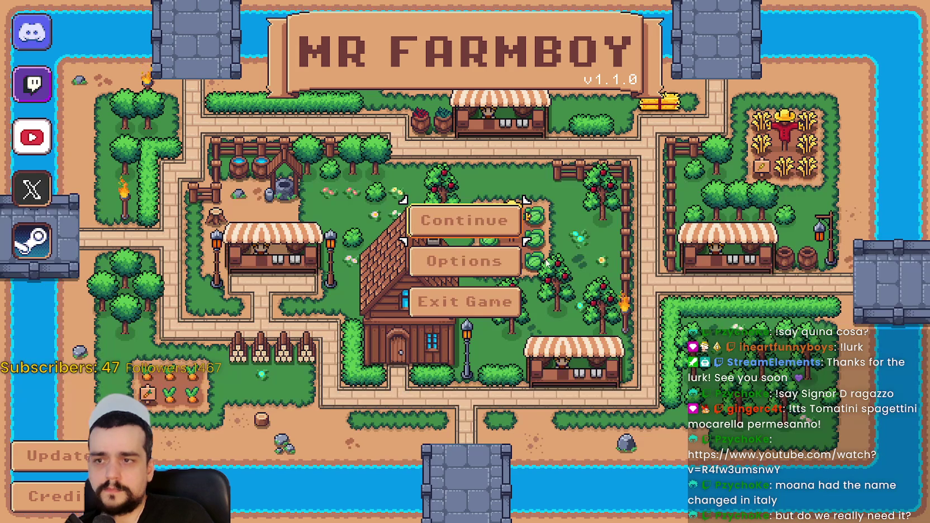
Switch the game language to Español (Castellano) in the options, then quit the game
left_click(448, 258)
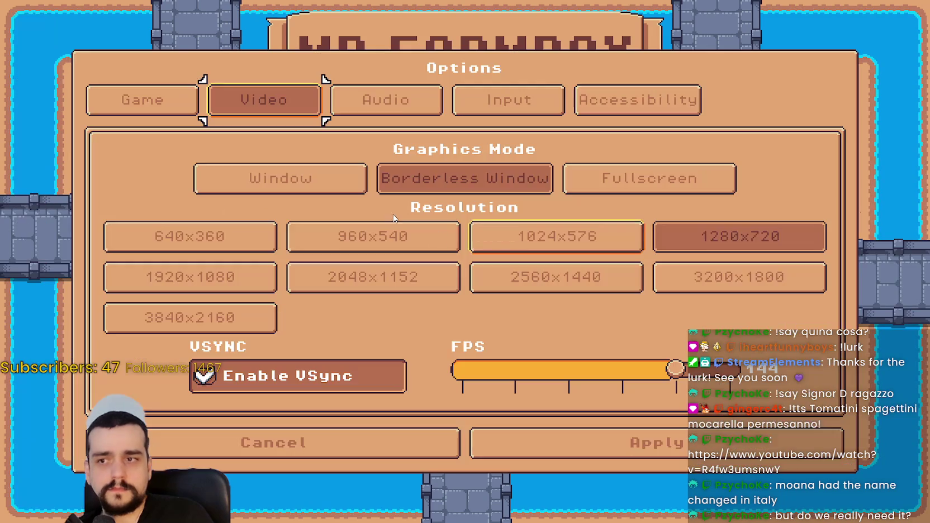
left_click(196, 95)
left_click(264, 210)
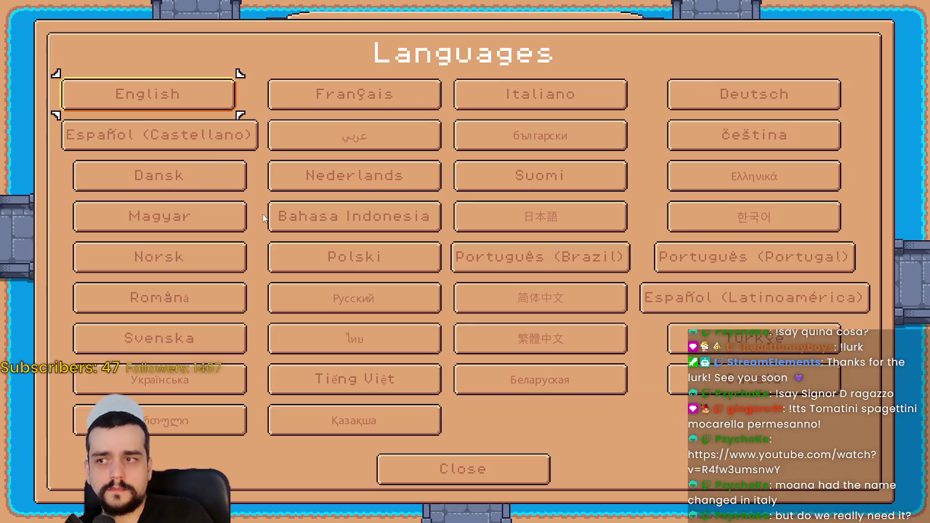
left_click(193, 137)
left_click(541, 435)
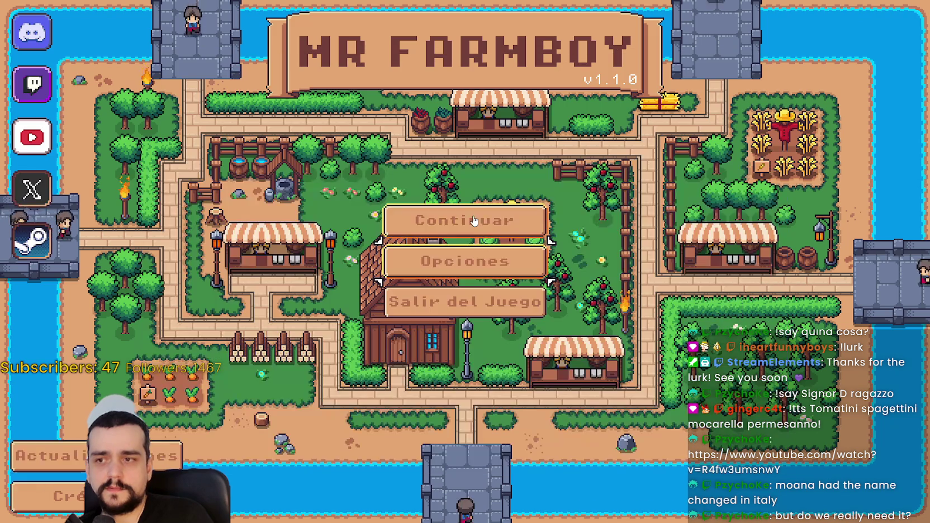
left_click(496, 307)
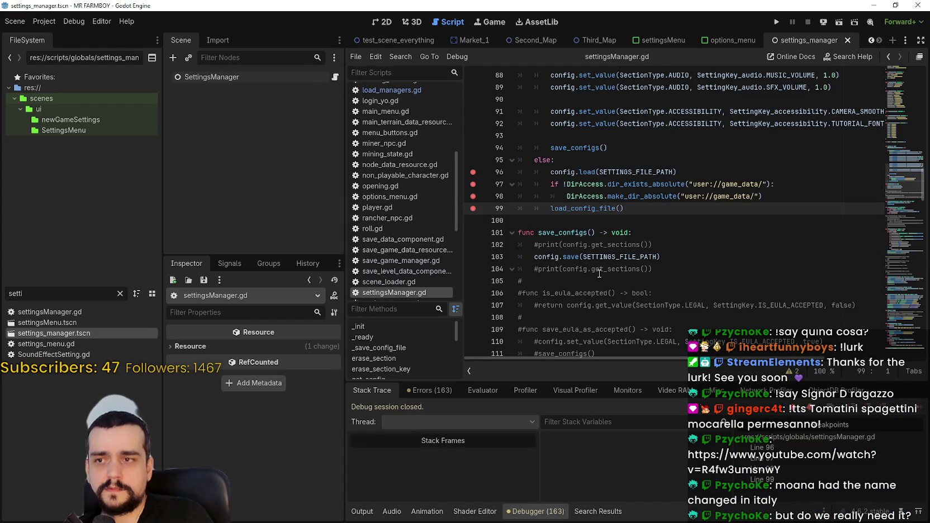
Jump to the load_config_file() definition and set breakpoints on lines 203, 204, 206 and 207
right_click(615, 207)
left_click(618, 354)
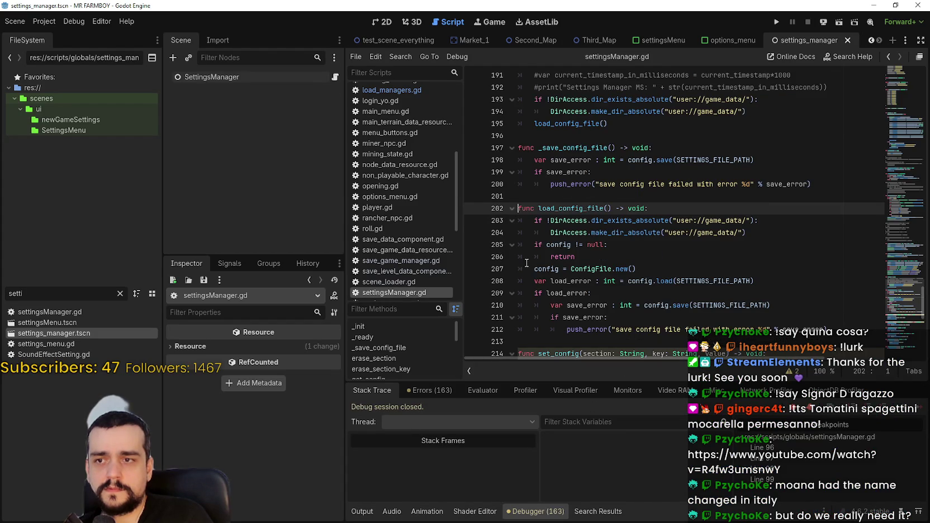
left_click(473, 220)
left_click(474, 232)
left_click(474, 257)
left_click(474, 269)
scroll(483, 311, "down", 1)
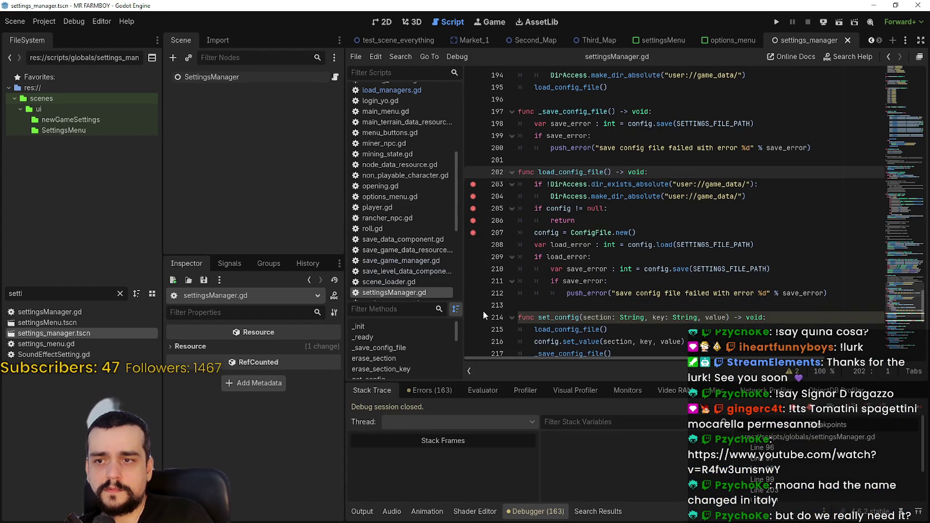
Add breakpoints on lines 208, 209, 210 and 213, then rerun the project
left_click(473, 245)
left_click(473, 256)
left_click(473, 269)
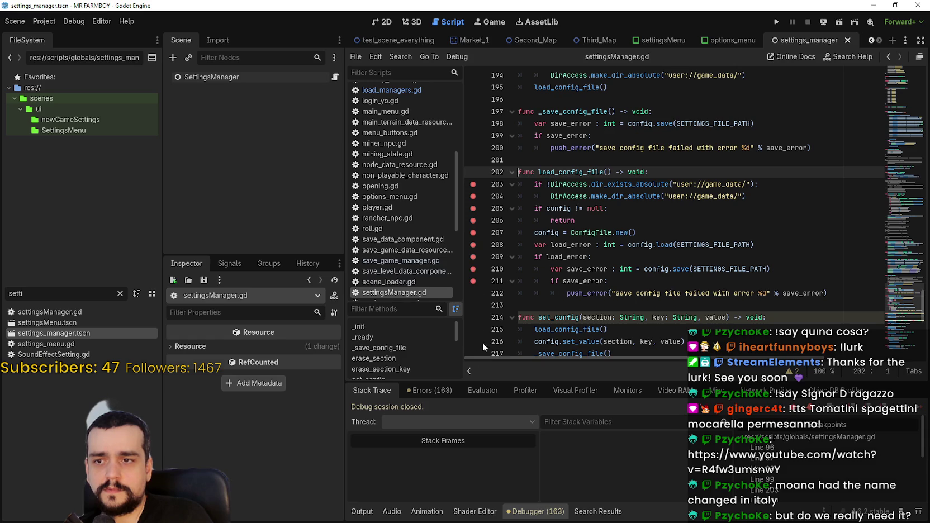
left_click(473, 305)
scroll(614, 297, "down", 2)
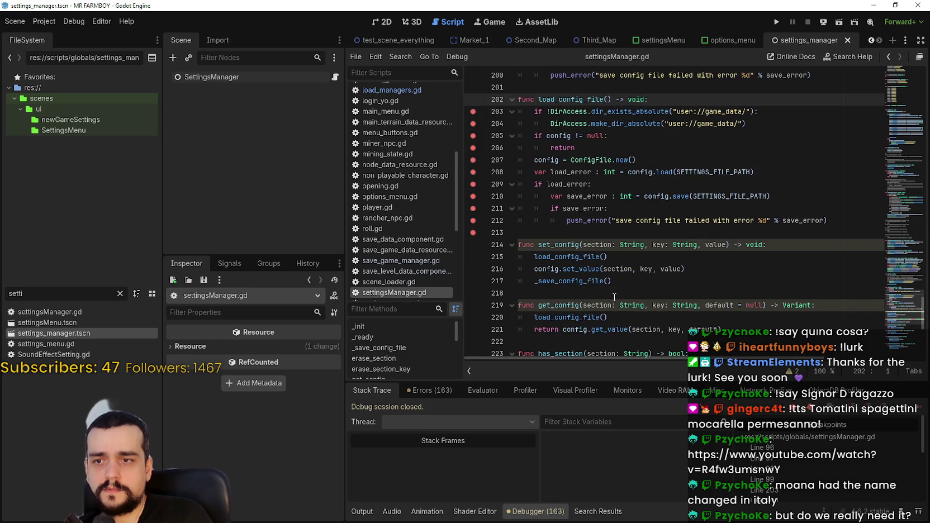
left_click(777, 22)
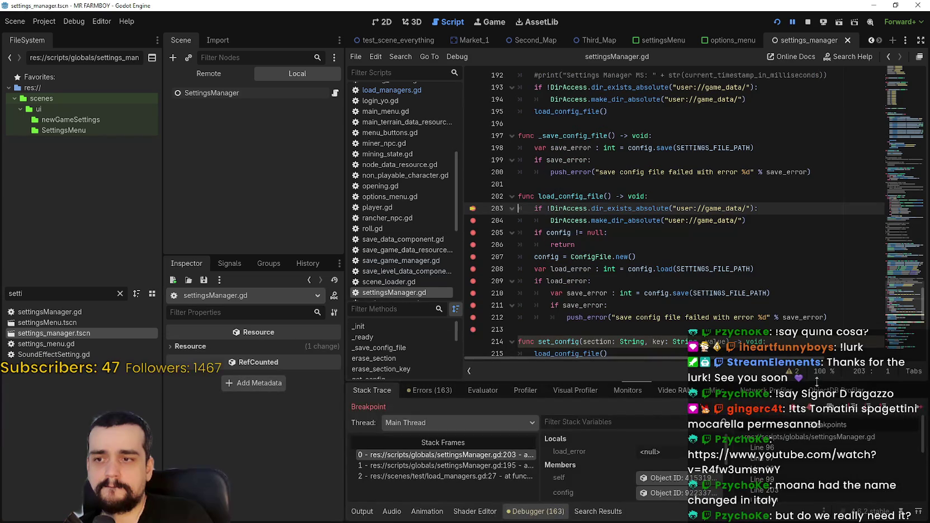
Step to load_config_file()'s line 206 return, inspecting caller frames at line 195 and load_managers.gd line 27
left_click(919, 409)
left_click(920, 408)
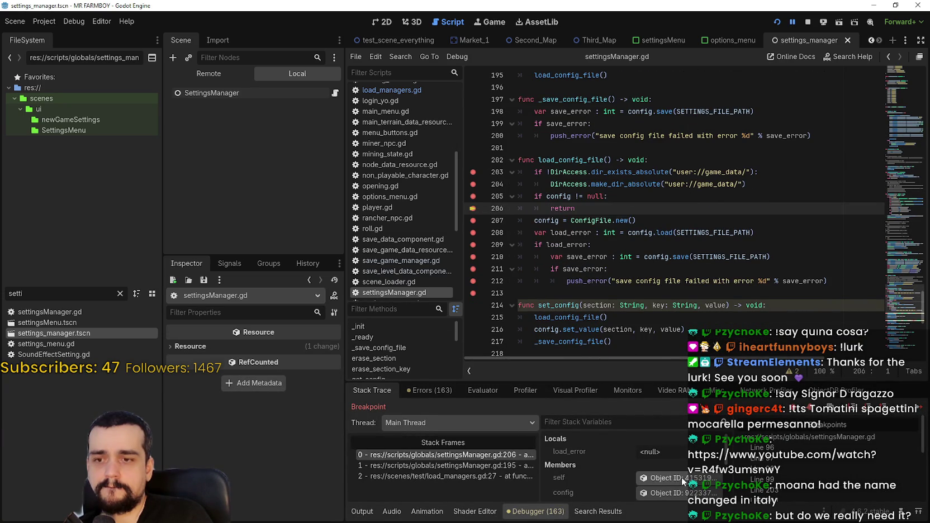
left_click(616, 293)
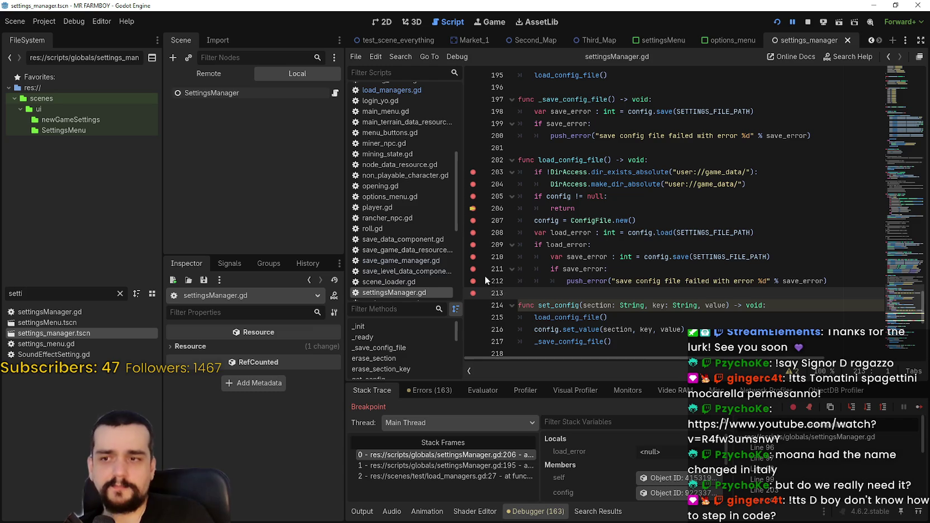
left_click(433, 465)
left_click(446, 476)
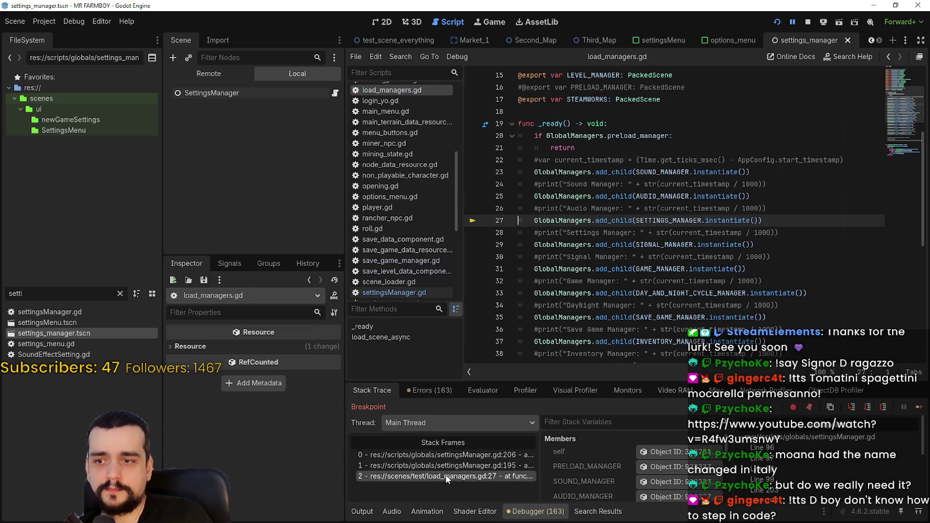
left_click(446, 465)
left_click(447, 456)
left_click(450, 465)
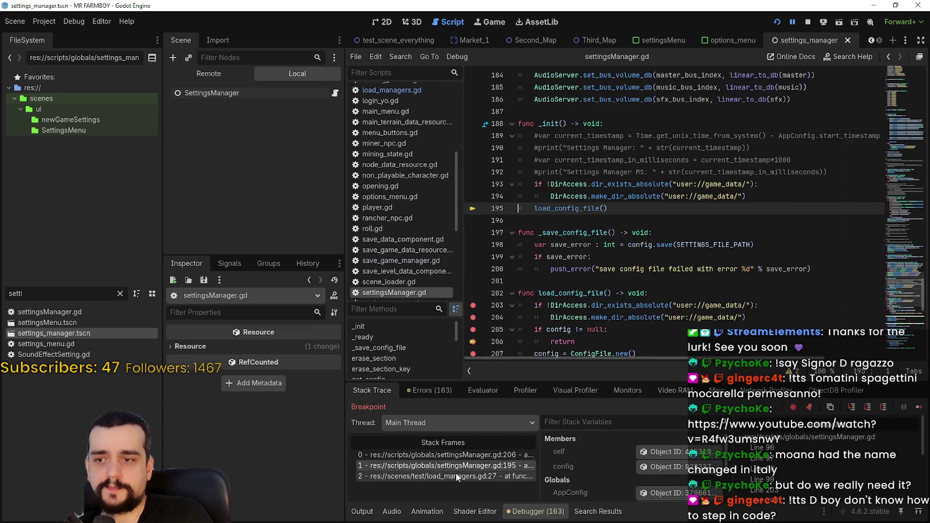
left_click(454, 476)
left_click(453, 457)
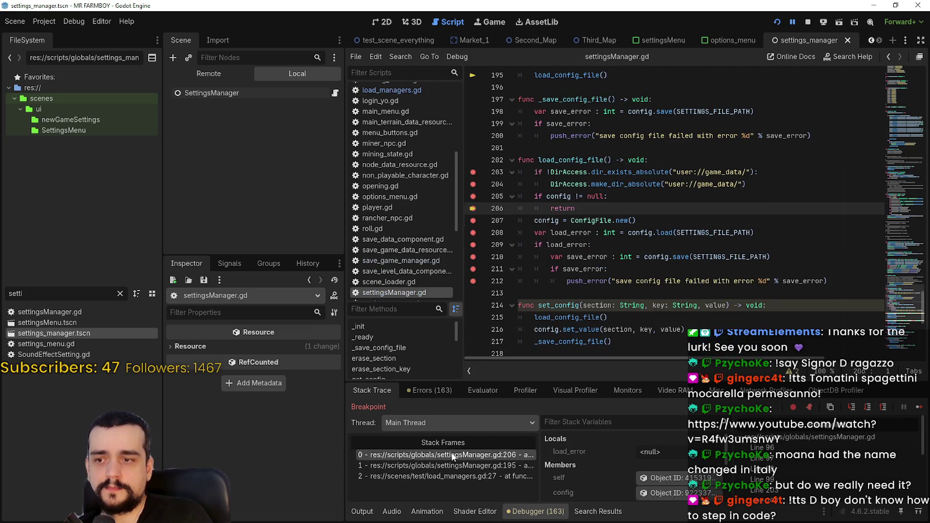
left_click(689, 271)
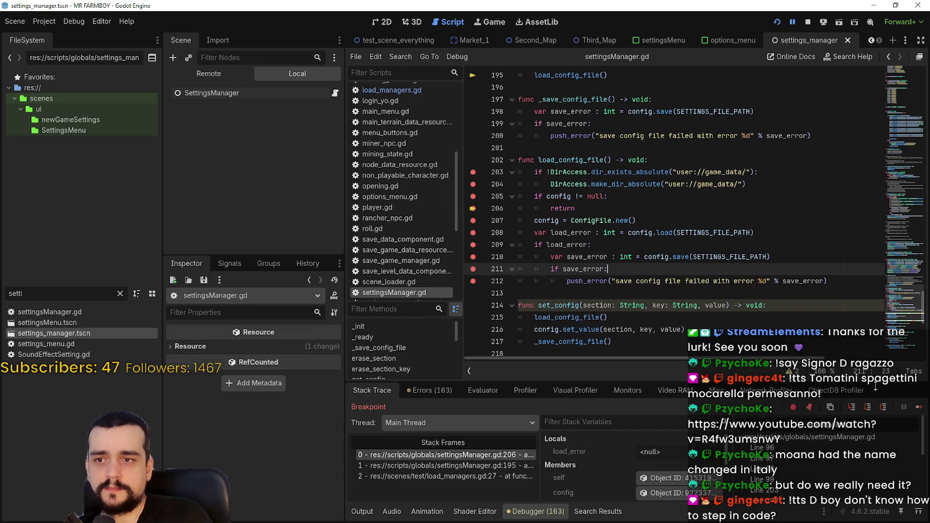
Step from the line 96 breakpoint through the else branch into load_config_file() until line 206, then exit the game
left_click(919, 407)
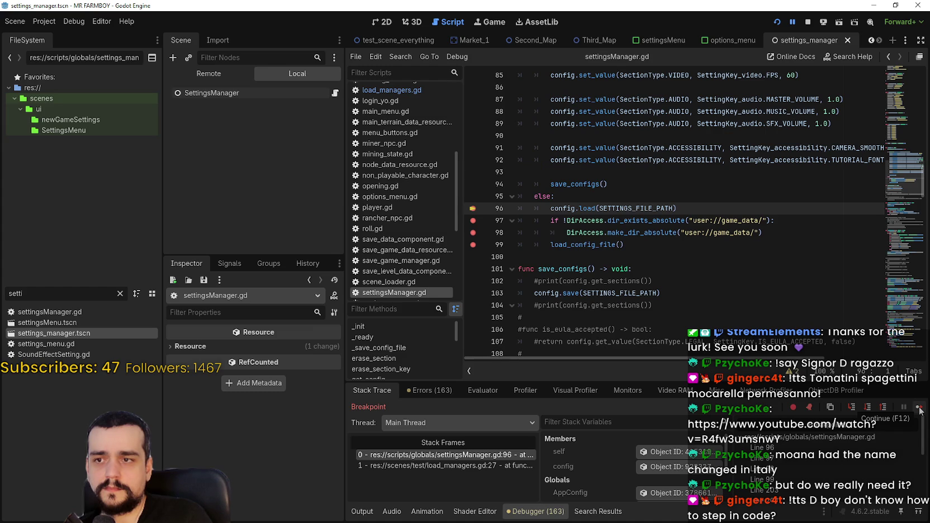
left_click(473, 466)
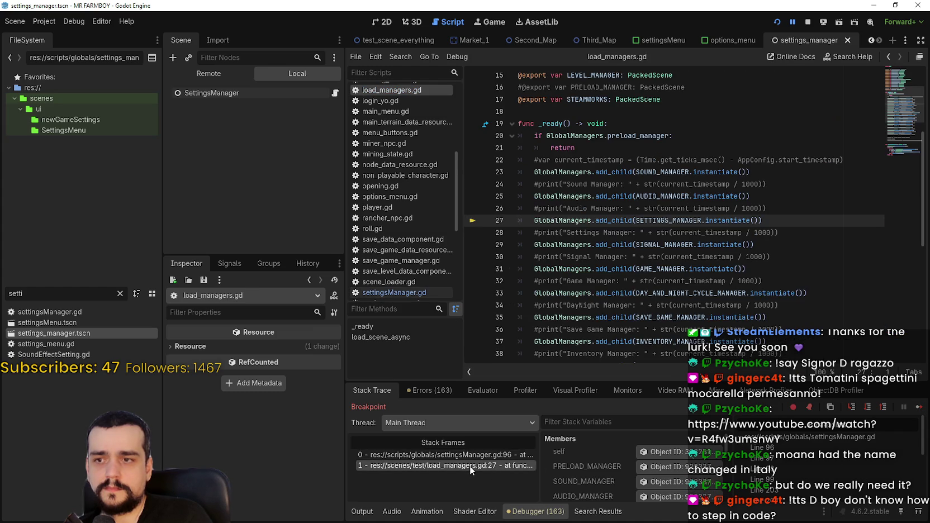
left_click(475, 455)
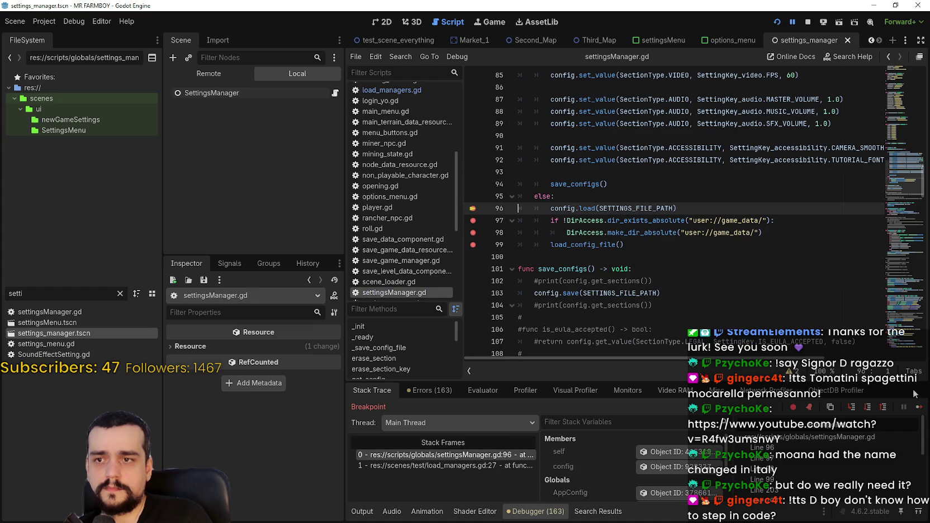
left_click(918, 407)
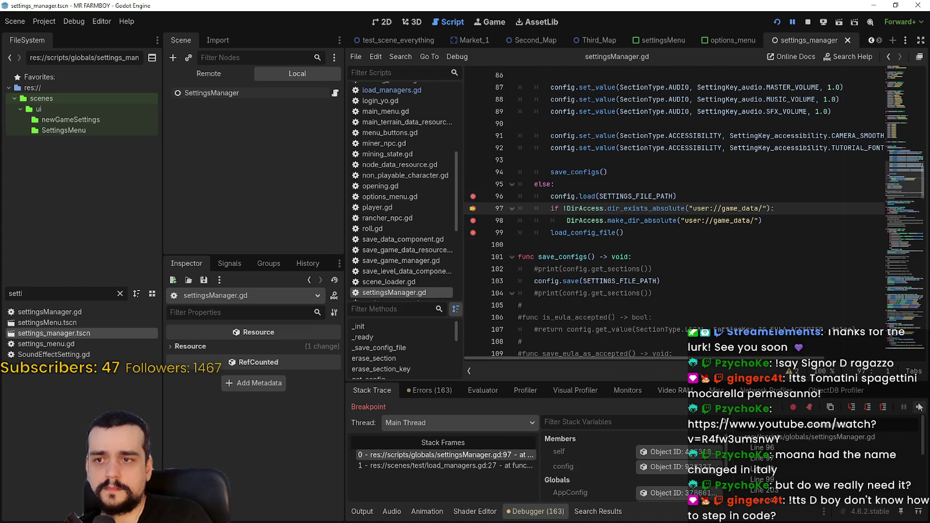
left_click(919, 407)
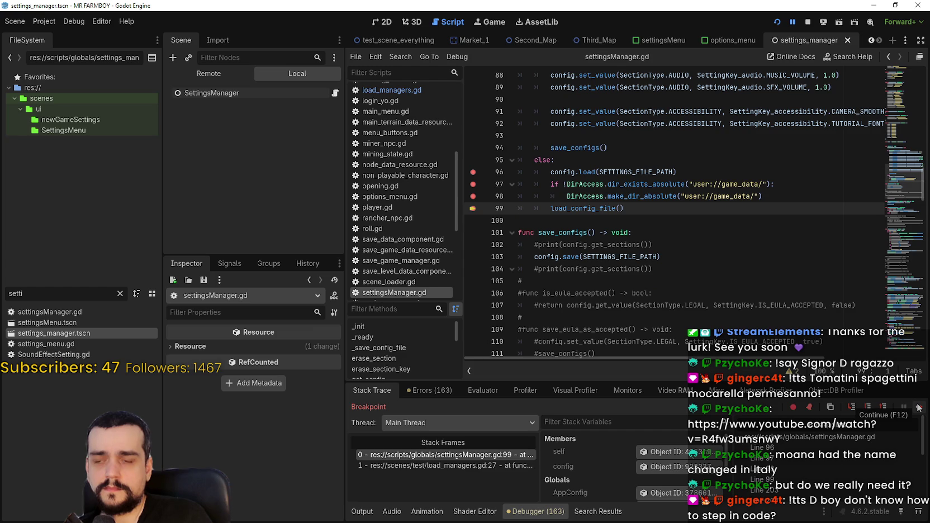
left_click(918, 407)
left_click(918, 408)
left_click(919, 407)
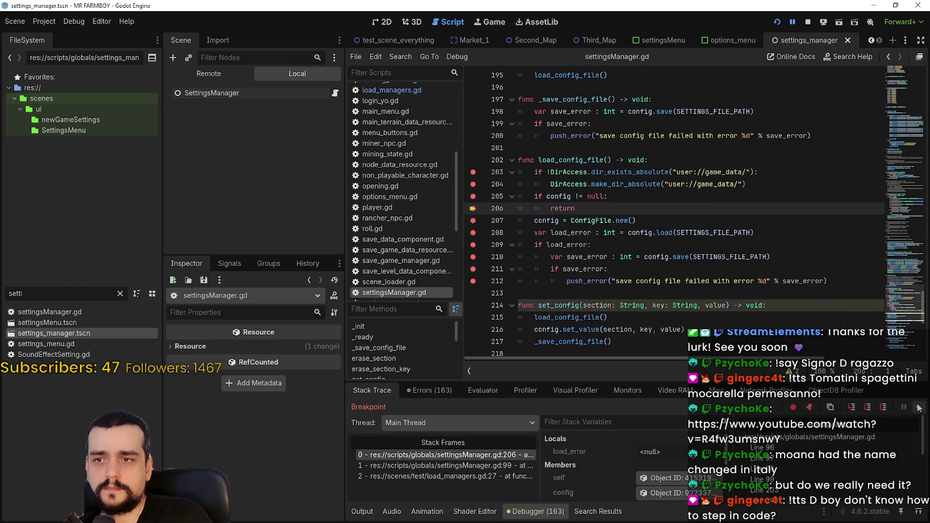
left_click(919, 408)
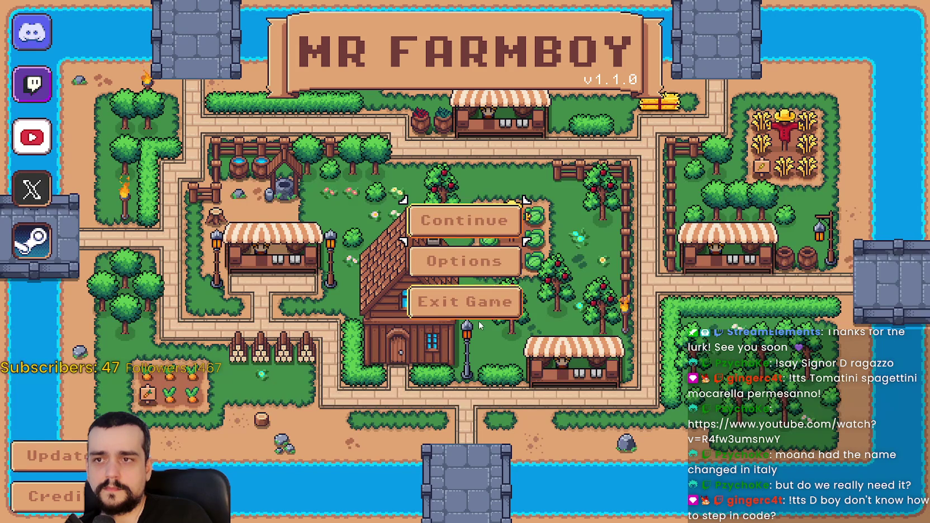
left_click(484, 308)
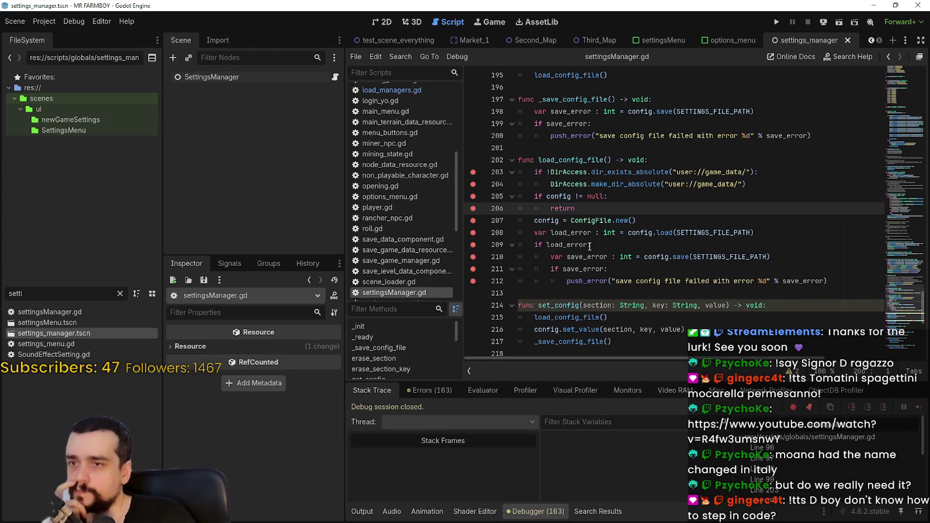
Remove all ten breakpoints from load_config_file()
left_click(601, 207)
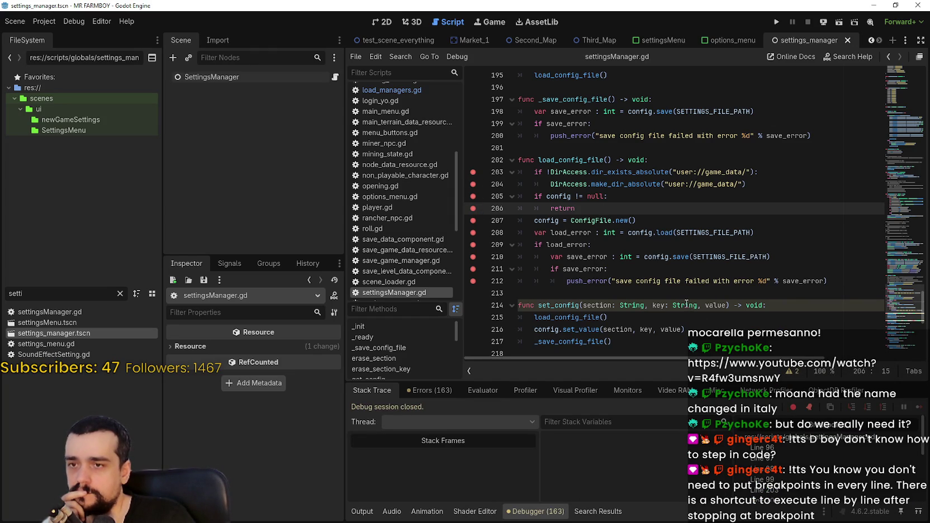
mouse_move(687, 302)
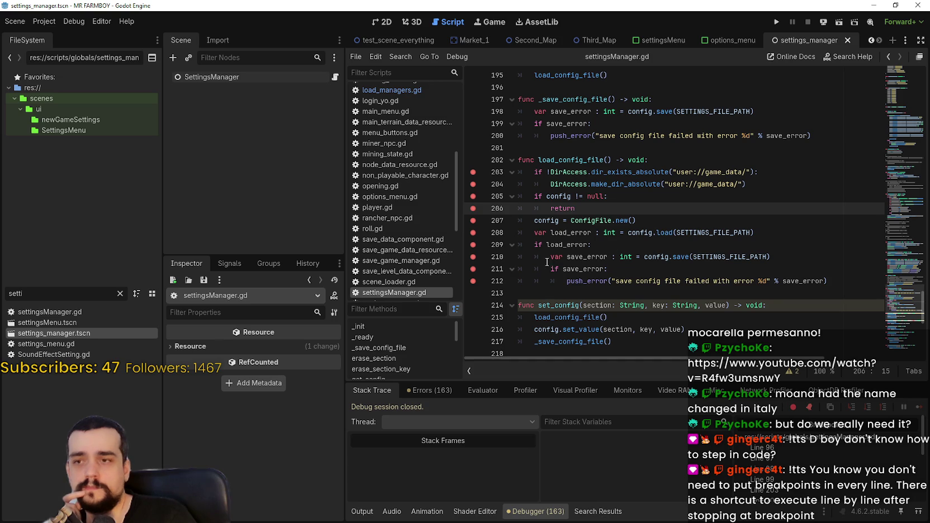
left_click(473, 281)
left_click(473, 269)
left_click(473, 256)
left_click(473, 244)
left_click(473, 232)
left_click(473, 220)
left_click(473, 208)
left_click(473, 197)
left_click(473, 184)
left_click(473, 173)
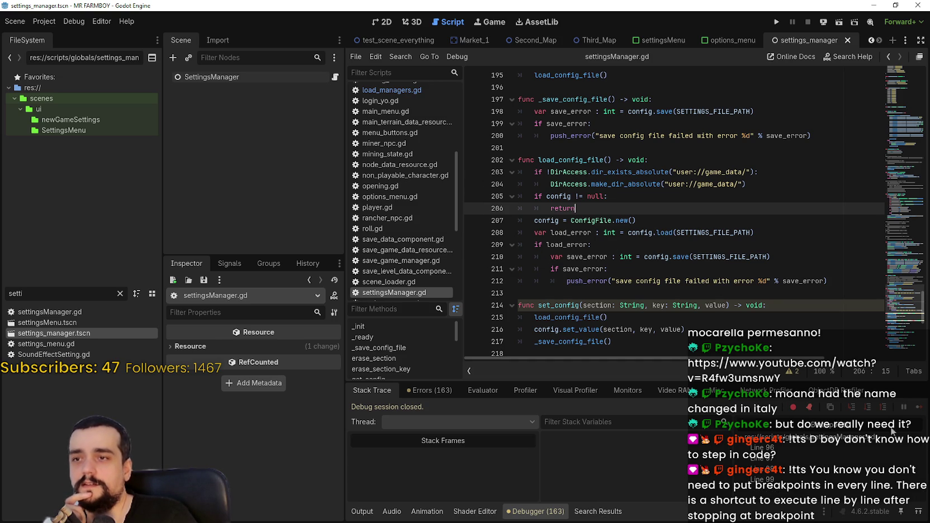
In _ready's else branch, clear the breakpoints and delete the directory-check lines 97–98
left_click(797, 447)
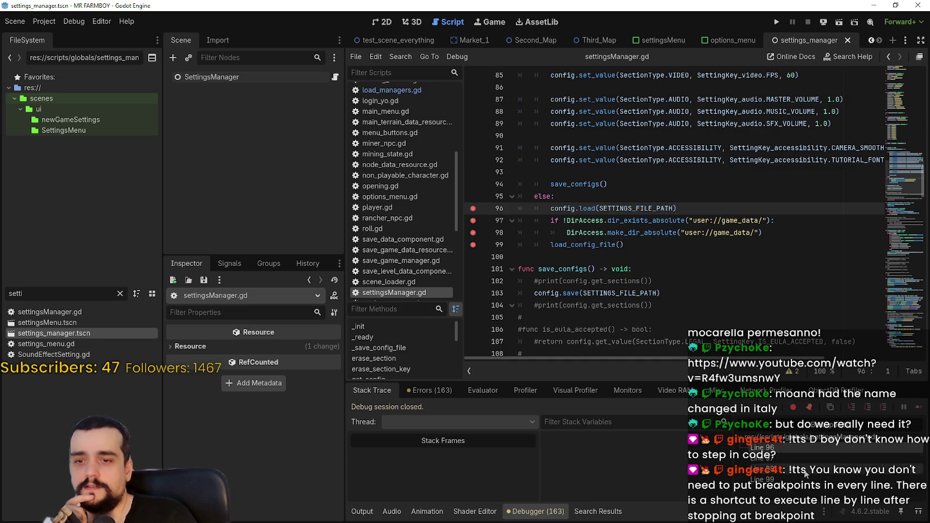
left_click(473, 233)
left_click(473, 220)
left_click(473, 257)
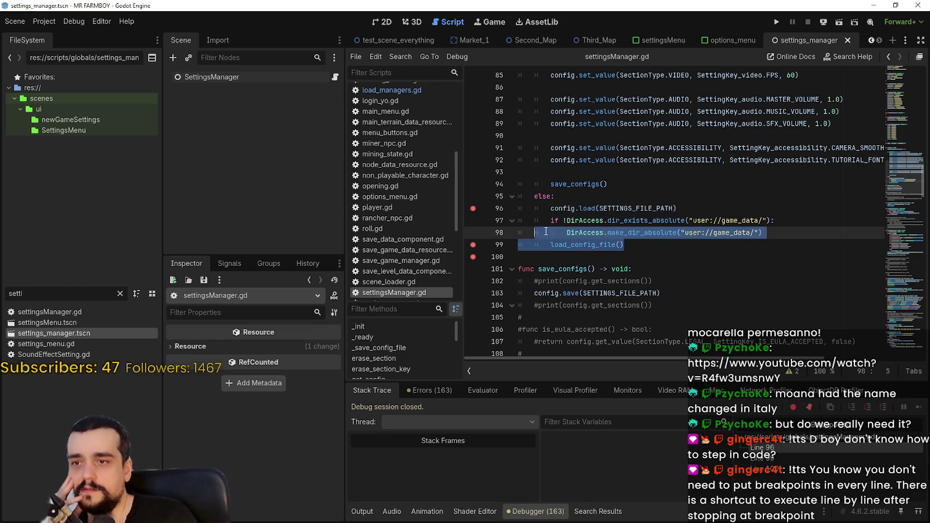
left_click_drag(762, 233, 494, 223)
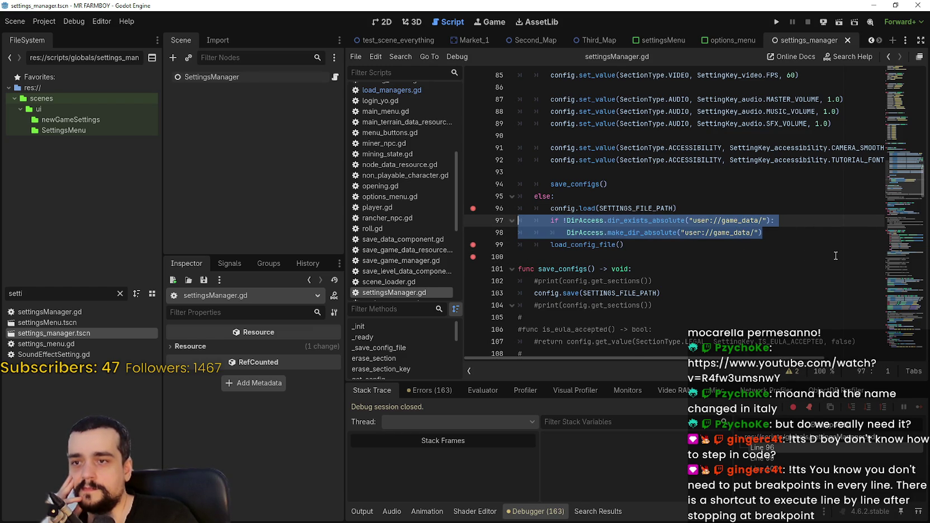
key("BackSpace")
key("BackSpace")
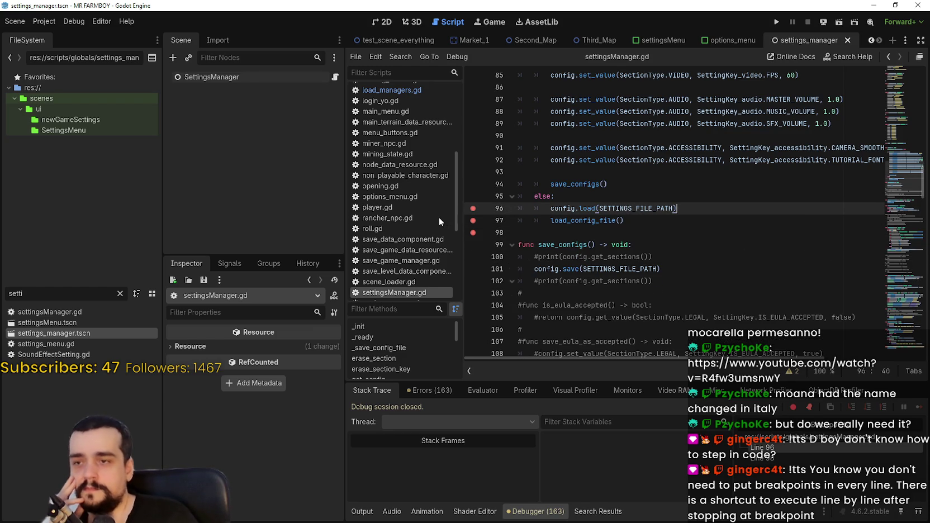
left_click(471, 209)
left_click(473, 233)
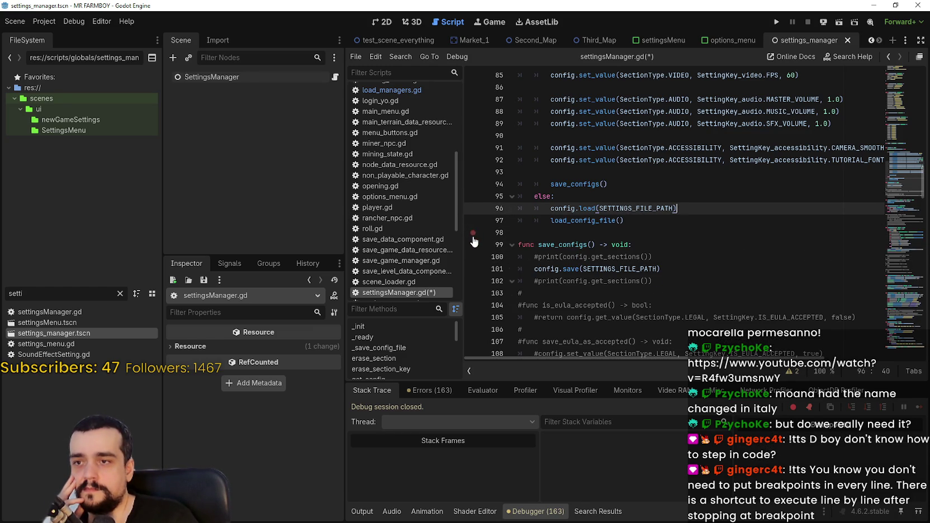
Look up the load_config_file definition and review its ConfigFile.new() line
right_click(568, 221)
left_click(615, 378)
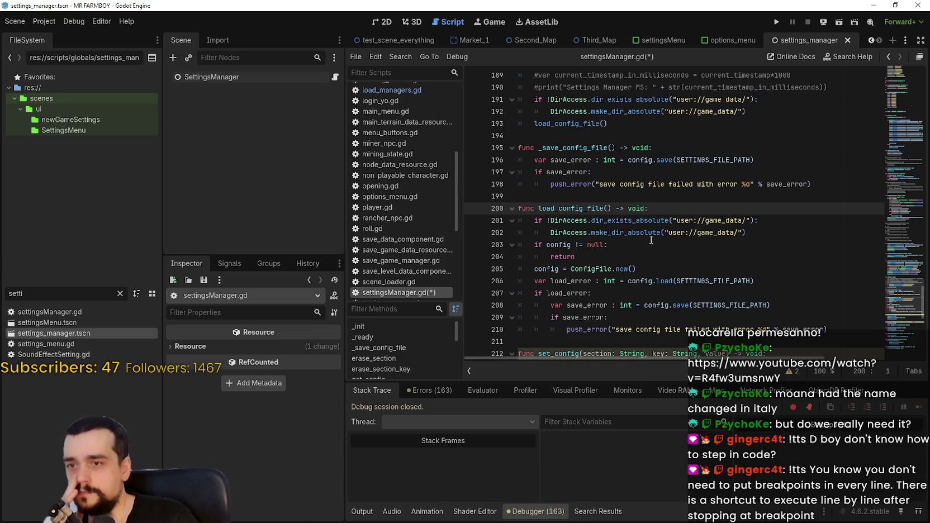
left_click(714, 269)
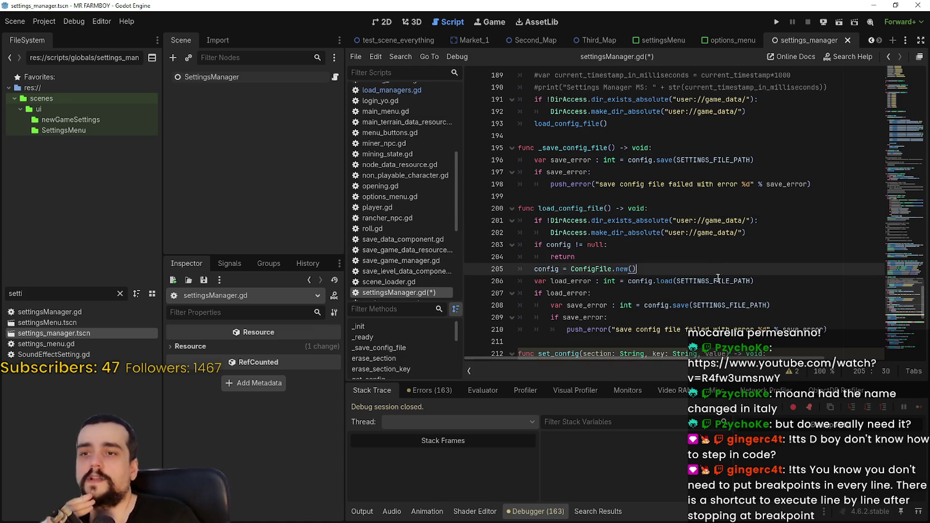
scroll(704, 271, "down", 3)
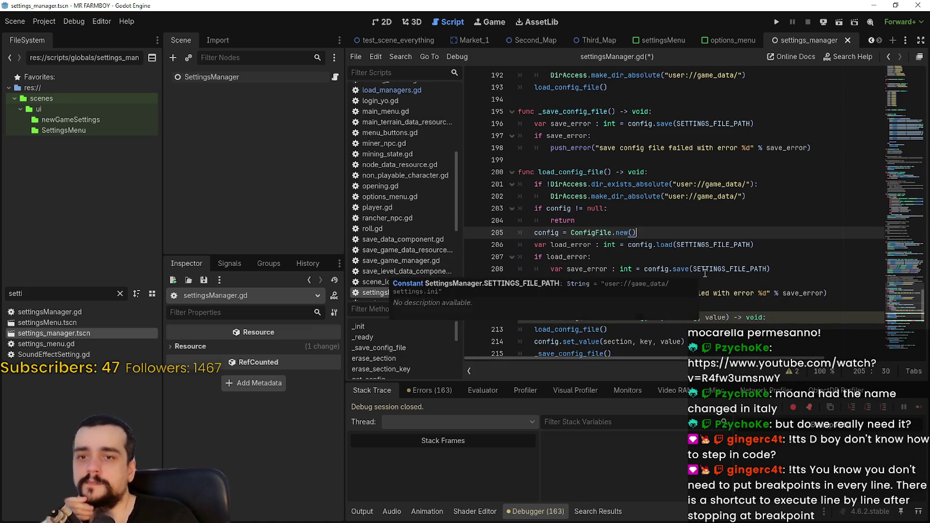
scroll(705, 273, "up", 2)
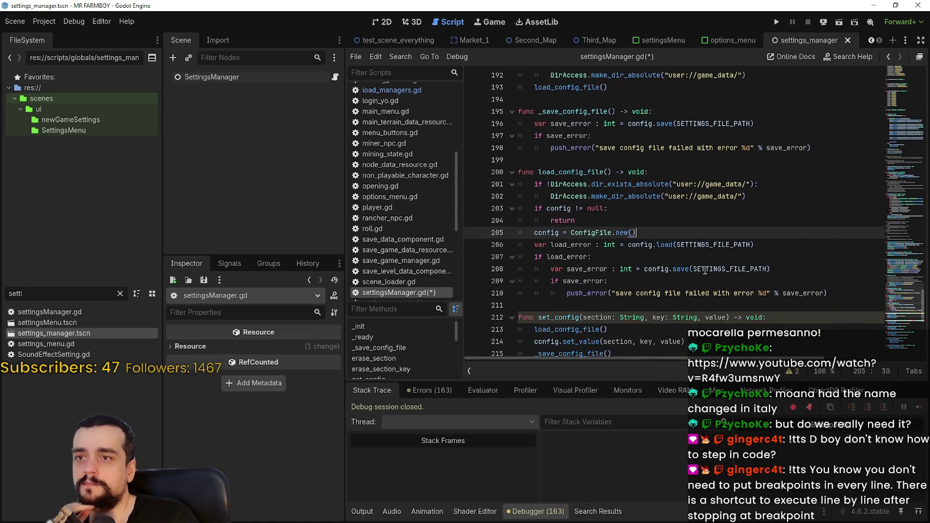
scroll(705, 270, "up", 3)
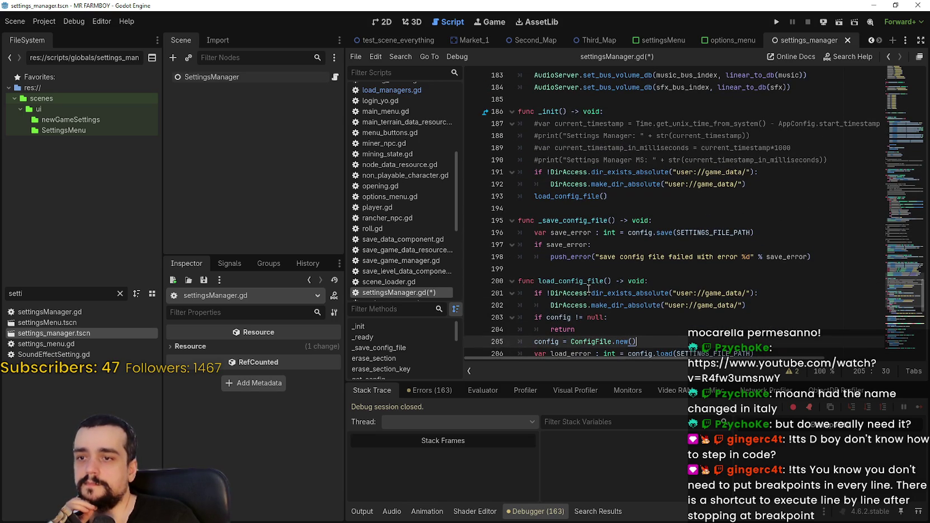
scroll(589, 288, "down", 2)
right_click(566, 129)
left_click(615, 279)
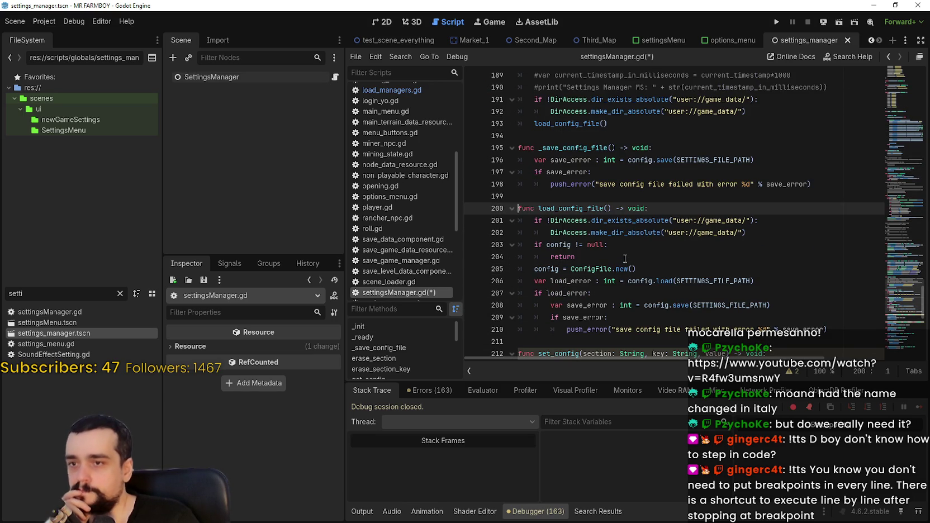
Review the config != null condition and the SETTINGS_FILE_PATH argument in _ready's load call
left_click_drag(604, 246, 547, 244)
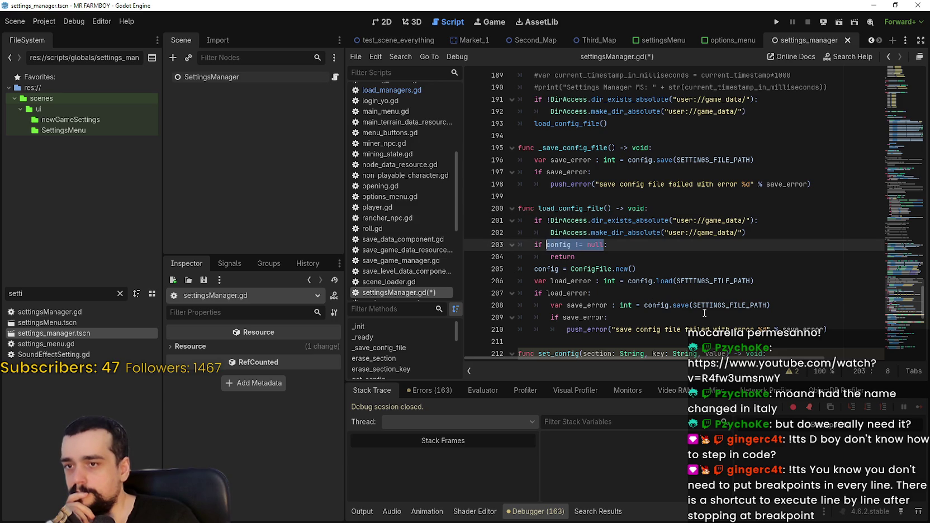
scroll(742, 294, "down", 2)
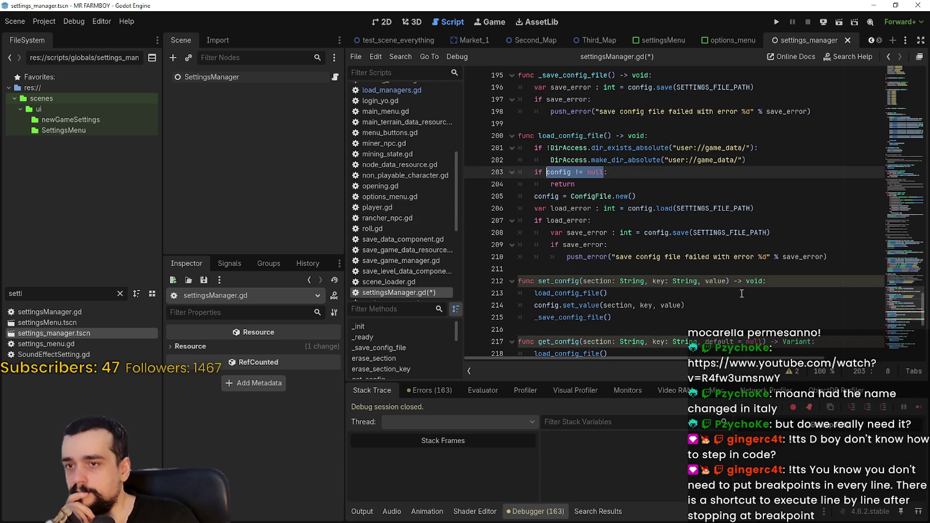
double_click(707, 210)
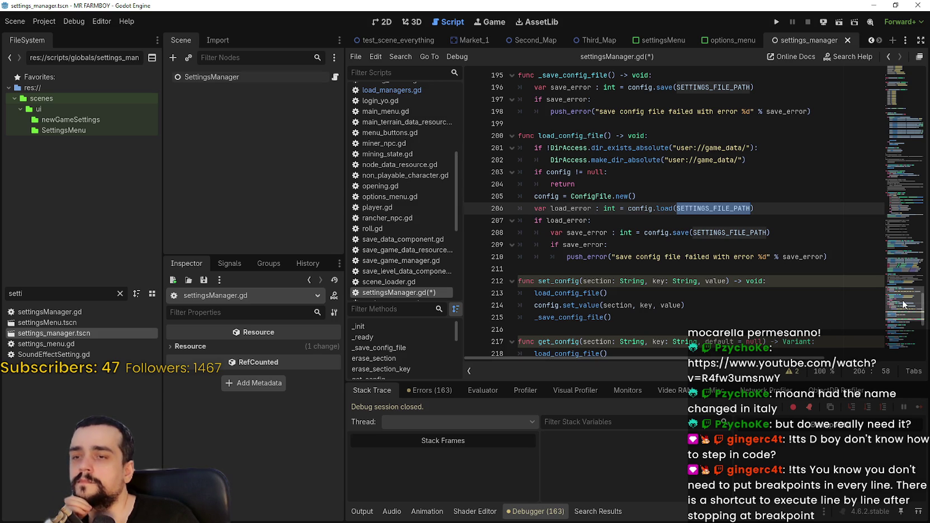
left_click_drag(905, 305, 885, 166)
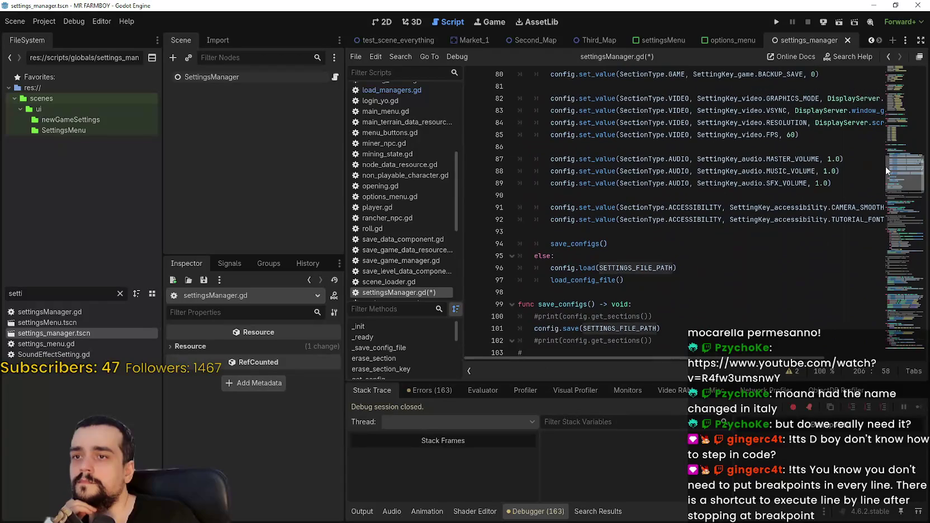
Comment out the direct config.load call on line 96 and save settingsManager.gd
left_click(547, 270)
key("ctrl+k")
key("Down")
key("Down")
key("ctrl+s")
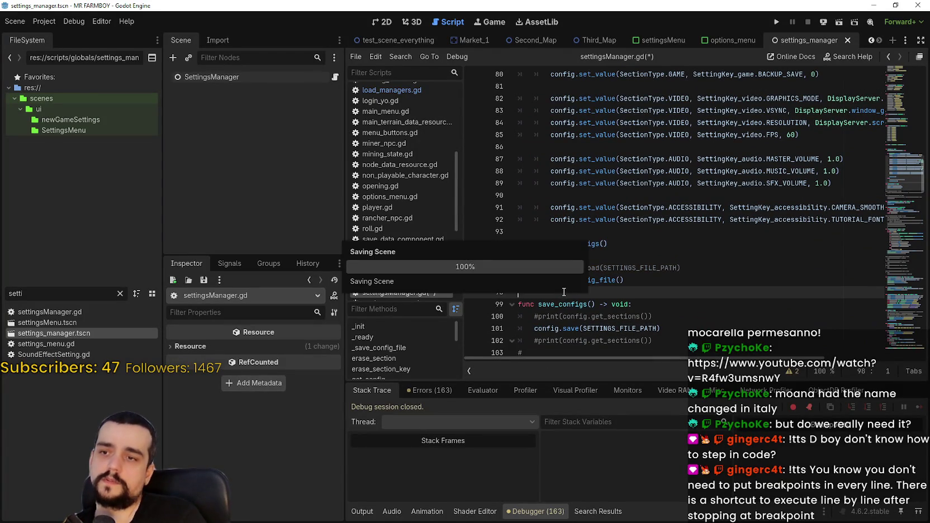
Jump to load_config_file's definition, breakpoint line 201, and run the game
right_click(569, 283)
left_click(599, 431)
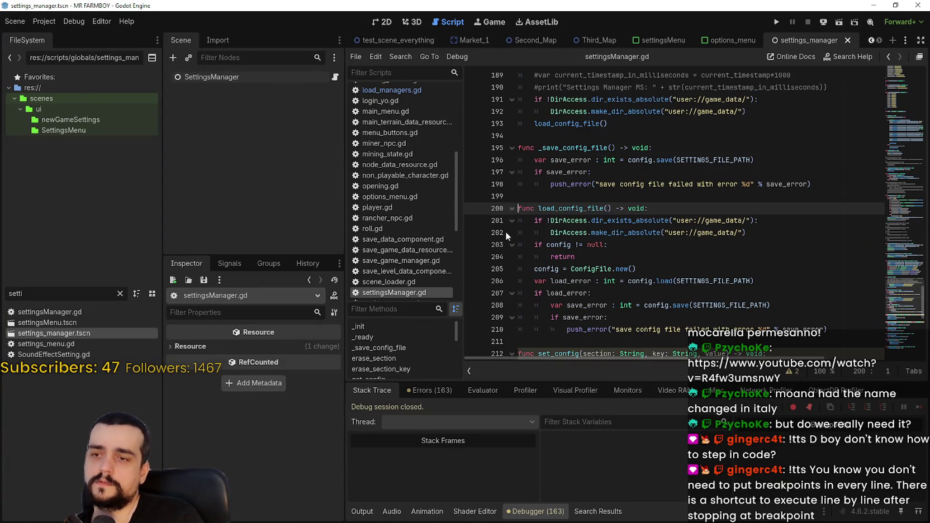
left_click(473, 220)
left_click(777, 21)
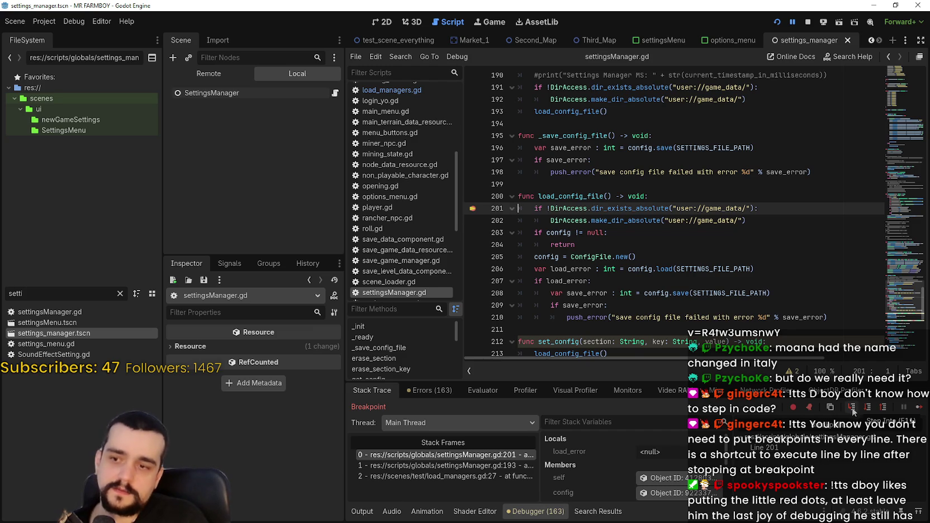
Inspect stack frames 1, 2 and 0 and the config object, then step to line 203
left_click(493, 468)
left_click(492, 476)
left_click(484, 456)
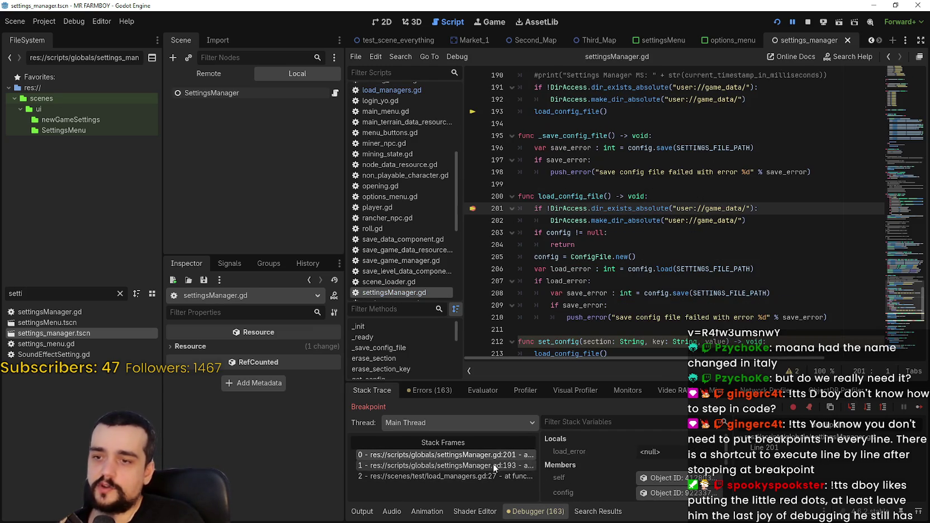
left_click(671, 493)
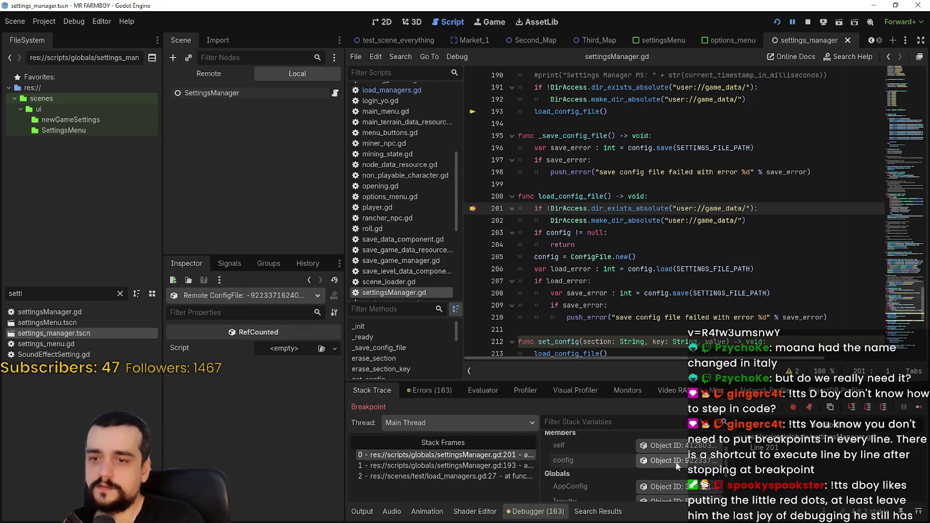
scroll(579, 475, "down", 1)
scroll(579, 473, "up", 1)
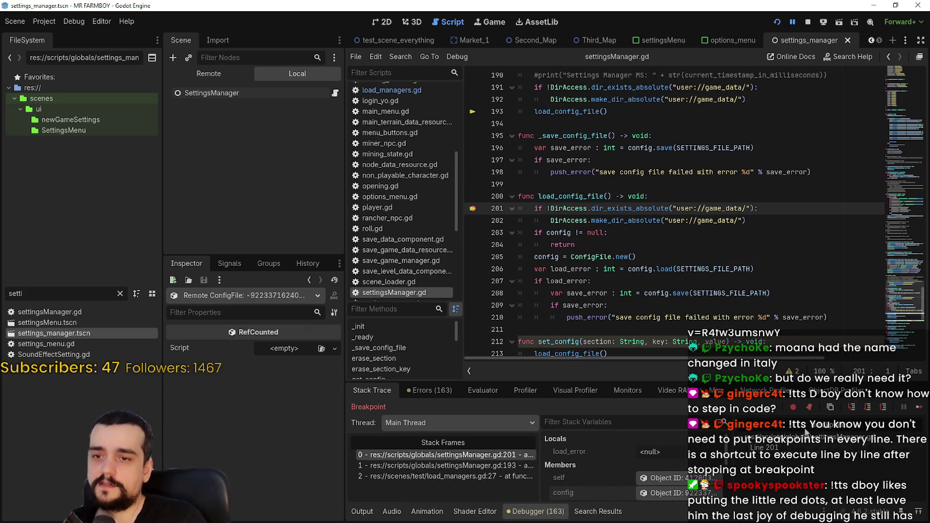
left_click(854, 412)
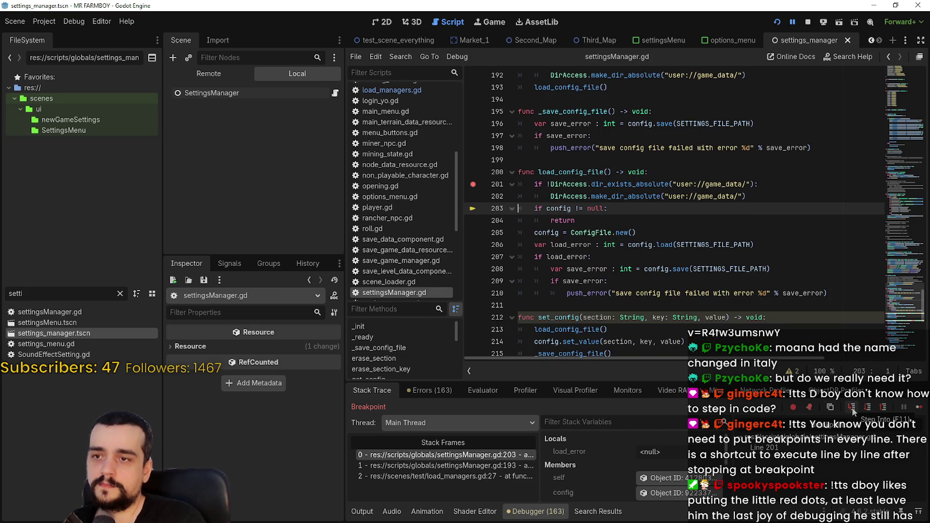
Step past the config check and back out into _ready
left_click(852, 408)
left_click(852, 408)
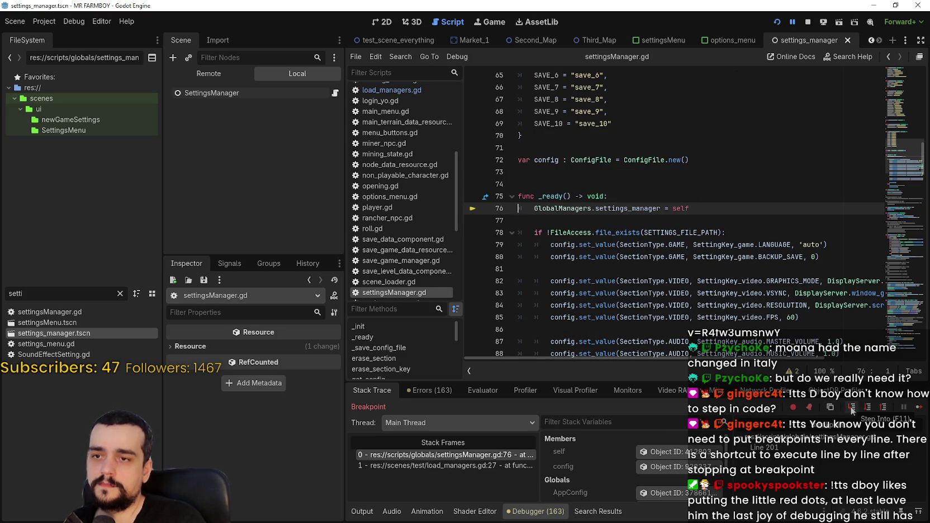
scroll(674, 302, "down", 5)
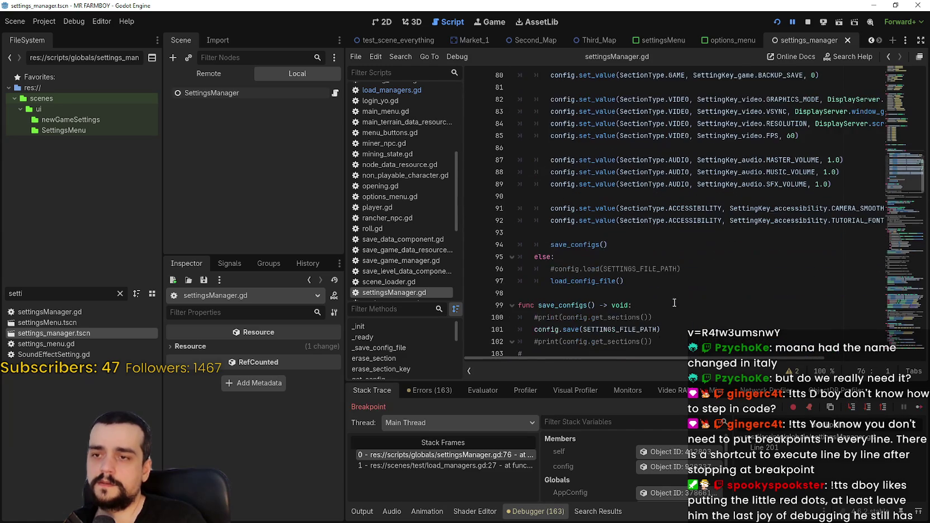
scroll(674, 302, "up", 7)
scroll(675, 302, "down", 9)
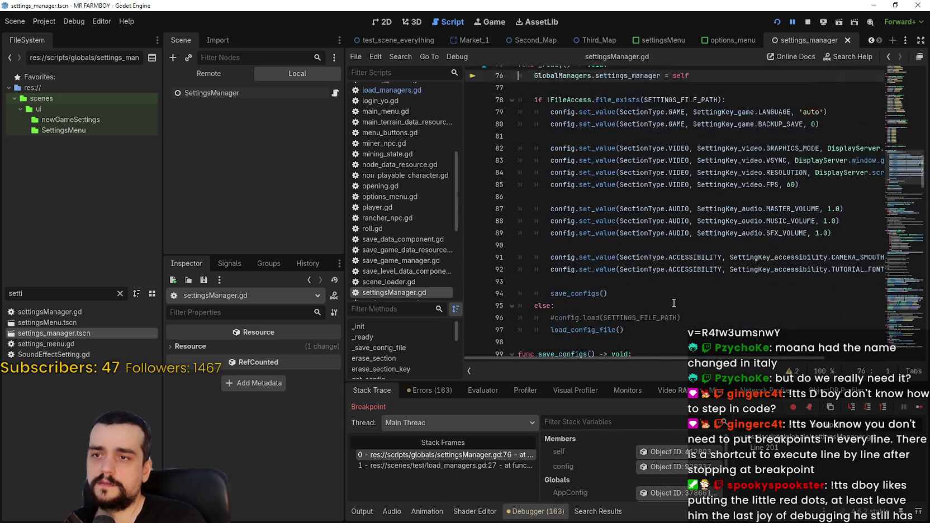
scroll(674, 303, "up", 6)
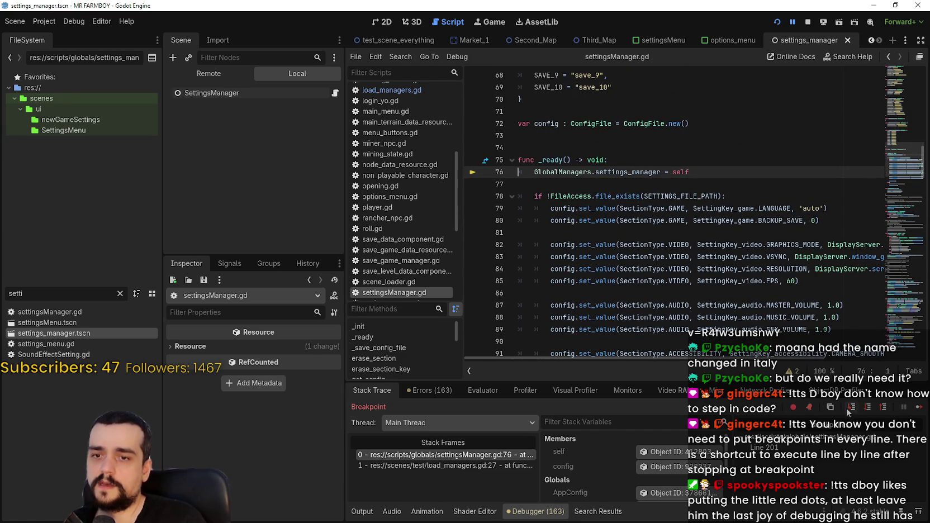
Step to the else-branch load_config_file call on line 97, checking the load_managers.gd caller frame
left_click(851, 409)
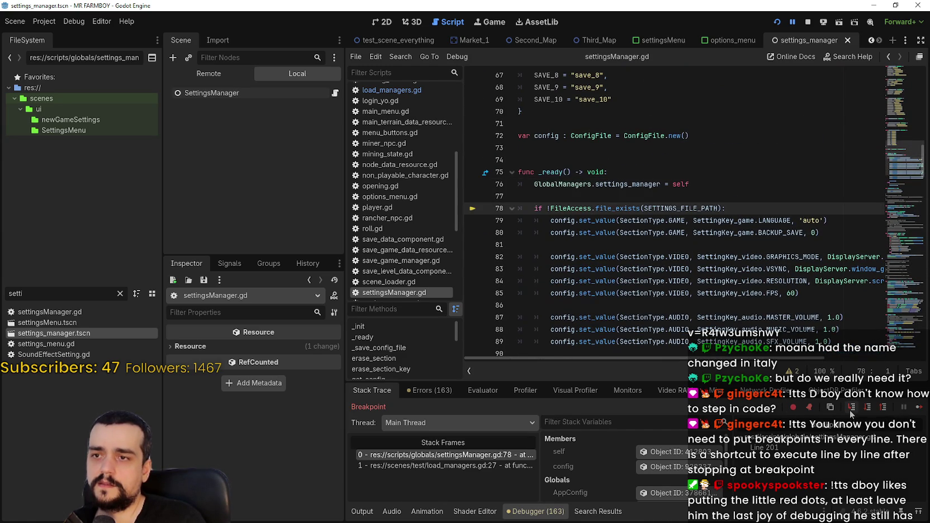
left_click(850, 410)
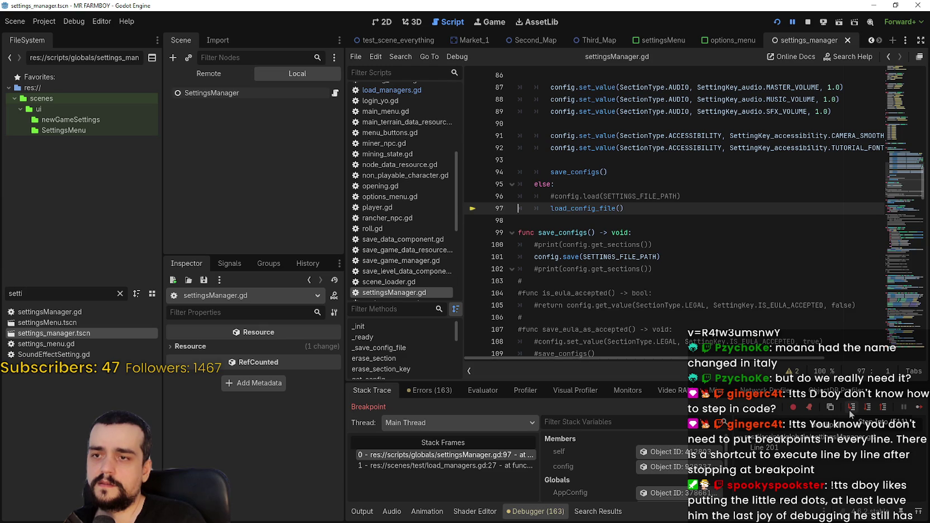
scroll(691, 328, "up", 1)
left_click(451, 466)
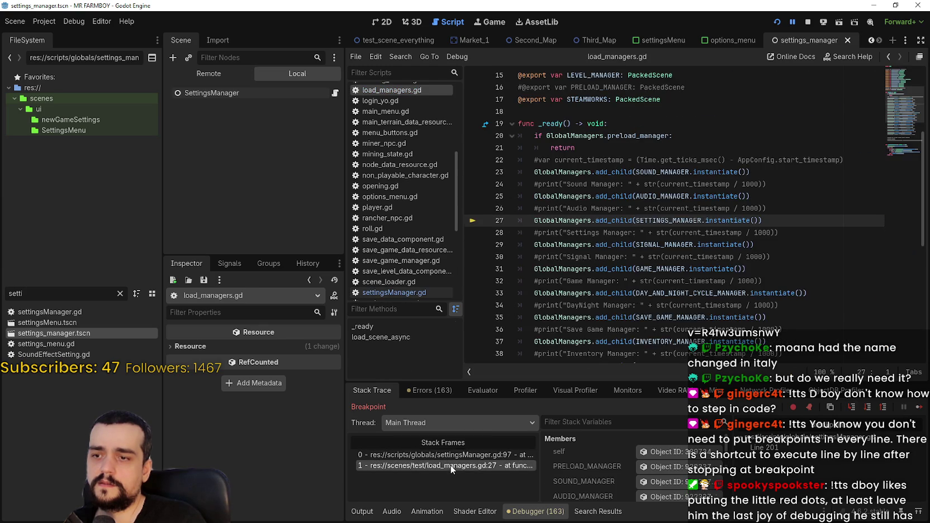
left_click(452, 454)
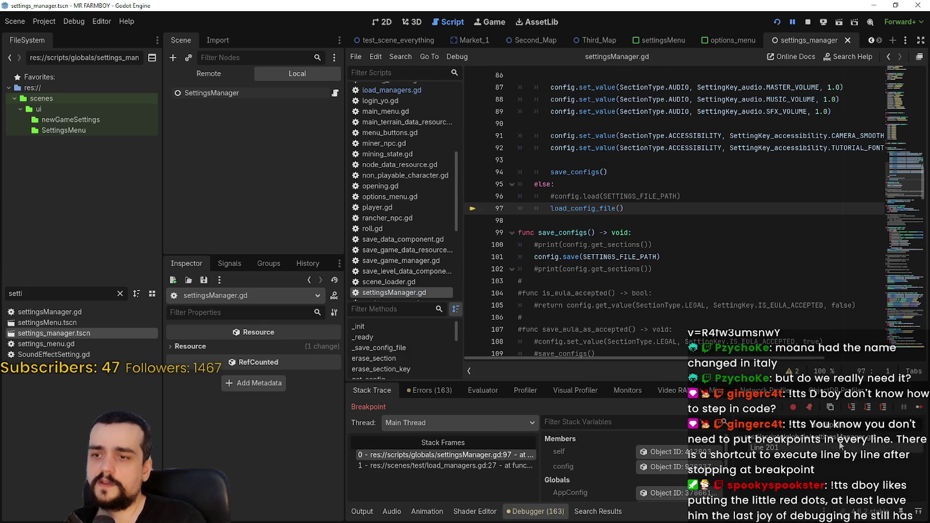
Step through load_config_file's null check and early return back to load_managers.gd line 29
left_click(852, 407)
left_click(853, 408)
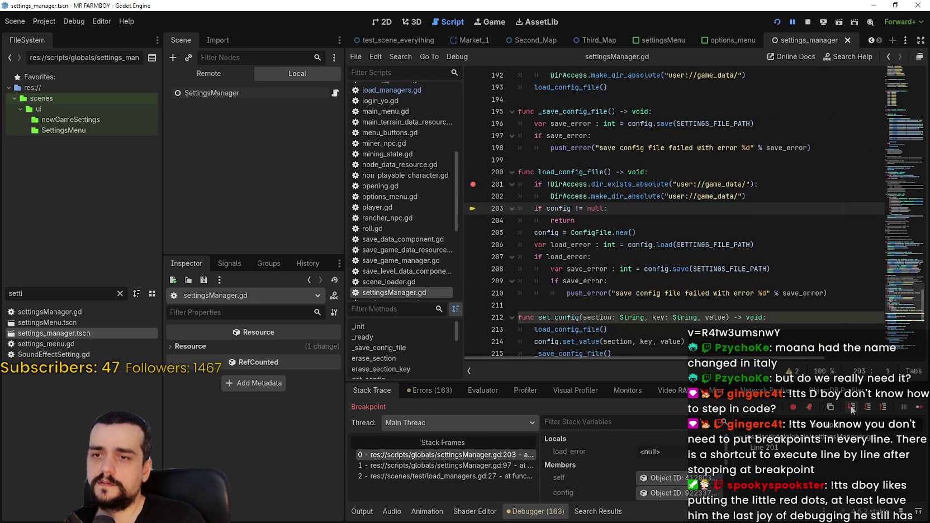
left_click(852, 408)
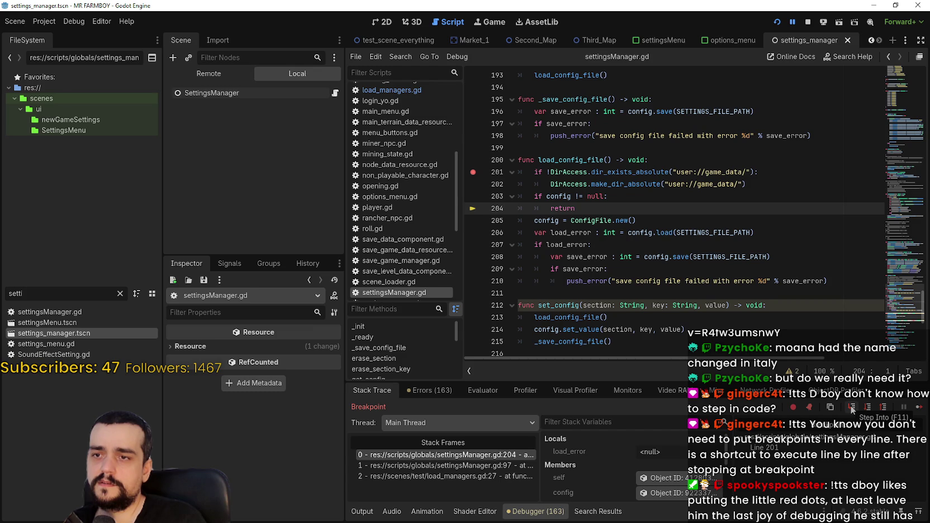
left_click(852, 408)
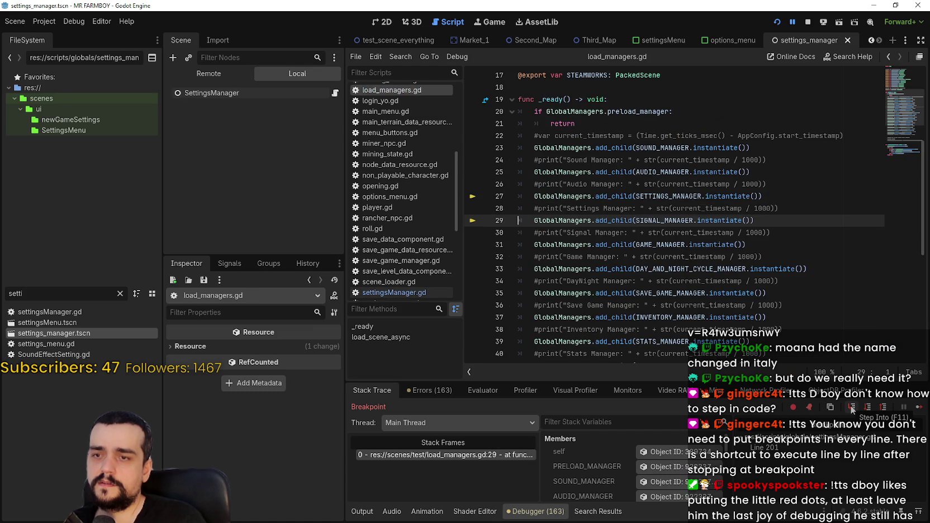
Step into signal_manager.gd, view the load_managers.gd frame, and reopen settingsManager.gd
left_click(853, 408)
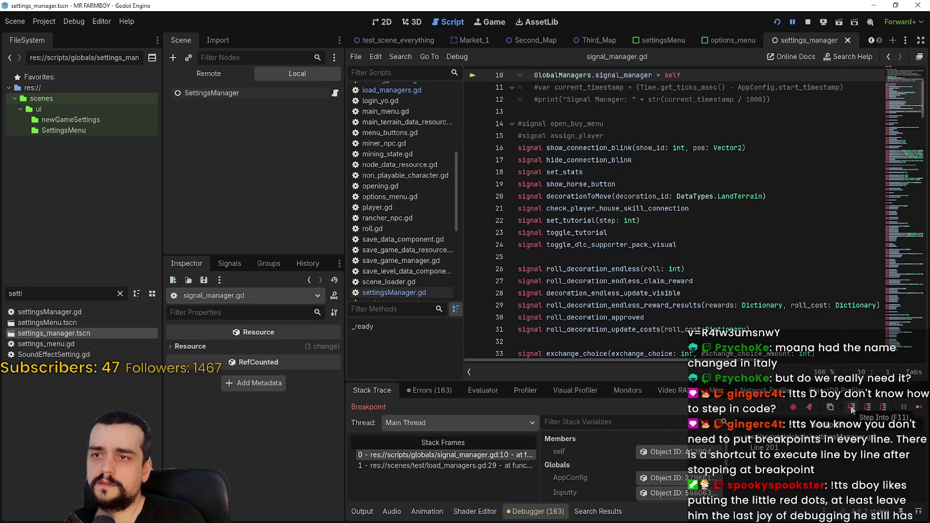
left_click(446, 465)
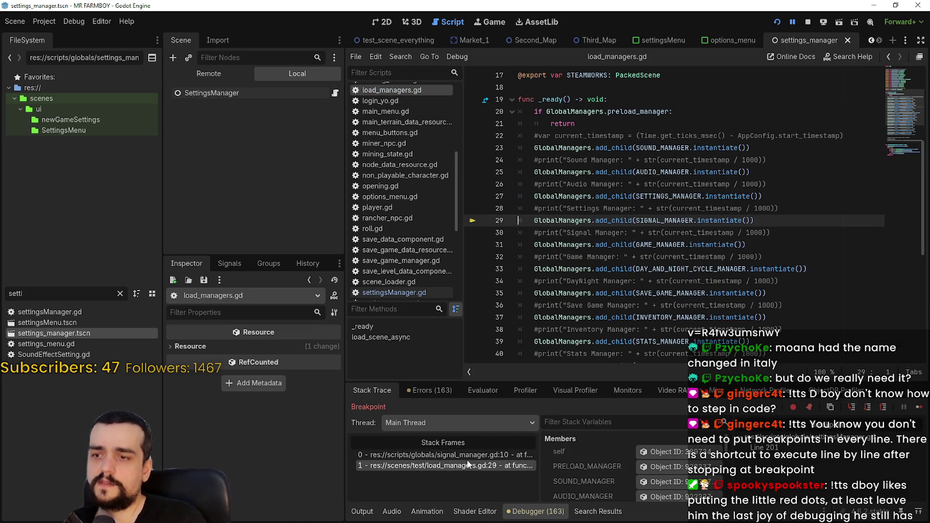
left_click(335, 93)
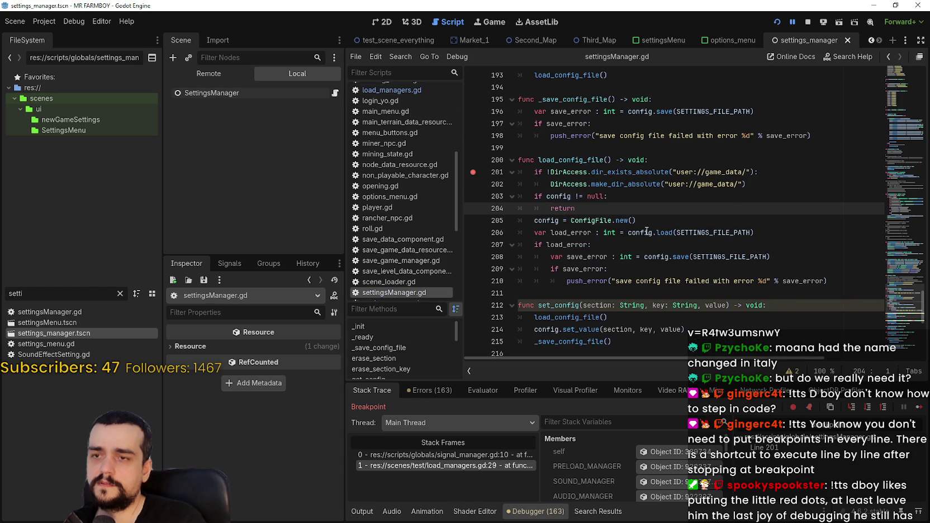
scroll(622, 268, "up", 5)
Breakpoint the _init folder check on line 191, stop the session, and relaunch with F5
double_click(564, 267)
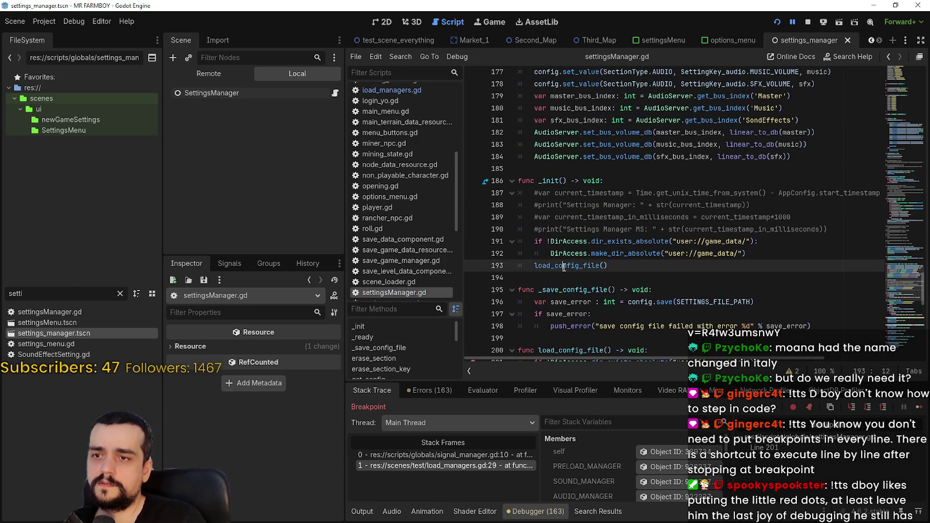
left_click(613, 265)
left_click(473, 241)
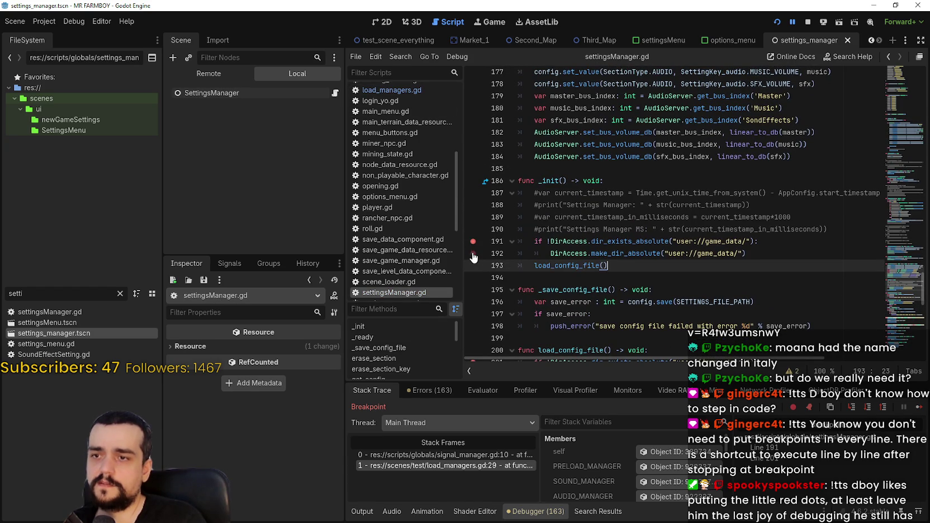
key("Down")
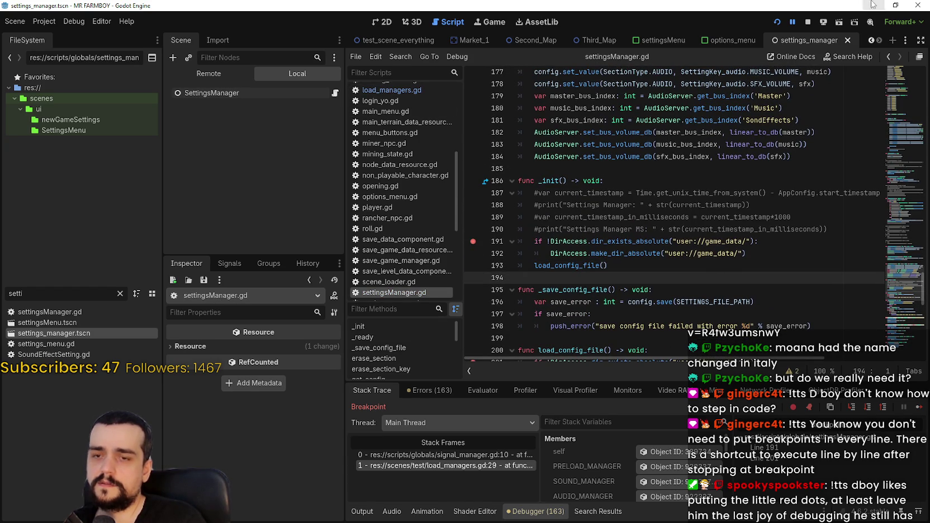
left_click(808, 22)
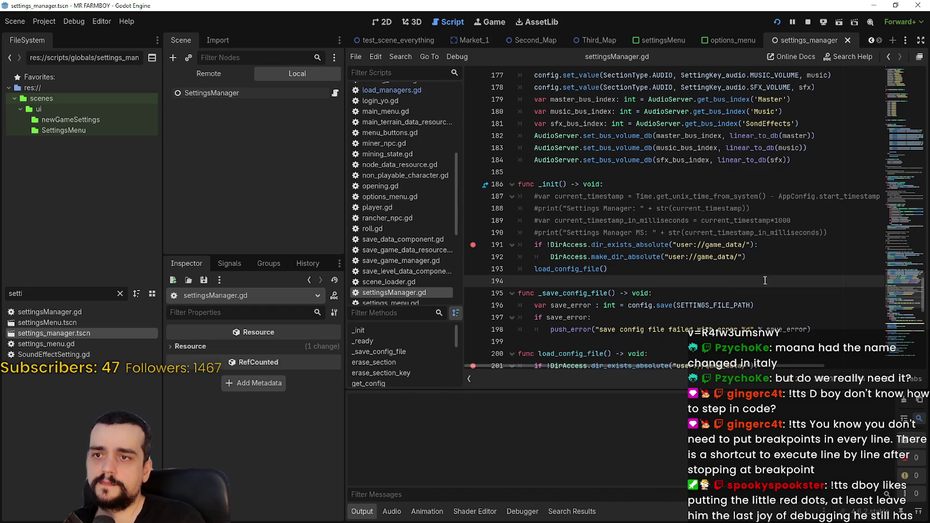
key("F5")
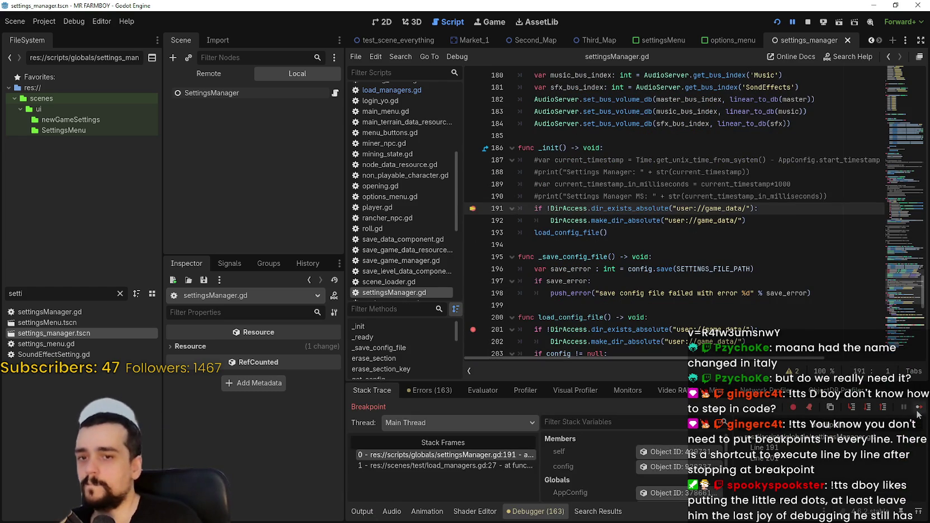
Step from line 191 through load_config_file's early return back into _ready at line 76
left_click(853, 410)
left_click(853, 410)
left_click(853, 410)
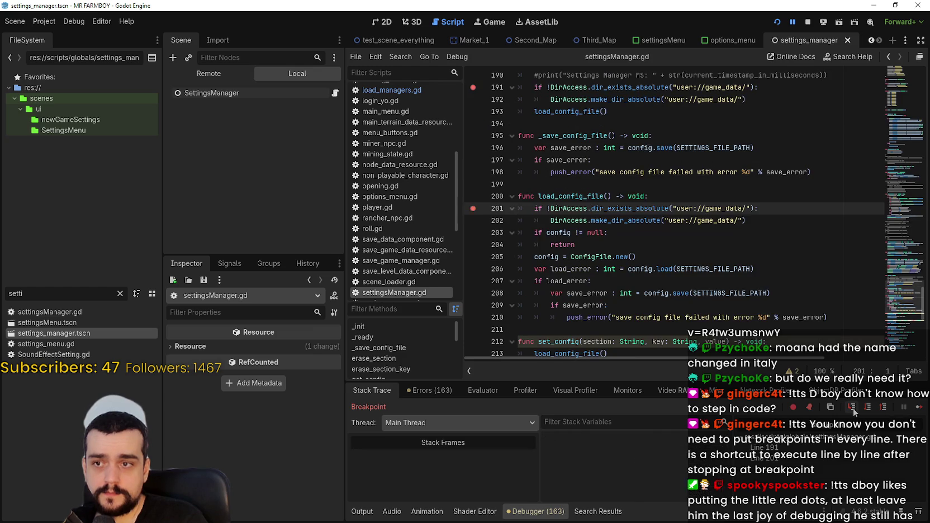
left_click(853, 410)
left_click(853, 411)
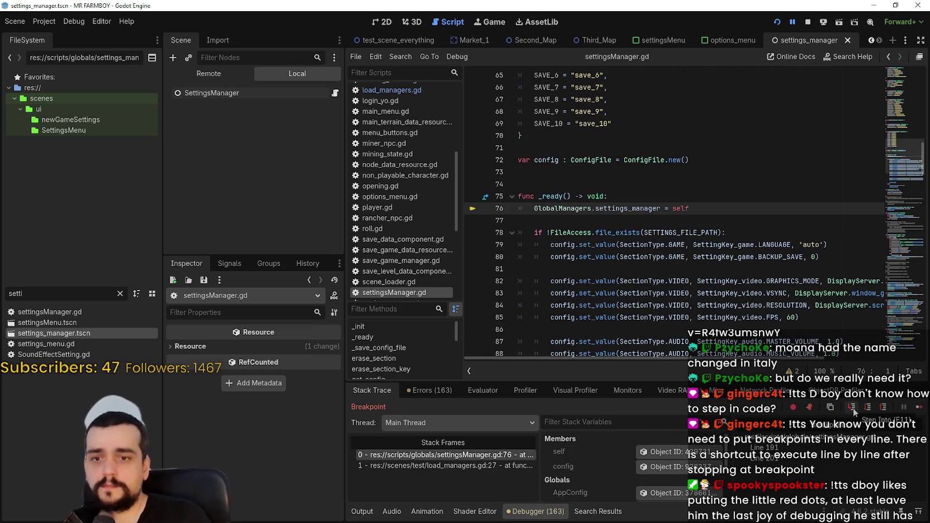
Step through the line 97 load_config_file call to load_managers.gd line 29, then reopen settingsManager.gd
left_click(853, 413)
left_click(853, 412)
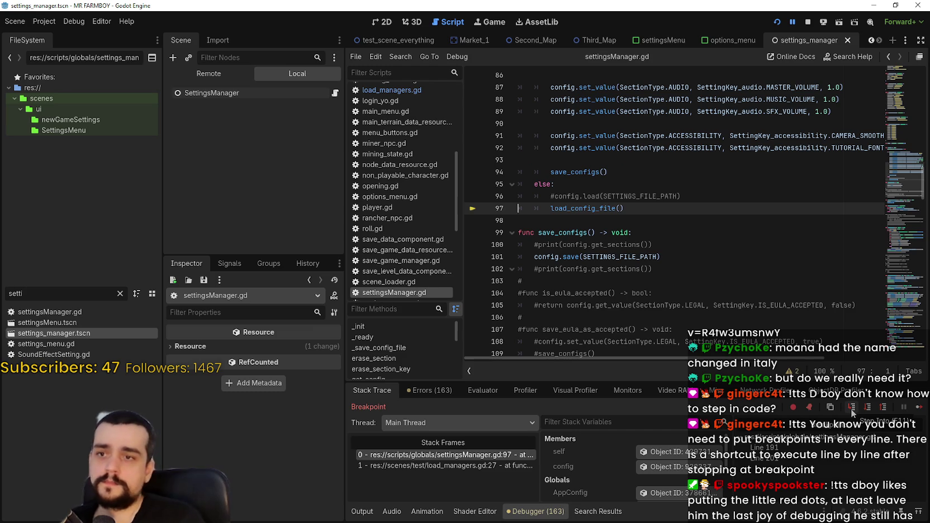
left_click(853, 413)
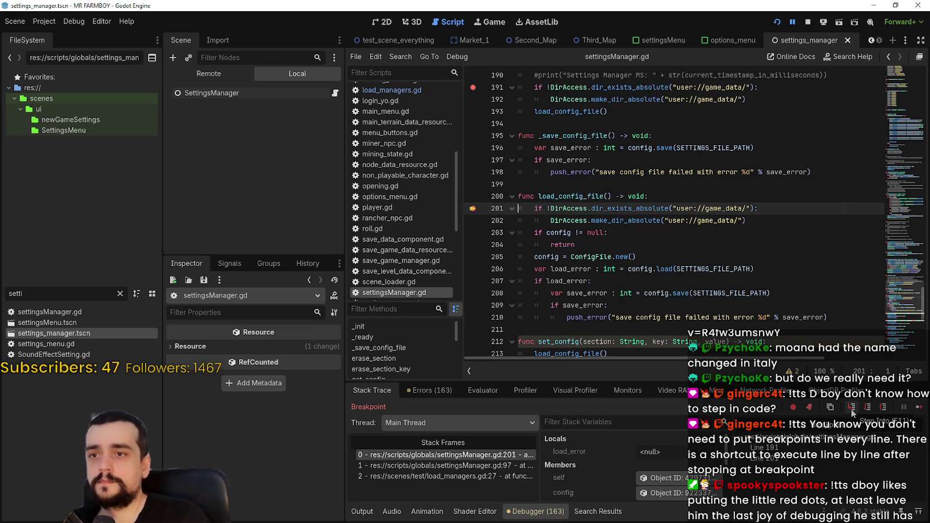
left_click(853, 412)
left_click(853, 412)
left_click(852, 412)
left_click(852, 412)
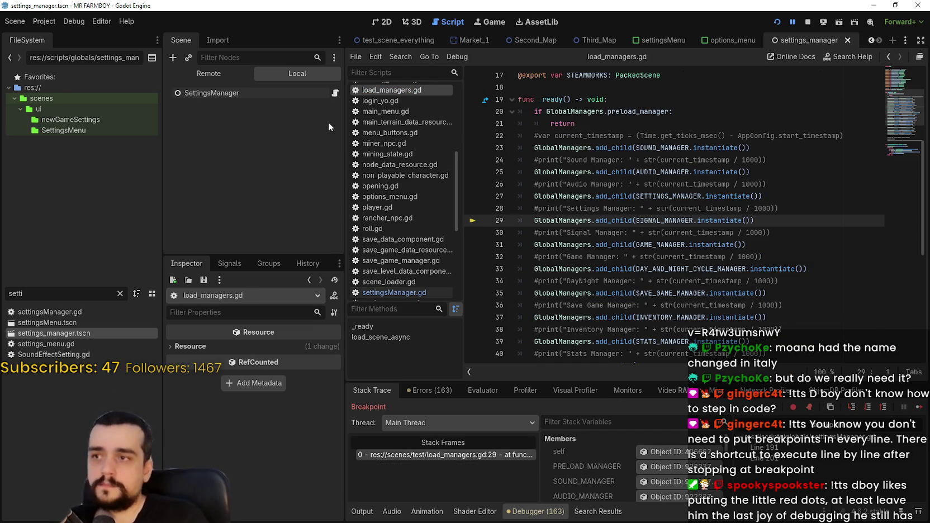
left_click(335, 94)
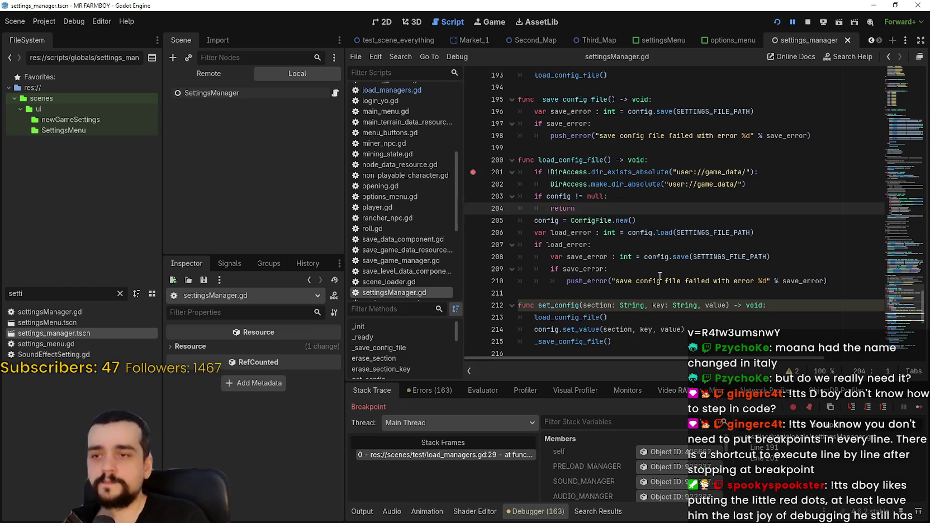
scroll(660, 279, "up", 2)
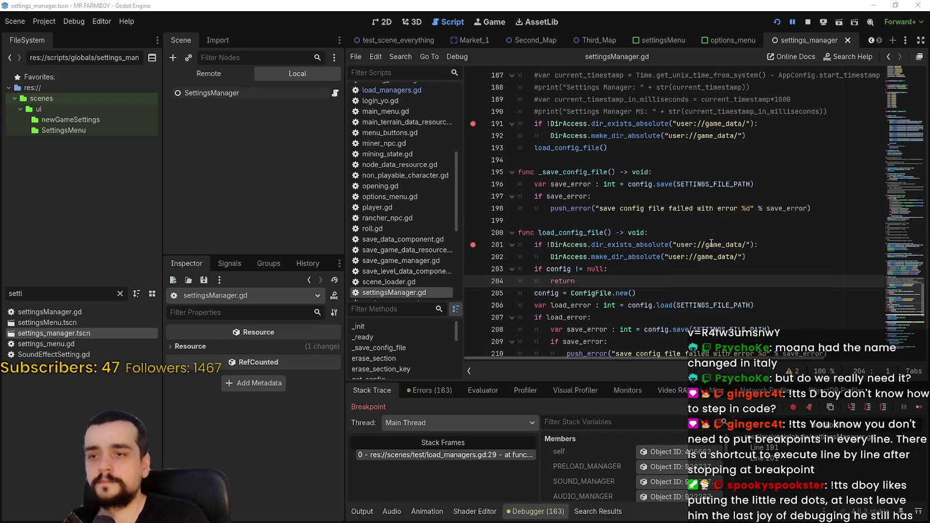
scroll(580, 277, "up", 1)
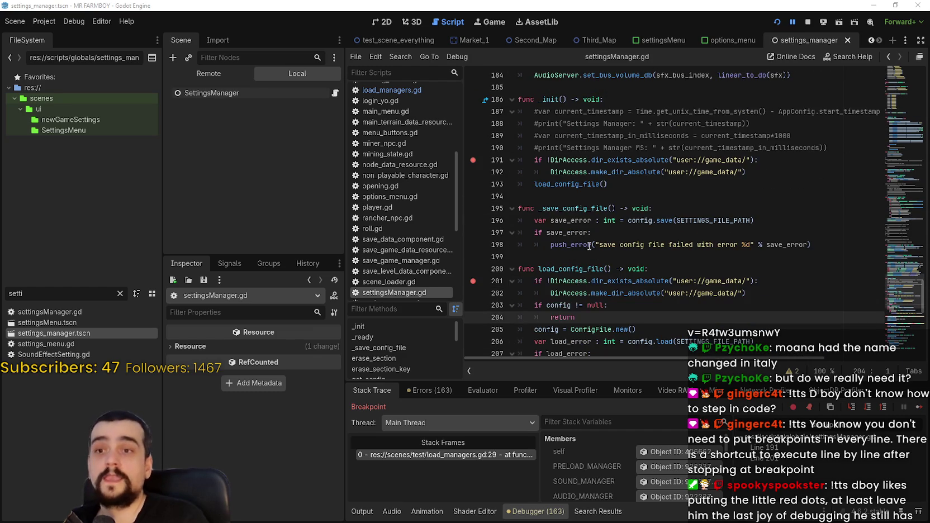
scroll(556, 217, "up", 4)
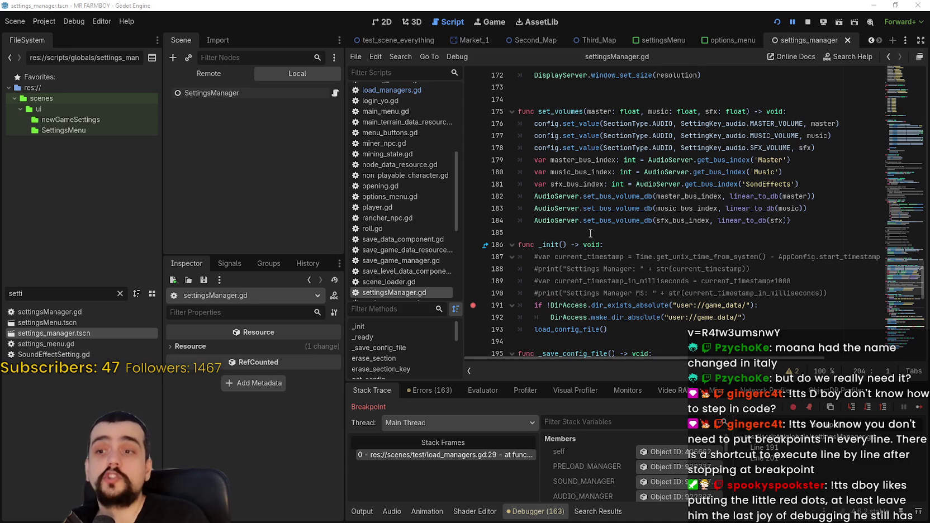
scroll(596, 233, "up", 8)
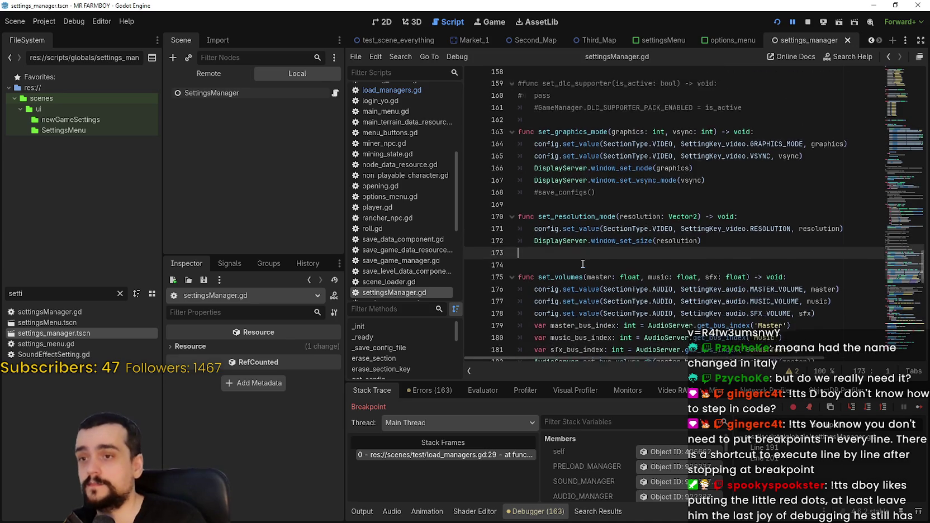
left_click_drag(908, 239, 905, 186)
Uncomment config.load on line 96, comment out load_config_file() on line 97, and save
left_click(561, 322)
key("Home")
key("Delete")
left_click(548, 334)
type("#")
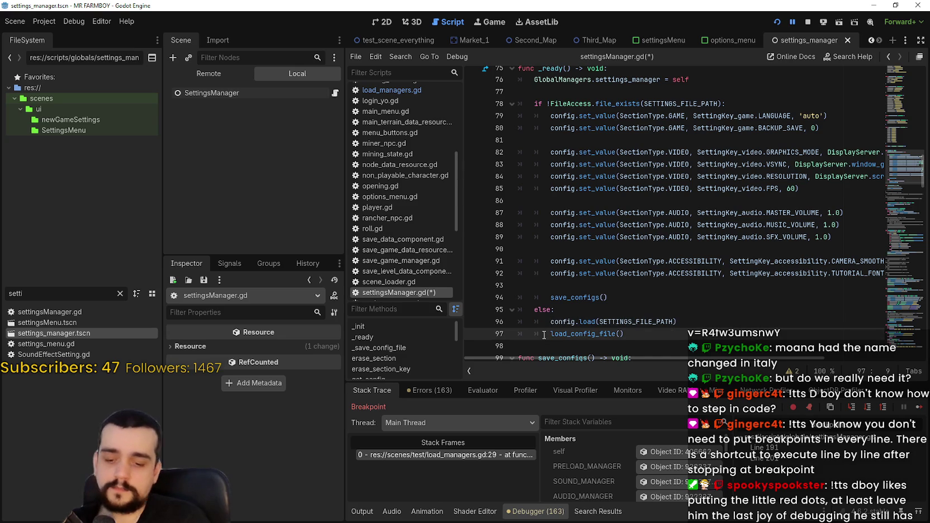
key("ctrl+s")
Look over the SETTINGS_FILE_PATH argument in line 96's config.load call
double_click(637, 322)
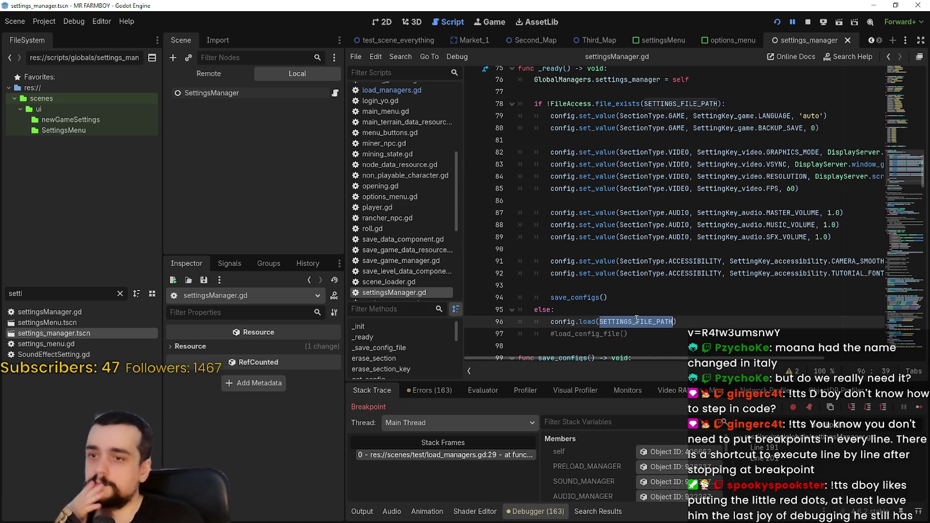
left_click(647, 331)
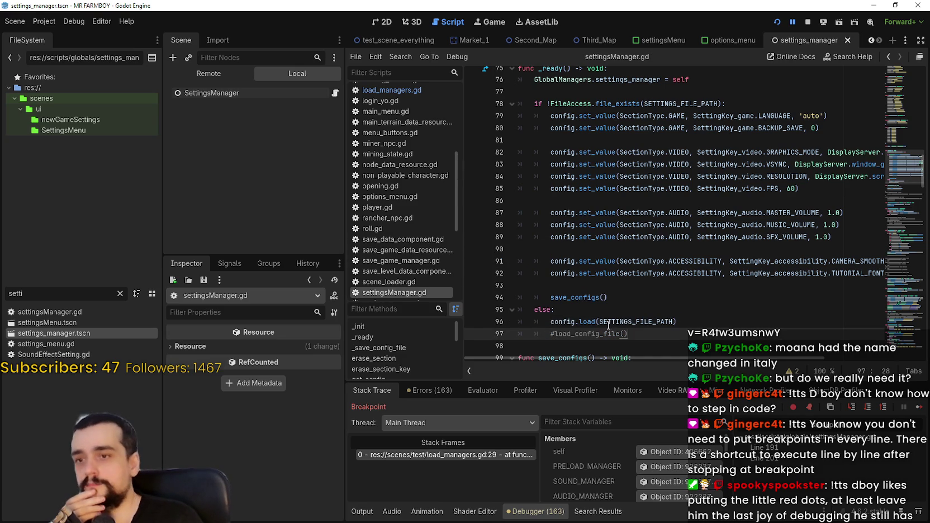
mouse_move(590, 321)
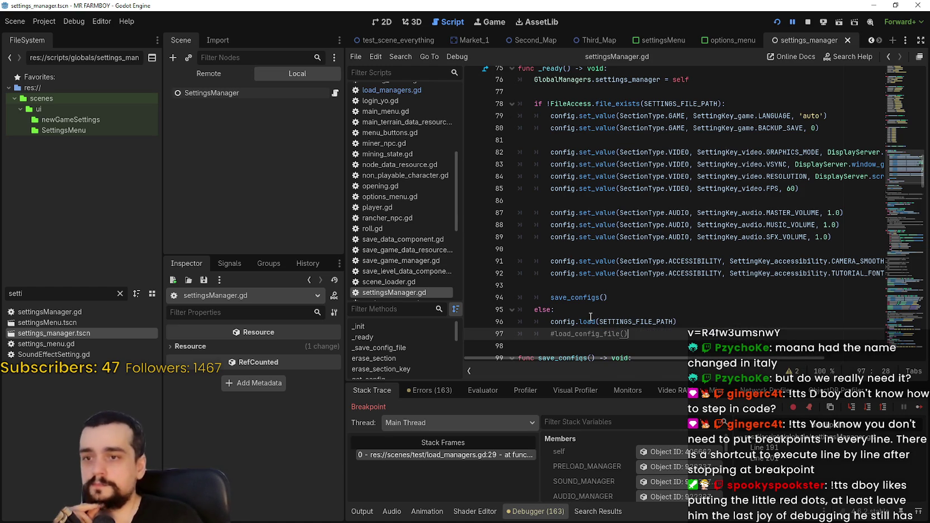
scroll(592, 316, "up", 1)
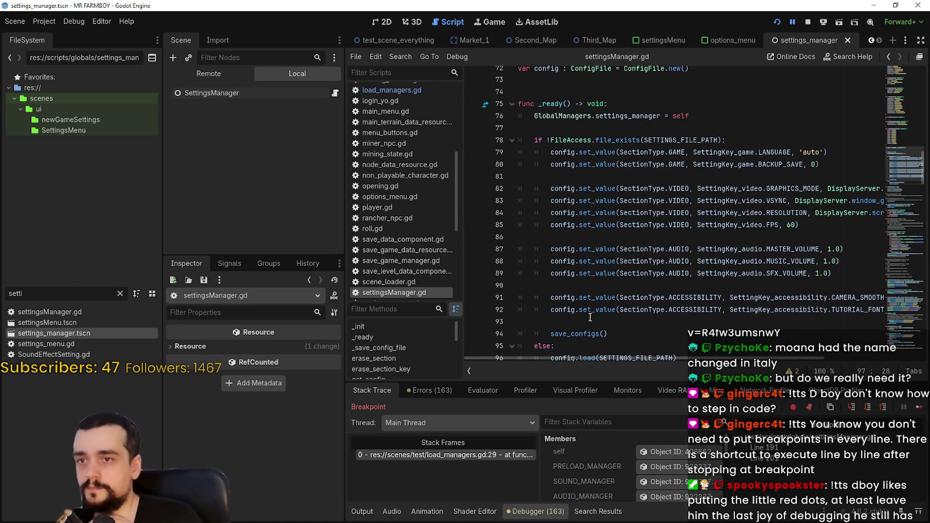
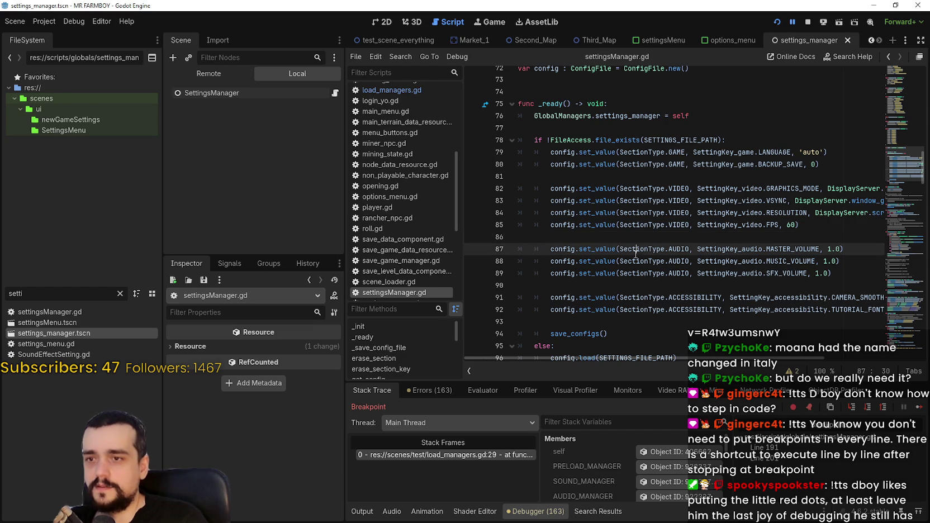
Read through settingsManager.gd's _ready code down to the set_locale call on line 146
scroll(627, 241, "down", 4)
left_click(625, 206)
left_click(622, 190)
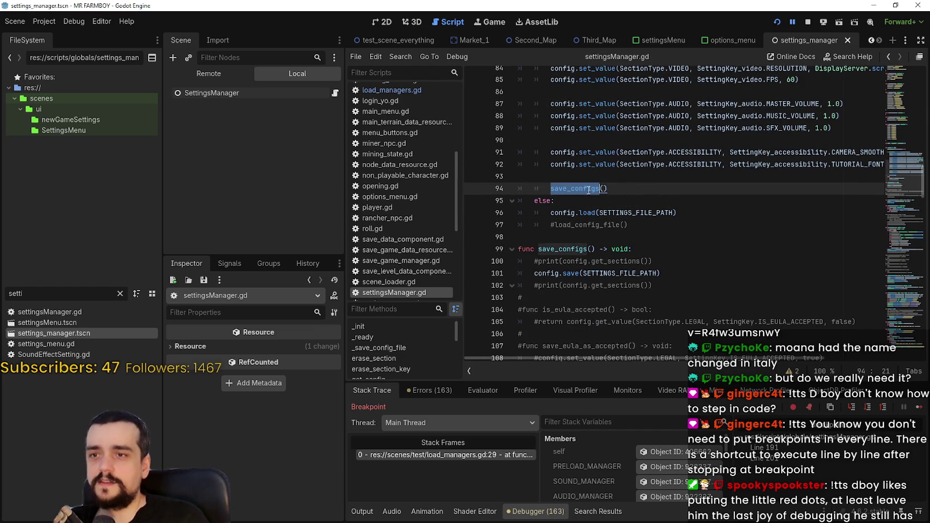
left_click(632, 226)
scroll(632, 225, "down", 4)
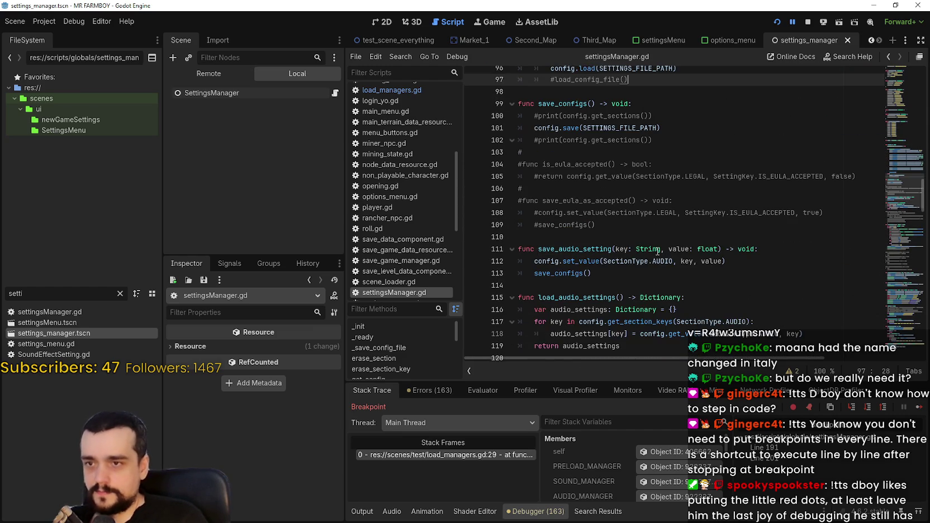
scroll(633, 144, "down", 2)
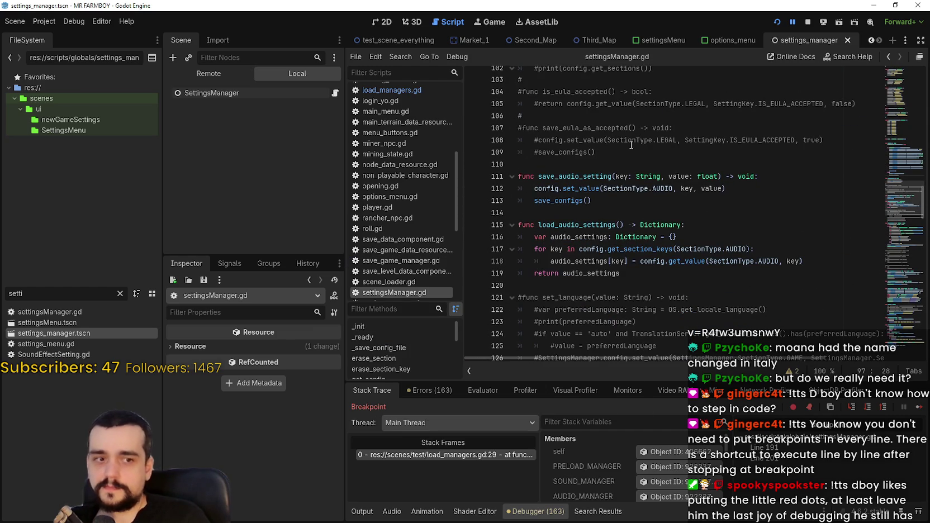
scroll(633, 145, "down", 1)
left_click(659, 225)
left_click(657, 212)
scroll(666, 246, "down", 3)
scroll(670, 263, "down", 5)
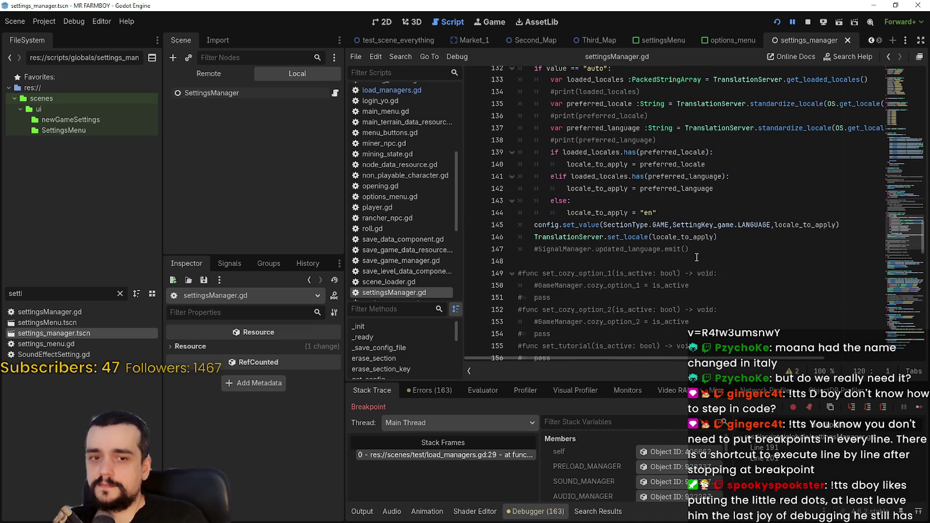
scroll(697, 256, "up", 1)
double_click(644, 275)
scroll(599, 199, "up", 2)
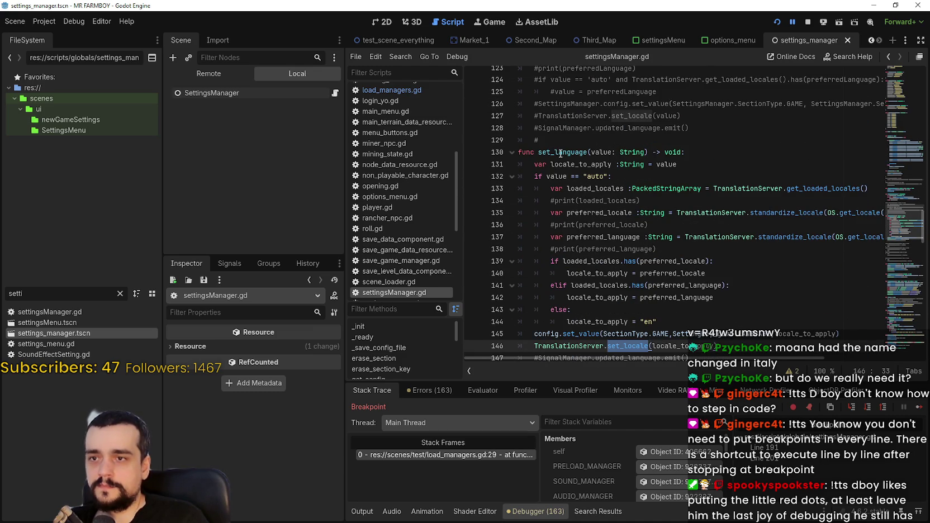
Add a breakpoint at line 131 in set_language, then search all project files for set_language
left_click(473, 165)
left_click(721, 168)
scroll(740, 241, "up", 4)
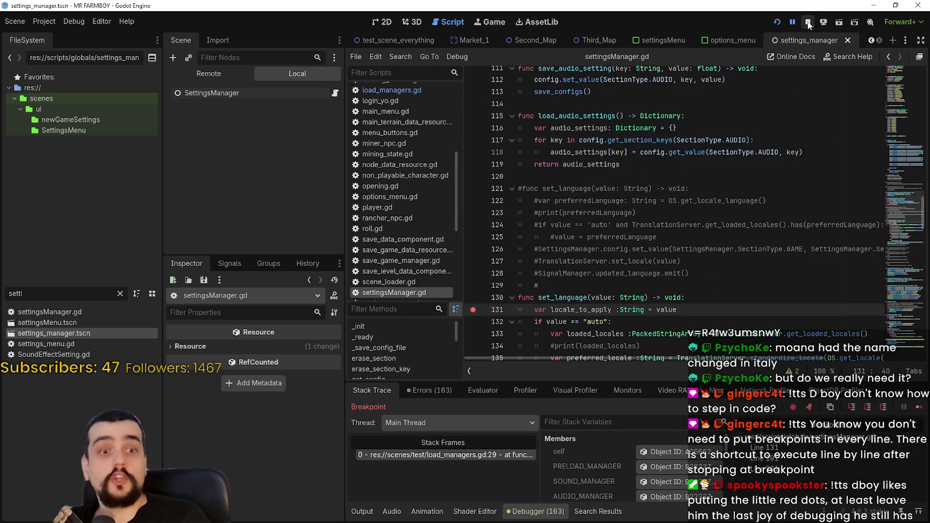
double_click(571, 299)
key("ctrl+shift+f")
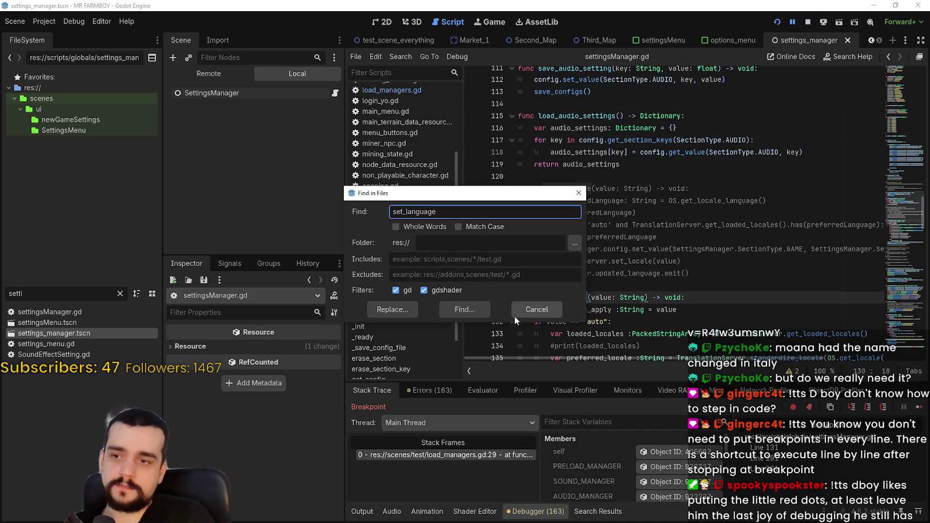
Run the set_language search and open level_manager.gd at its commented-out call on line 21
left_click(464, 312)
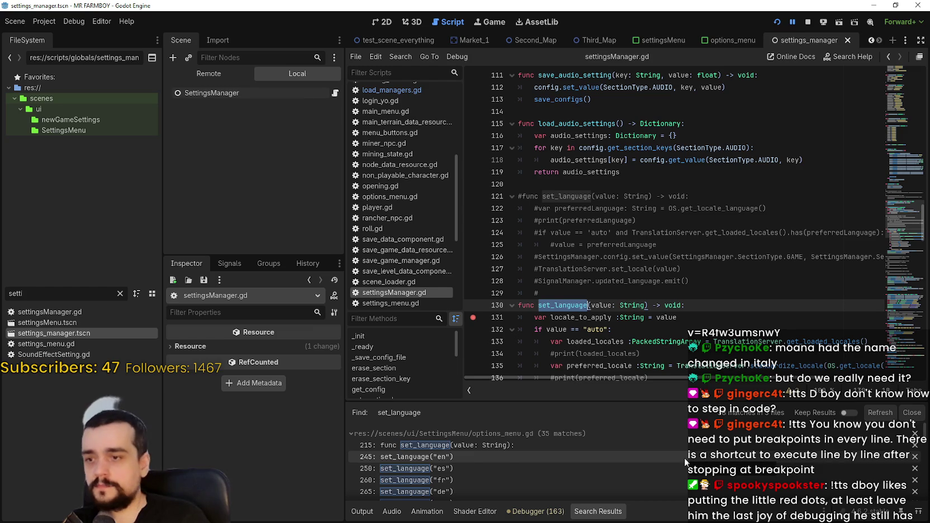
scroll(680, 444, "down", 5)
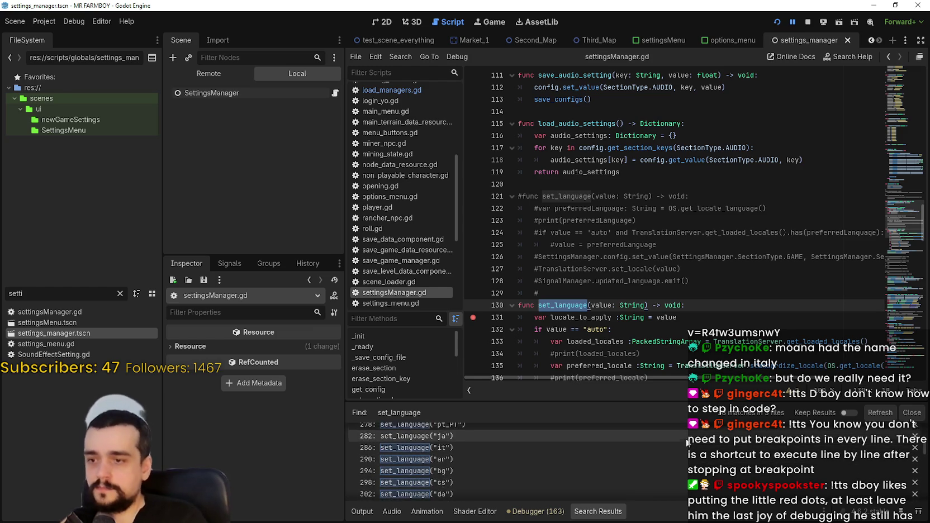
scroll(691, 442, "down", 4)
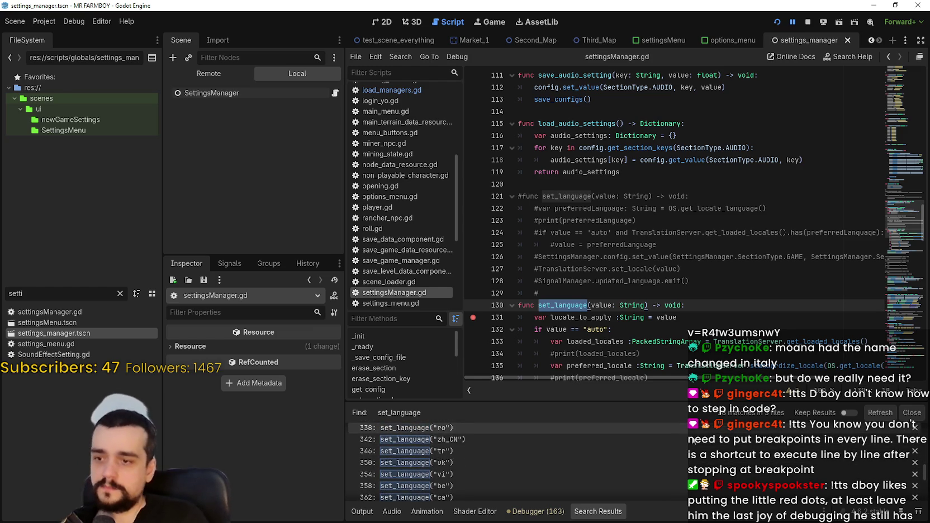
scroll(694, 436, "down", 5)
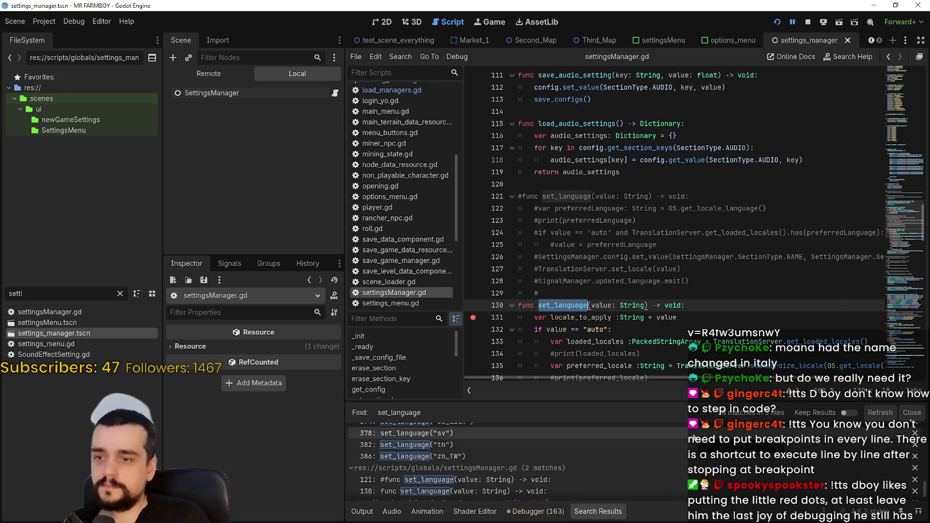
scroll(694, 439, "down", 2)
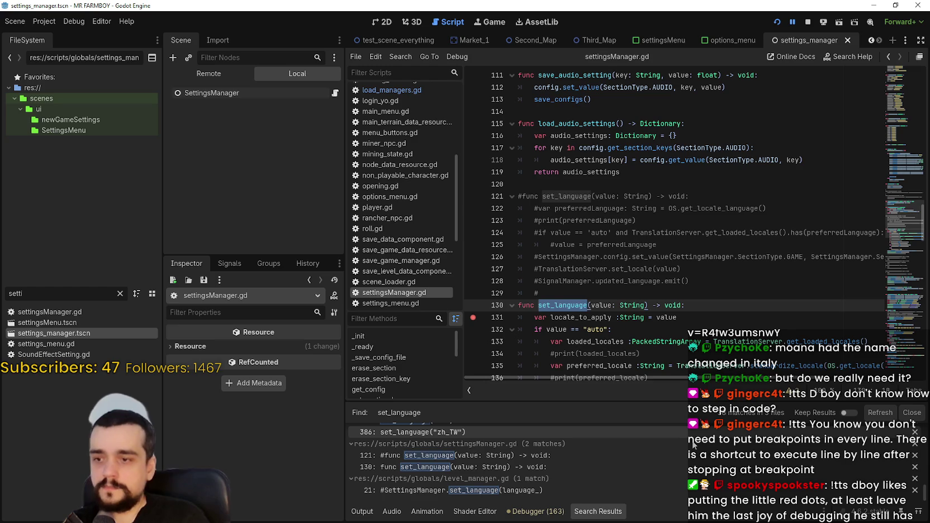
left_click(680, 489)
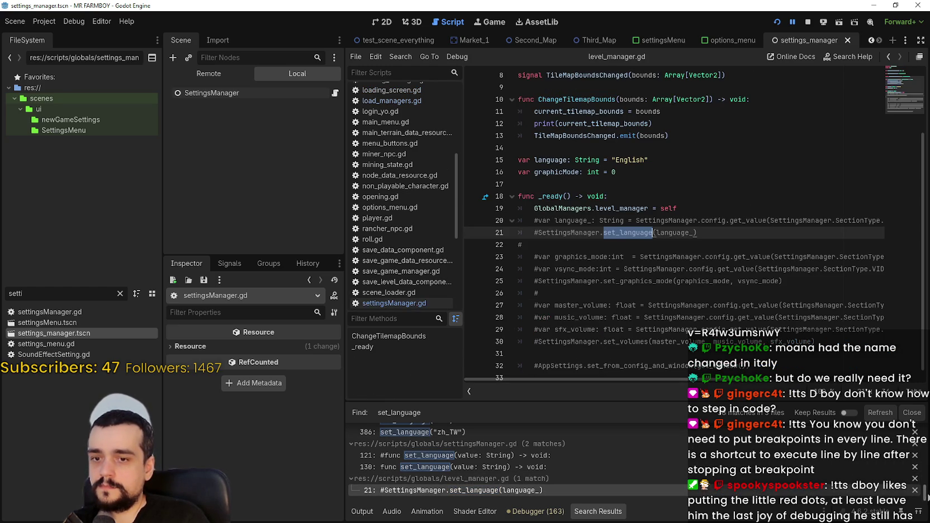
Open options_menu.gd at set_language (line 215) and its set_language("en") call on line 245
scroll(926, 492, "up", 10)
left_click(656, 447)
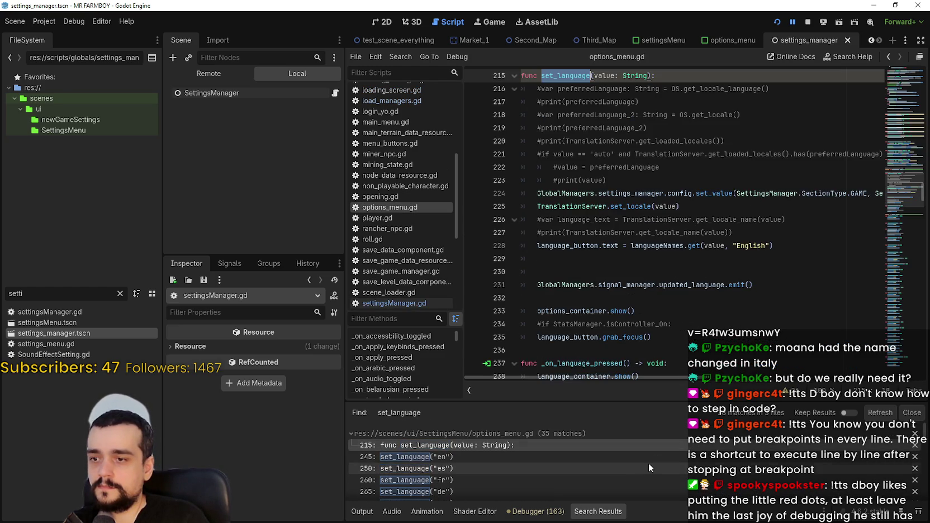
left_click(646, 457)
scroll(629, 263, "down", 6)
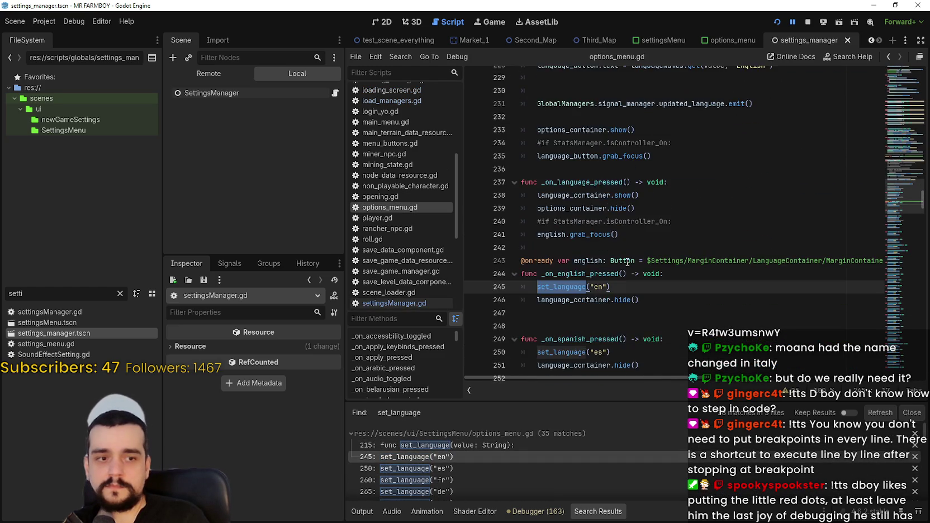
scroll(615, 249, "down", 1)
left_click(561, 233)
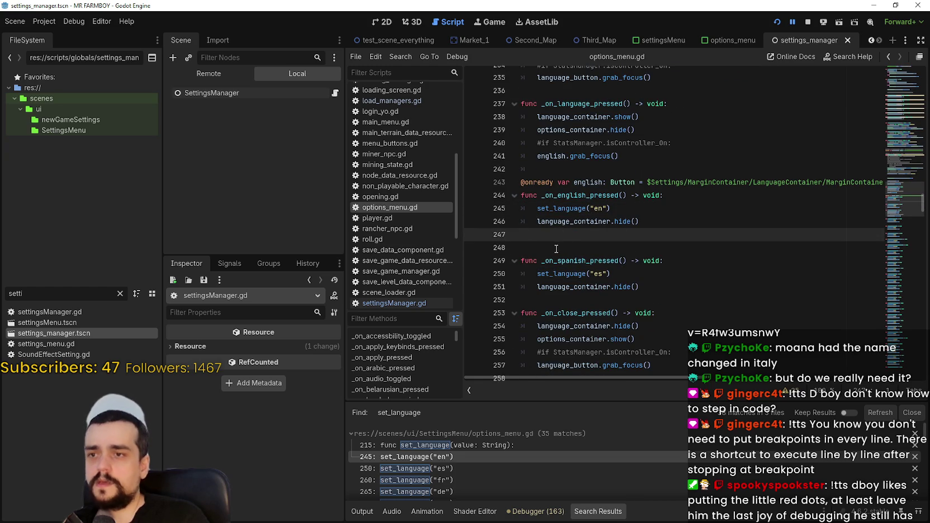
Read the set_language code around lines 210–224, including its long lines, and show the live Remote tree
scroll(559, 246, "up", 5)
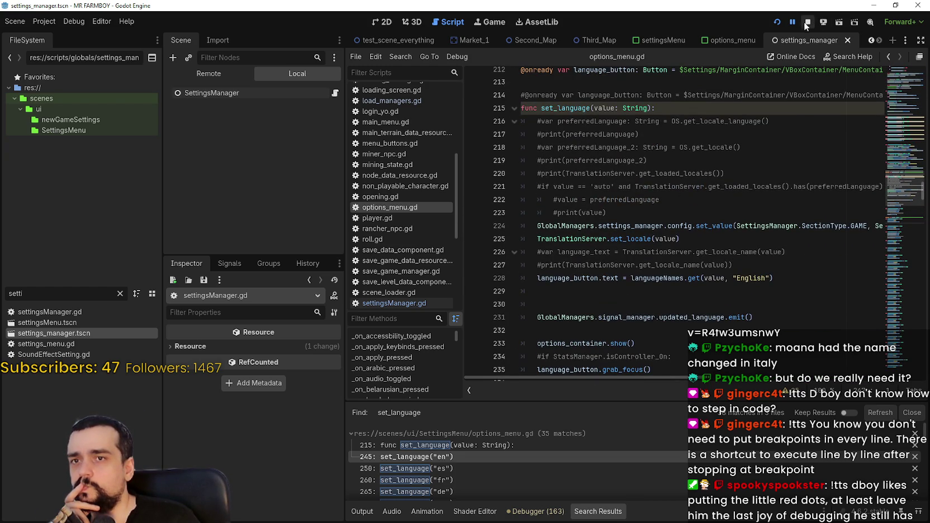
scroll(677, 268, "up", 1)
left_click(677, 268)
left_click(681, 283)
left_click(675, 269)
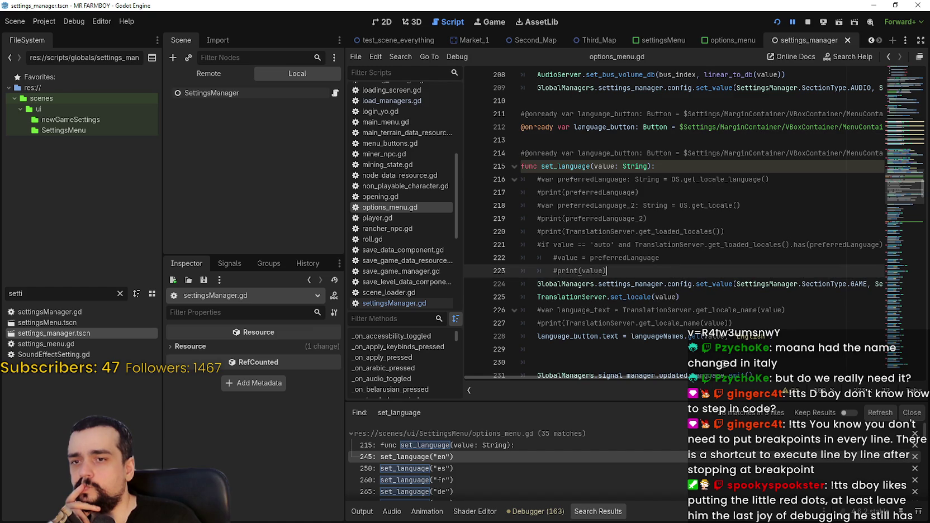
left_click(747, 378)
left_click_drag(748, 378, 503, 379)
scroll(577, 270, "up", 3)
left_click(564, 258)
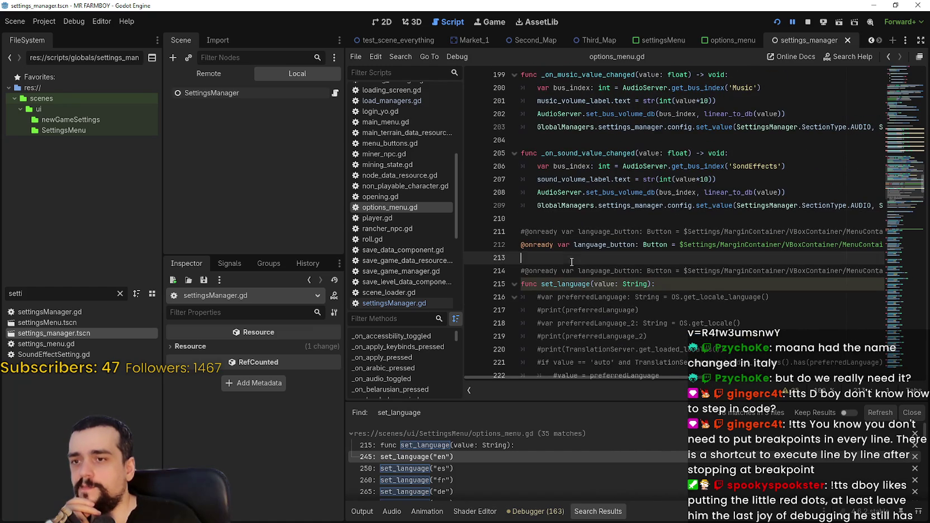
left_click(545, 218)
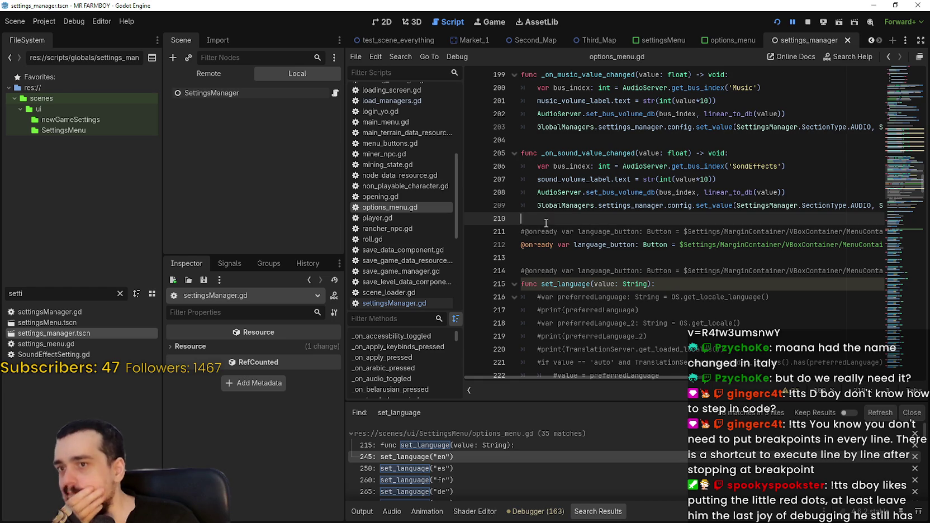
left_click(569, 270)
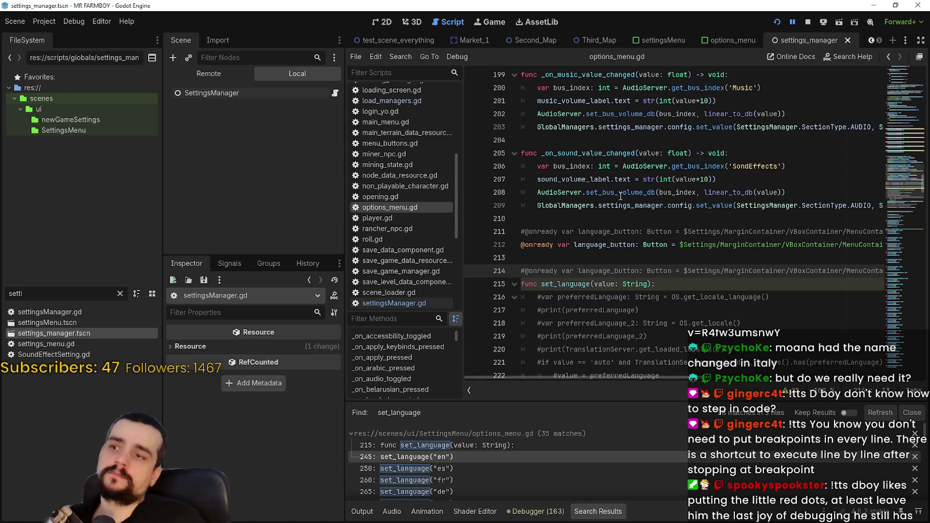
mouse_move(620, 196)
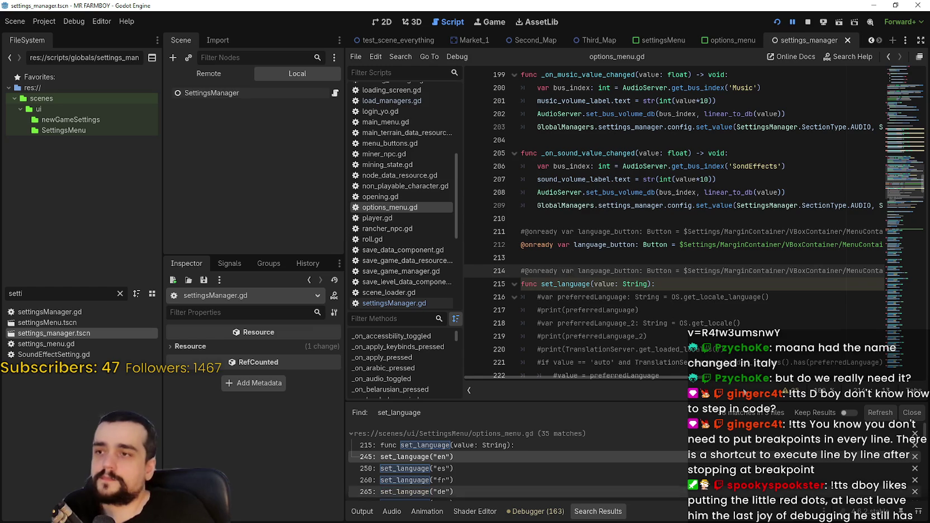
left_click(217, 73)
Select the running AppConfig node and scroll through its app_config.gd properties in the Inspector
left_click(206, 103)
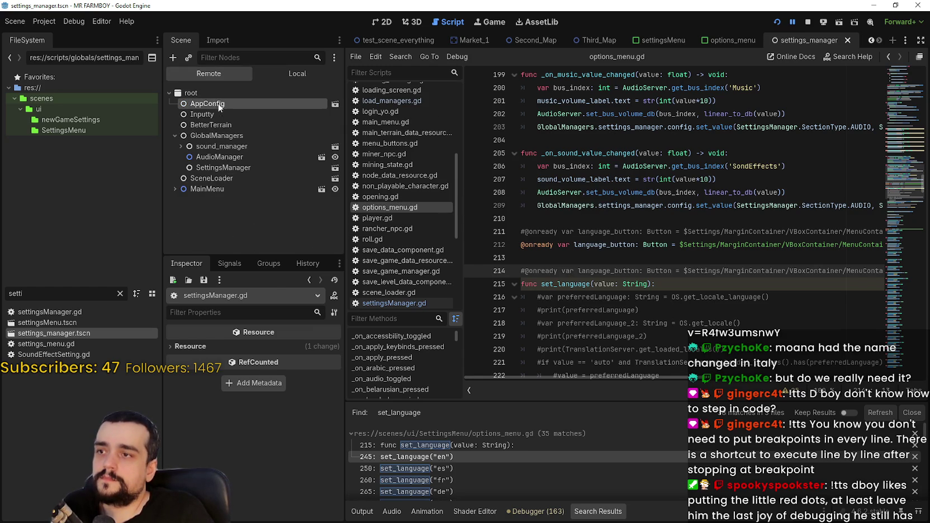
scroll(274, 519, "down", 2)
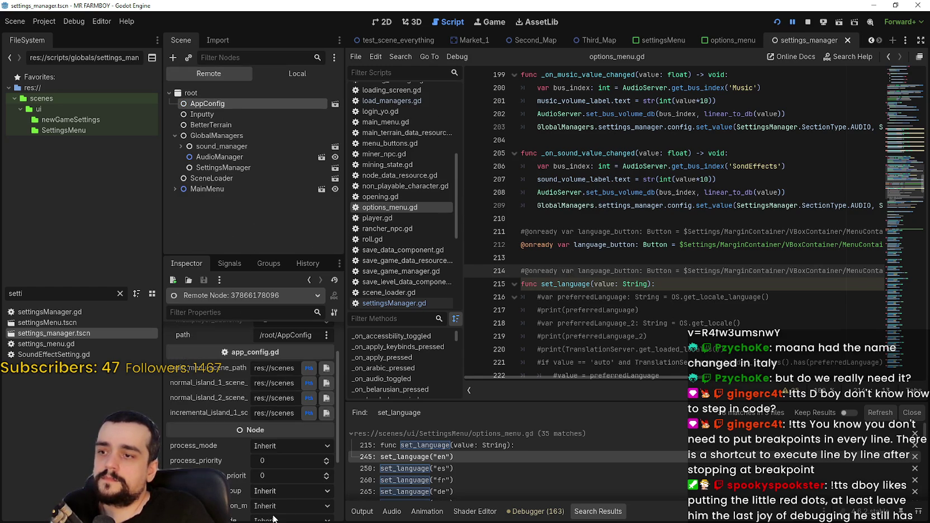
scroll(279, 493, "down", 4)
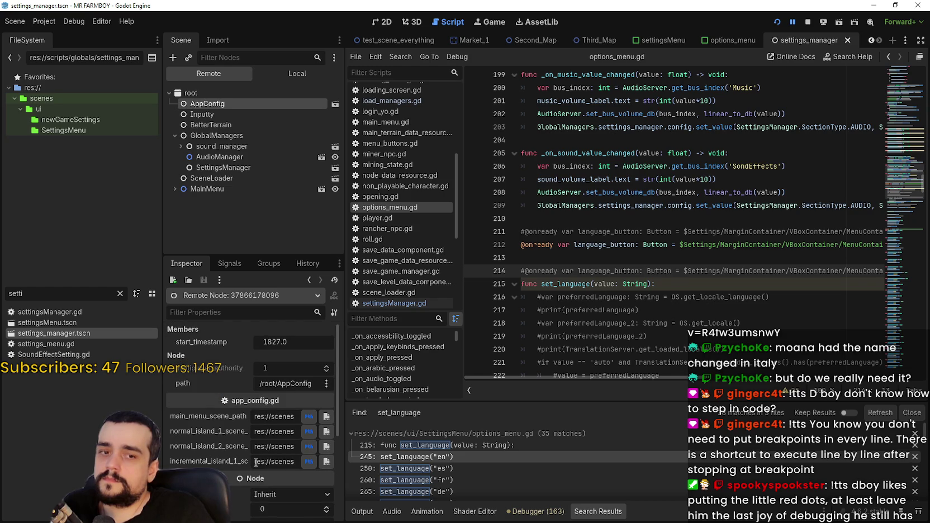
Look over options_menu.gd lines 203–213, then stop the running project
left_click(563, 127)
left_click(553, 139)
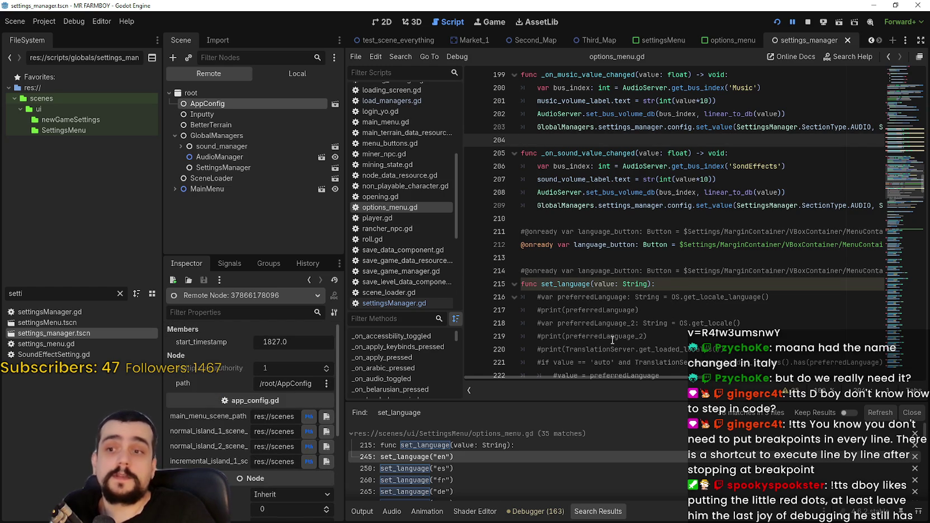
left_click(587, 256)
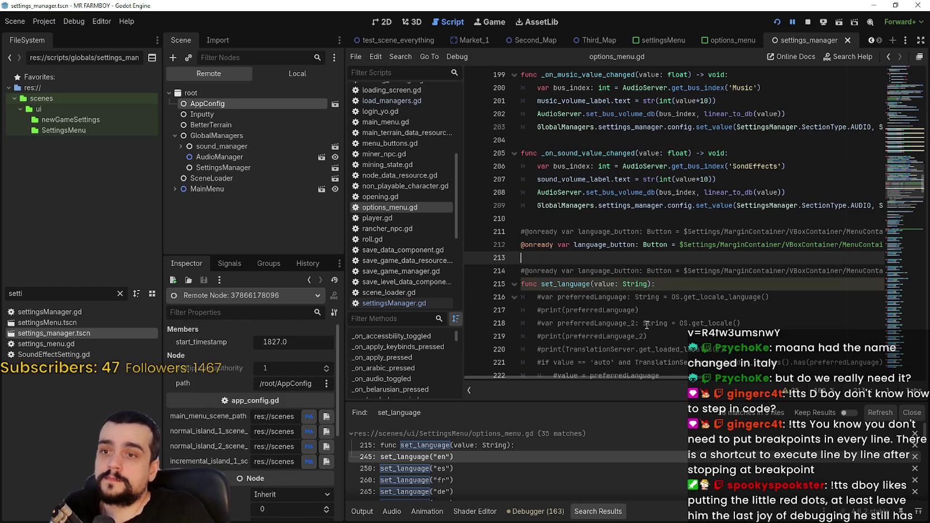
left_click(586, 220)
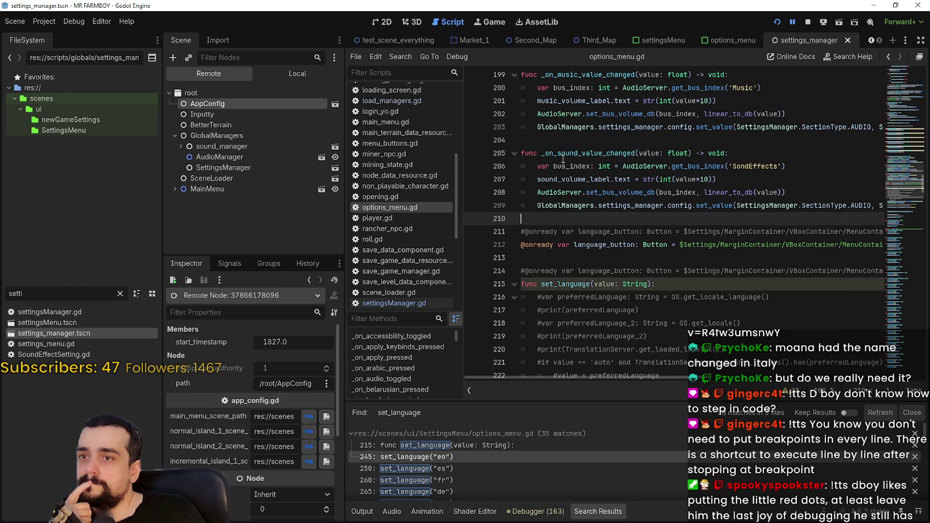
left_click(558, 139)
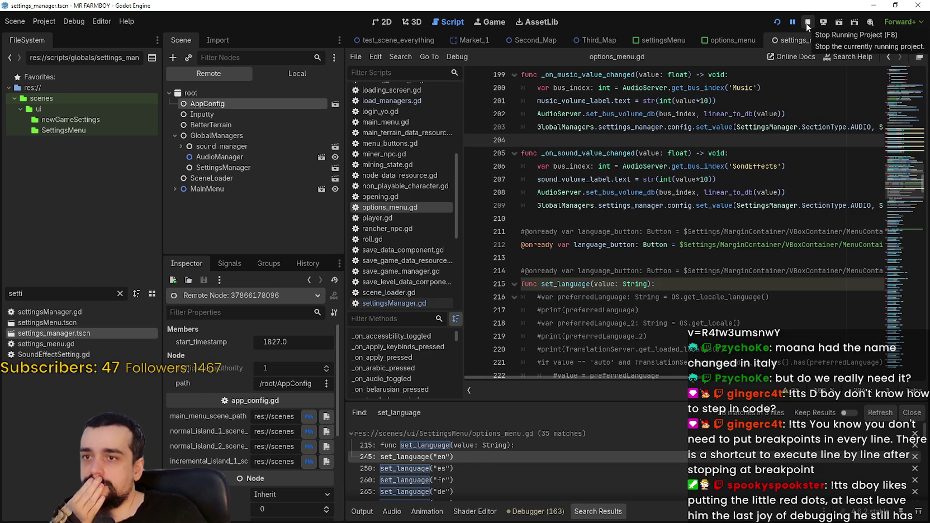
left_click(808, 26)
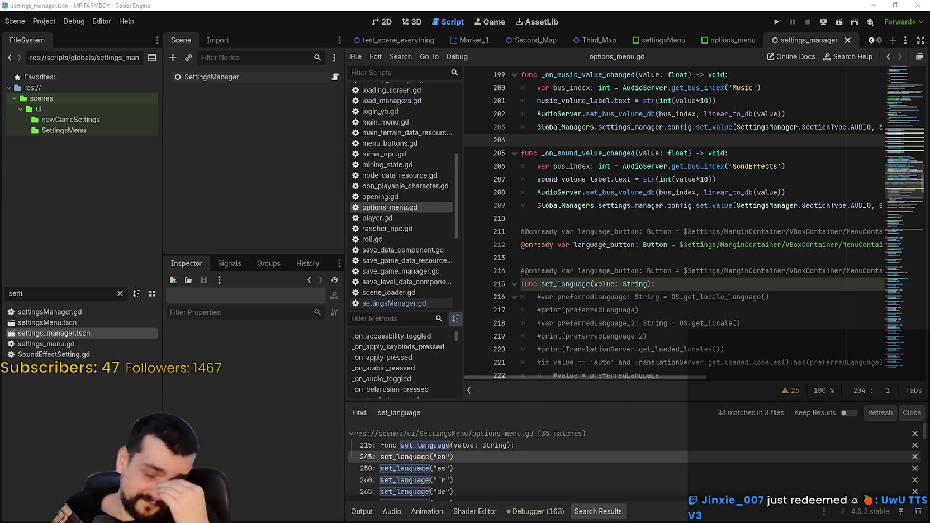
left_click(678, 283)
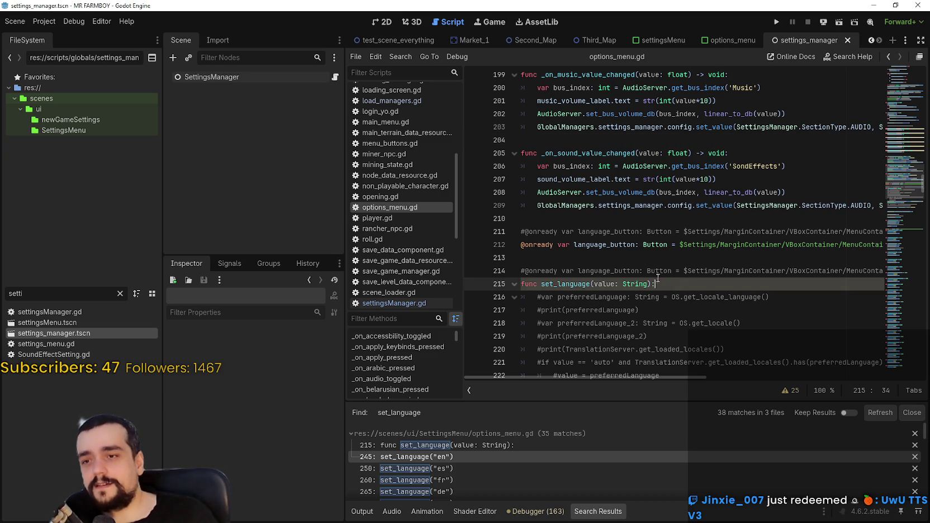
left_click(648, 272)
left_click(641, 260)
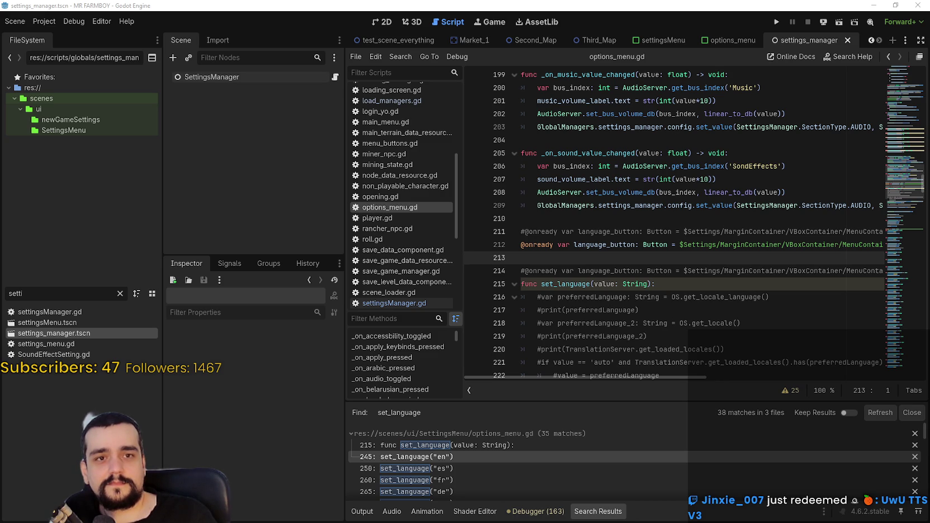
left_click(621, 218)
scroll(632, 257, "up", 3)
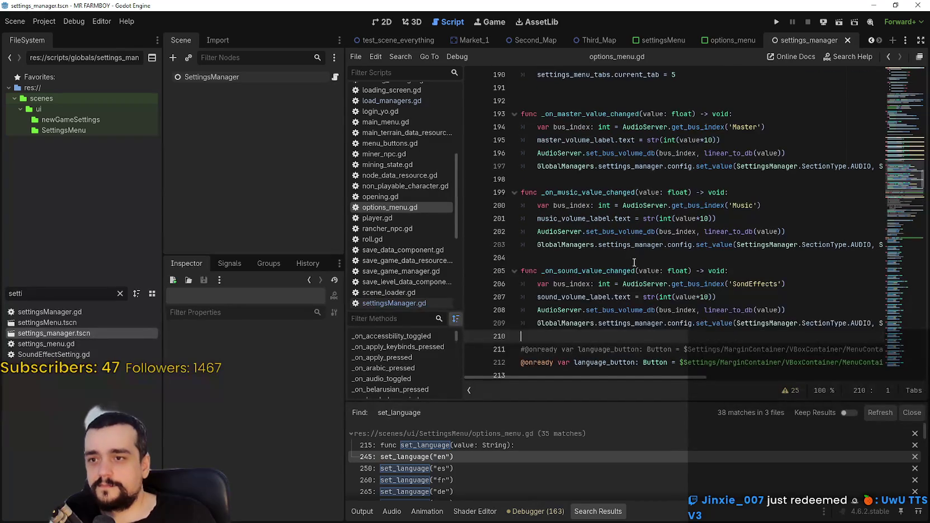
left_click(634, 257)
left_click(777, 21)
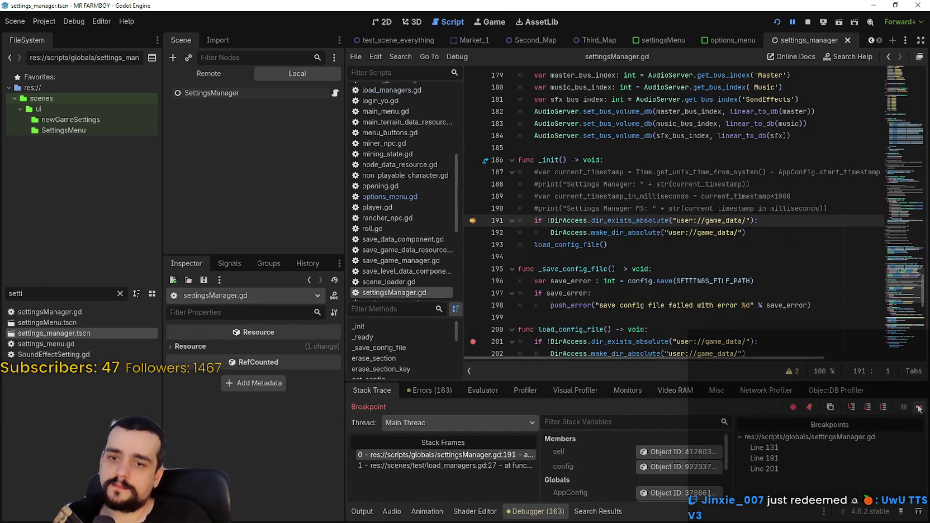
Step from line 191 through load_config_file and _ready, then through load_managers.gd and signal_manager.gd
left_click(854, 410)
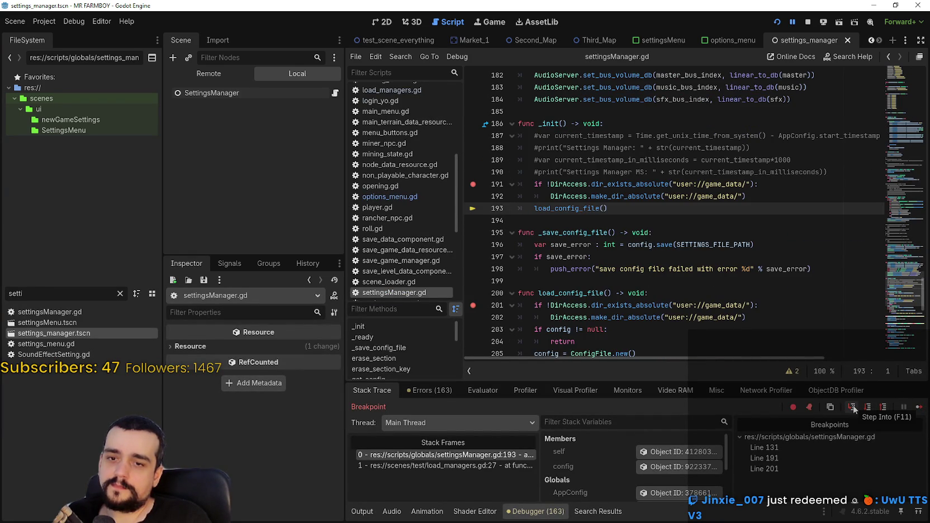
left_click(854, 409)
left_click(854, 409)
left_click(854, 409)
left_click(854, 409)
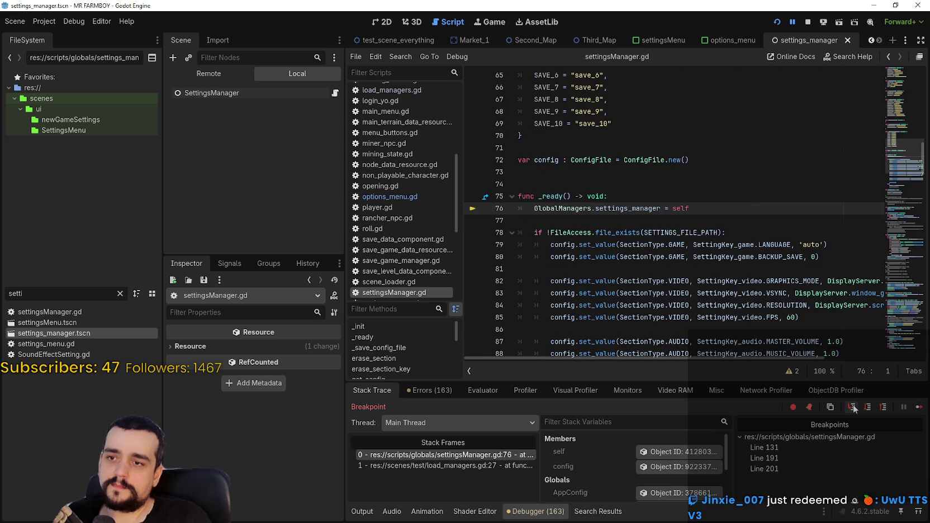
left_click(854, 409)
left_click(854, 409)
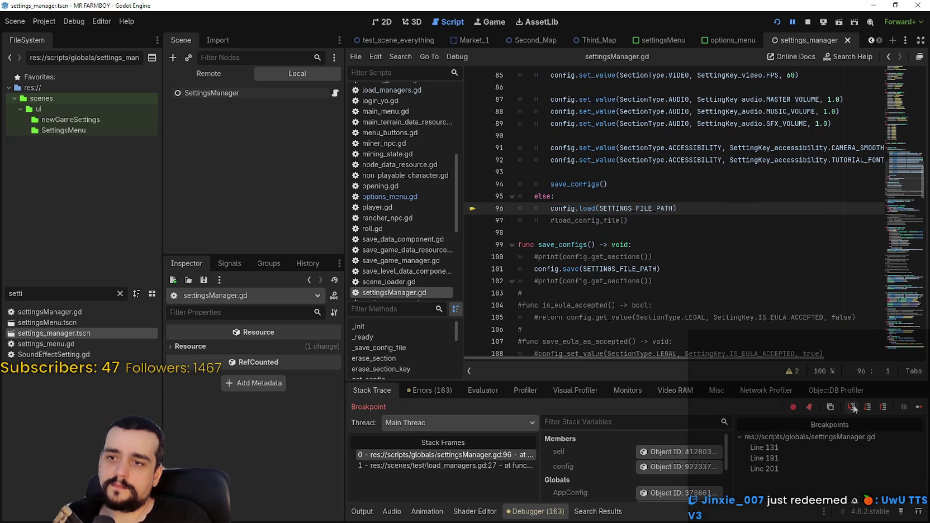
left_click(854, 409)
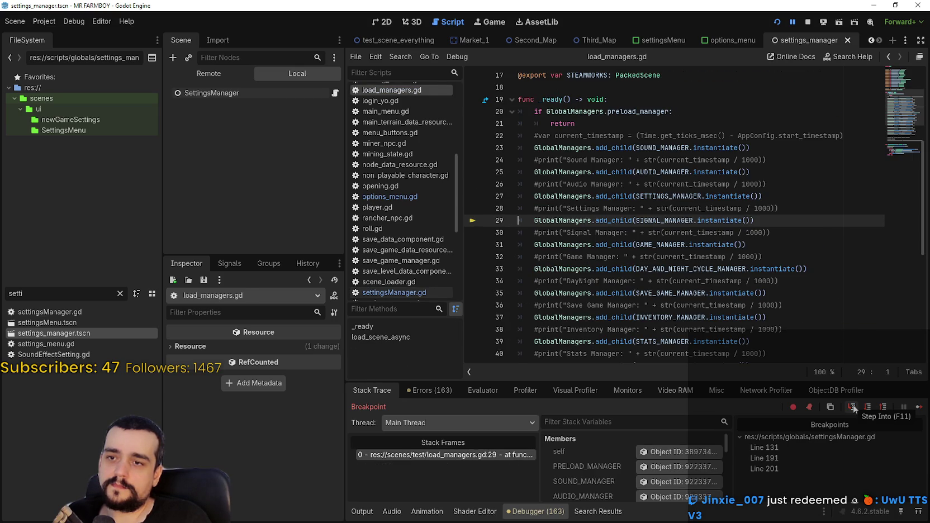
left_click(854, 409)
left_click(854, 409)
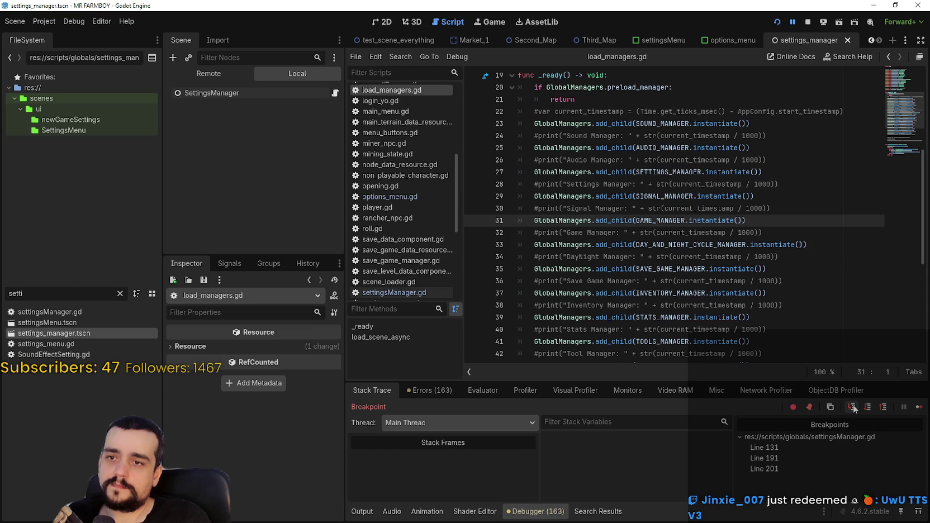
Step through game_manager.gd from line 8 to line 39, then continue execution
left_click(852, 409)
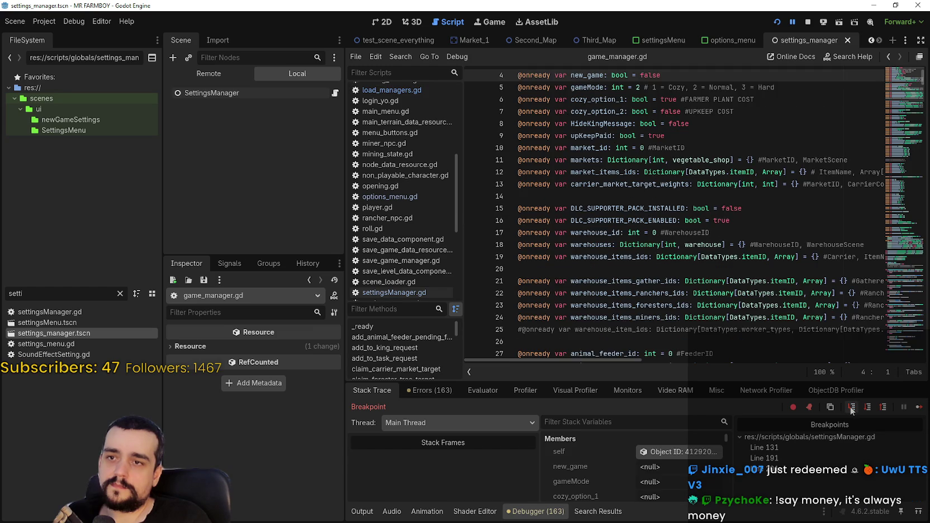
left_click(852, 408)
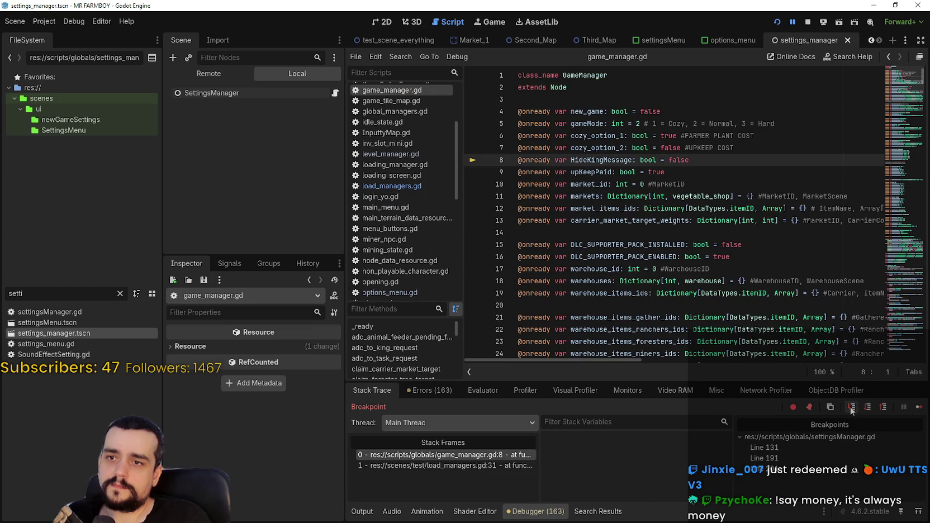
left_click(851, 408)
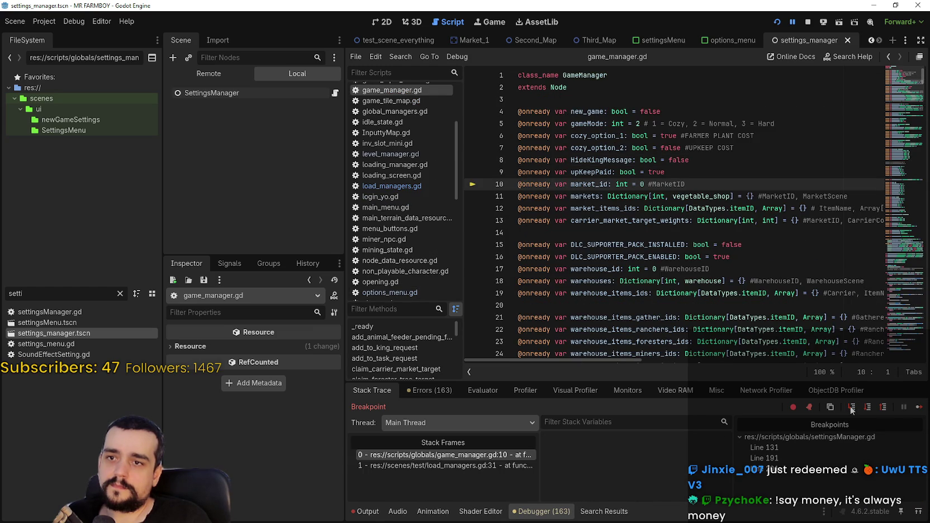
left_click(851, 409)
left_click(851, 408)
left_click(849, 408)
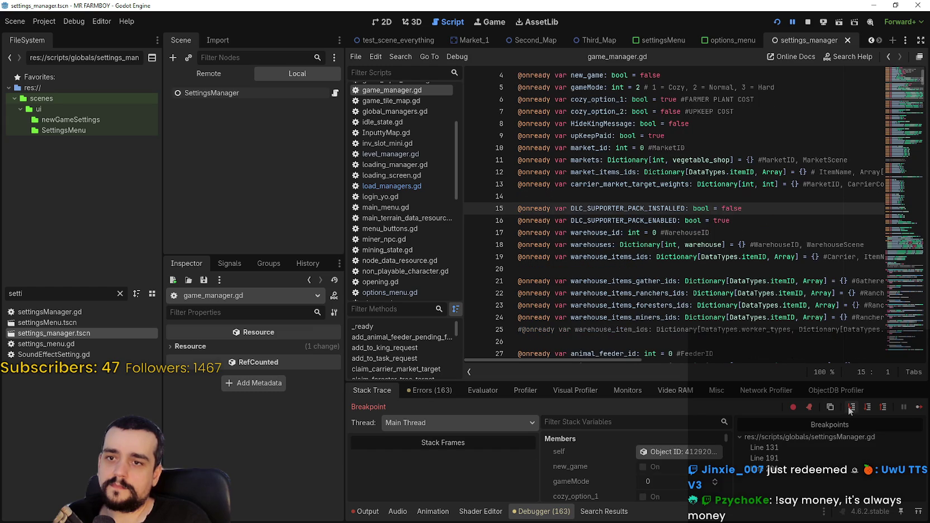
left_click(849, 409)
left_click(850, 409)
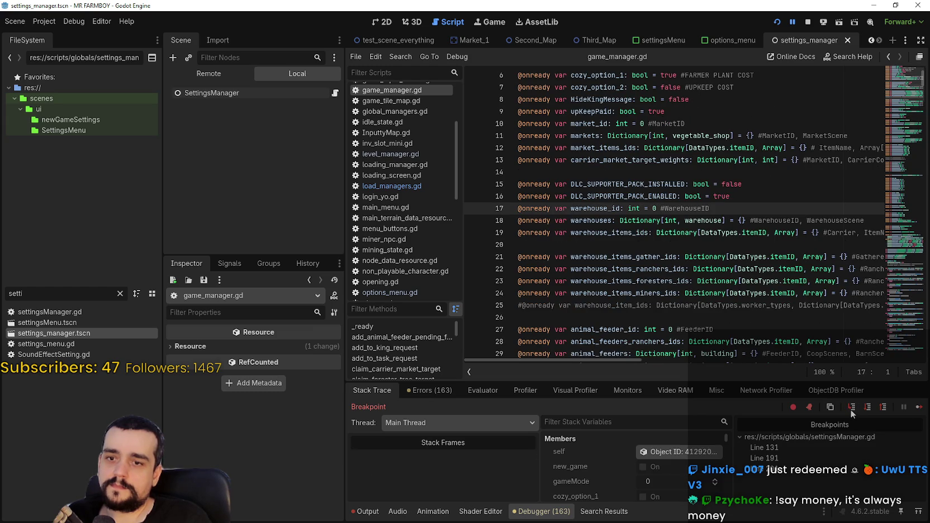
left_click(851, 409)
left_click(851, 410)
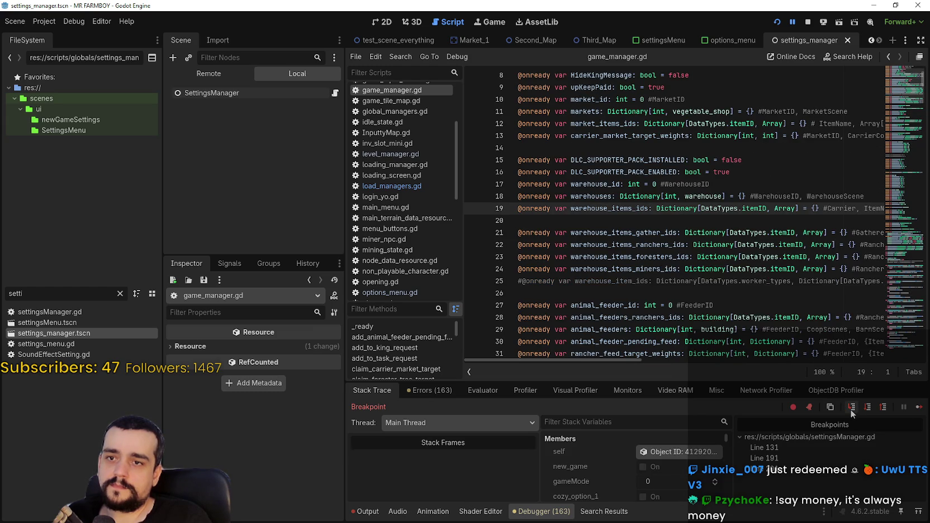
left_click(851, 409)
left_click(851, 409)
left_click(851, 409)
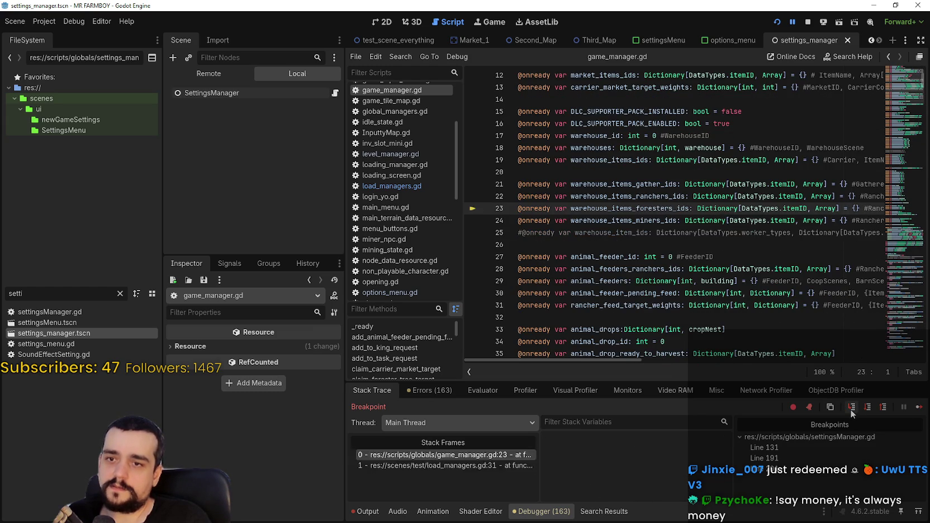
left_click(850, 409)
left_click(851, 409)
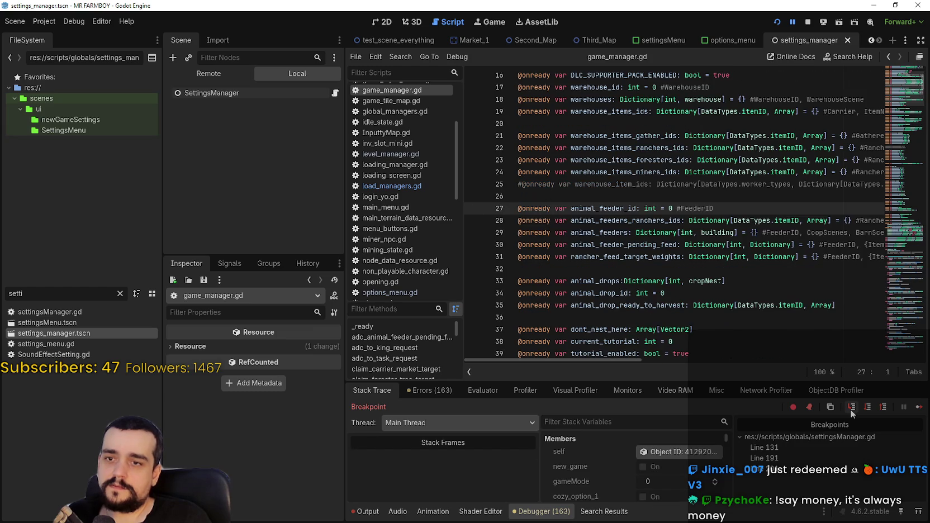
left_click(851, 409)
left_click(851, 409)
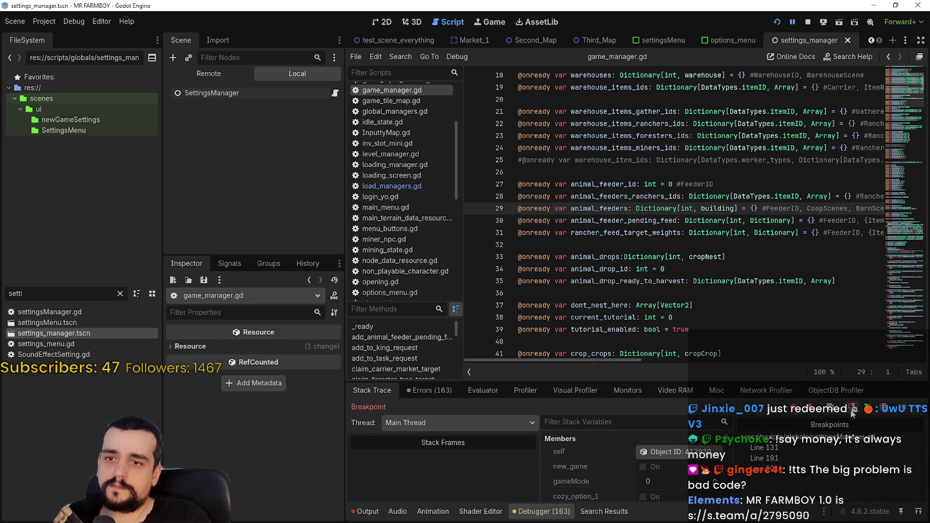
left_click(851, 409)
left_click(850, 409)
left_click(851, 409)
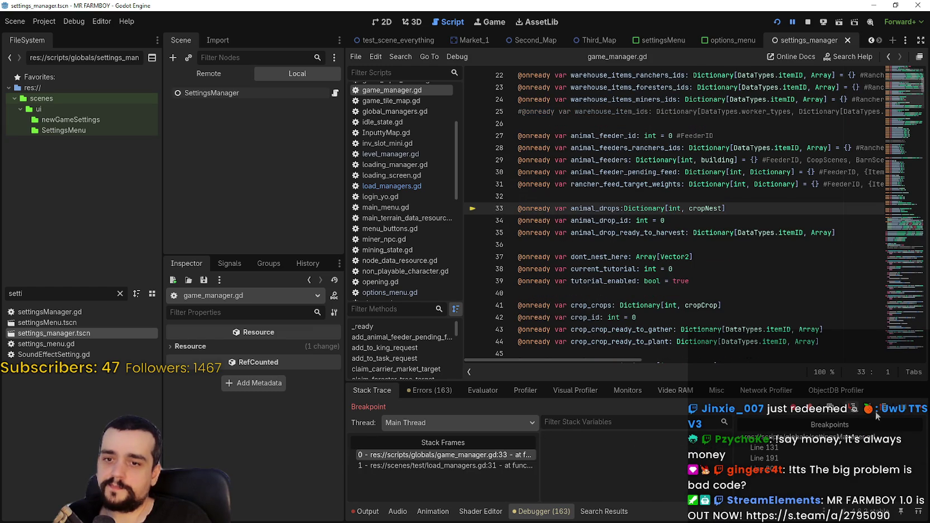
left_click(851, 410)
left_click(850, 409)
left_click(851, 410)
left_click(850, 409)
left_click(869, 412)
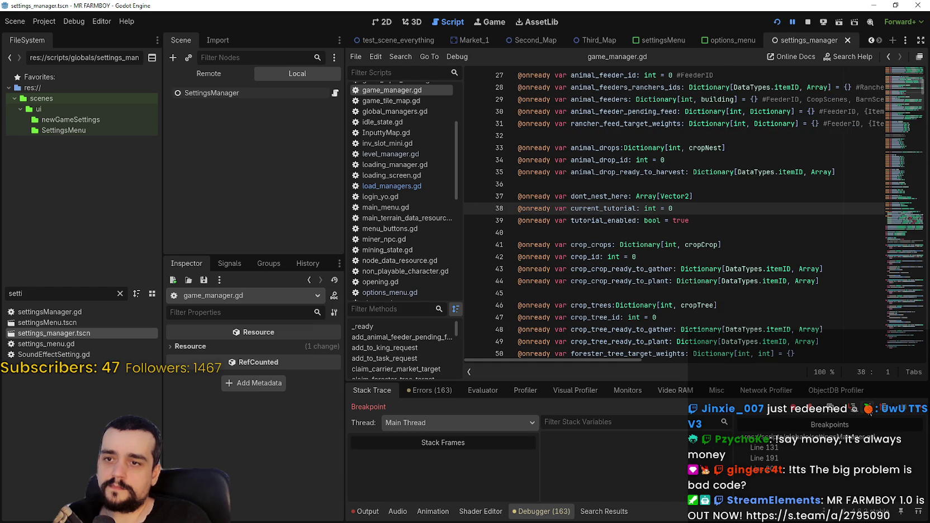
left_click(918, 413)
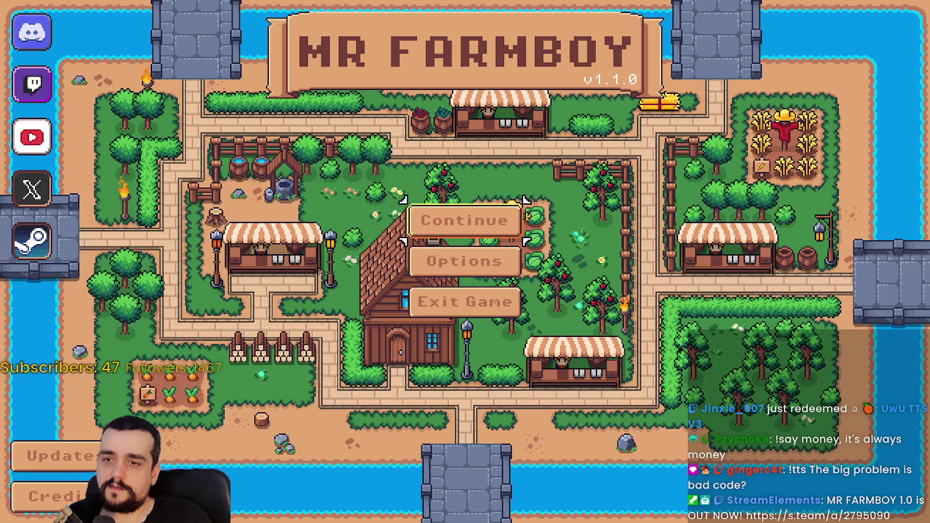
Set the game's Video display mode to Window and close the Options menu
left_click(464, 261)
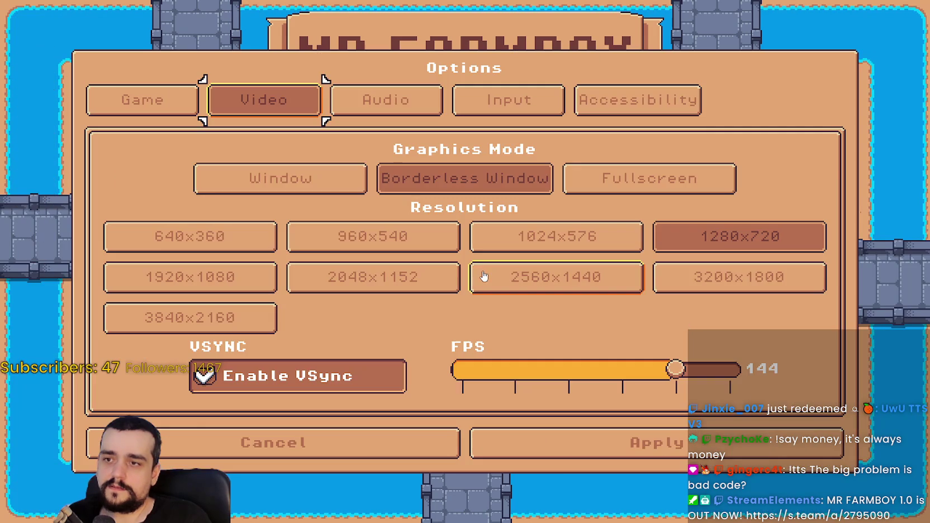
left_click(365, 179)
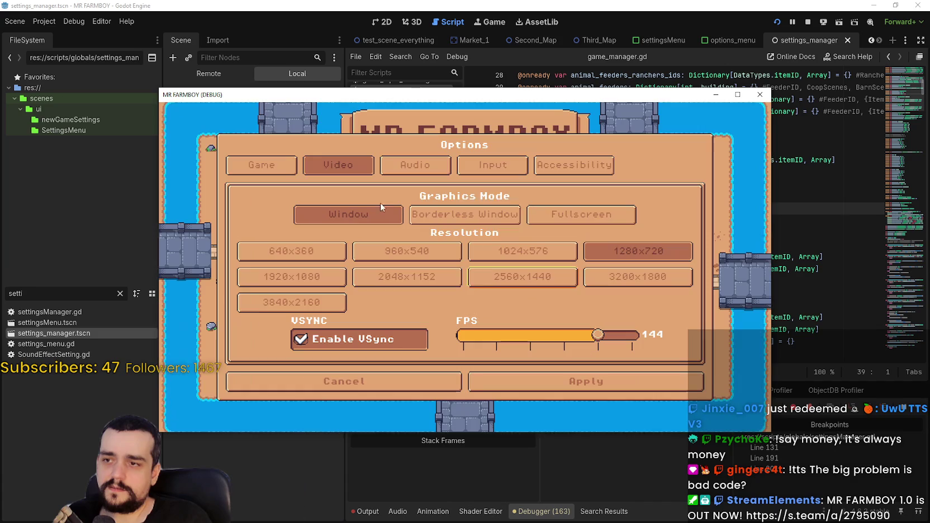
left_click(592, 377)
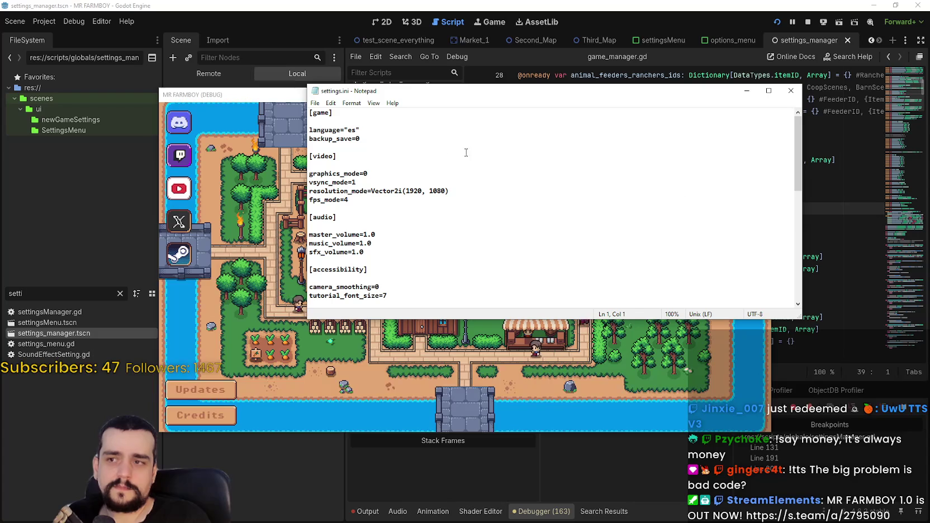
Check the graphics_mode=0 entry in settings.ini, then close Notepad
left_click(375, 174)
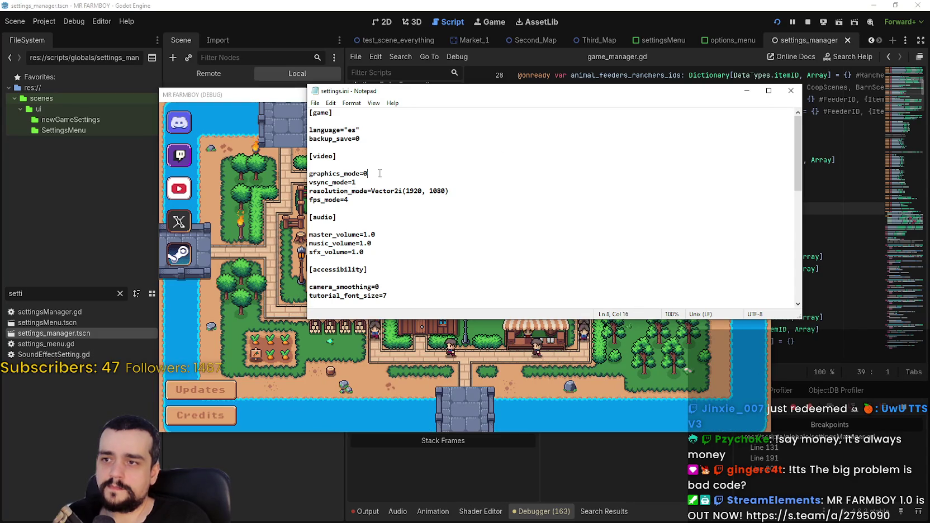
left_click_drag(474, 91, 577, 88)
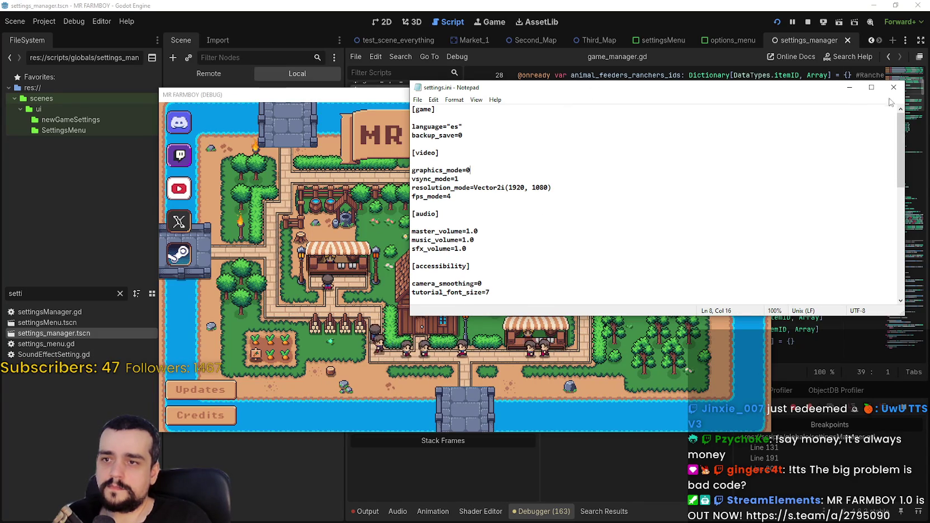
key("alt+F4")
Set the game resolution to 1280x720 and apply, then recheck and close settings.ini
left_click(483, 265)
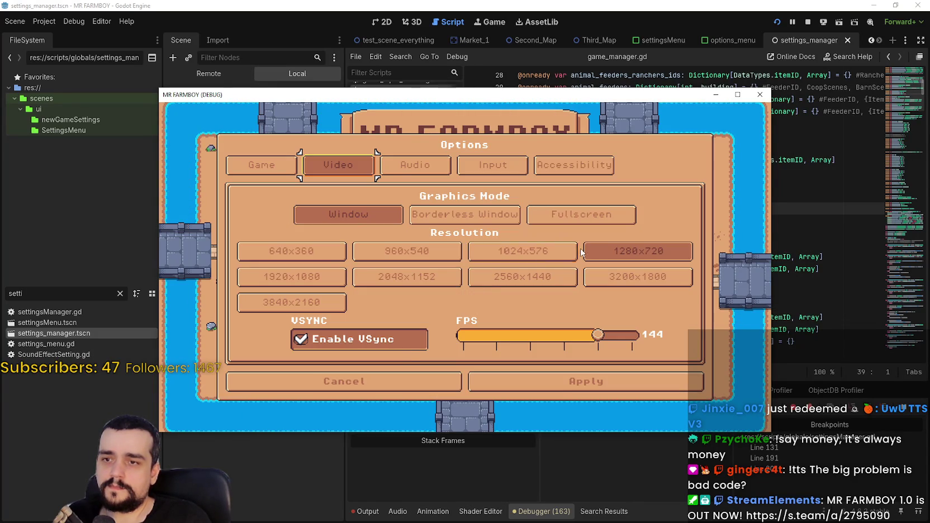
left_click(569, 242)
left_click(569, 242)
left_click(572, 390)
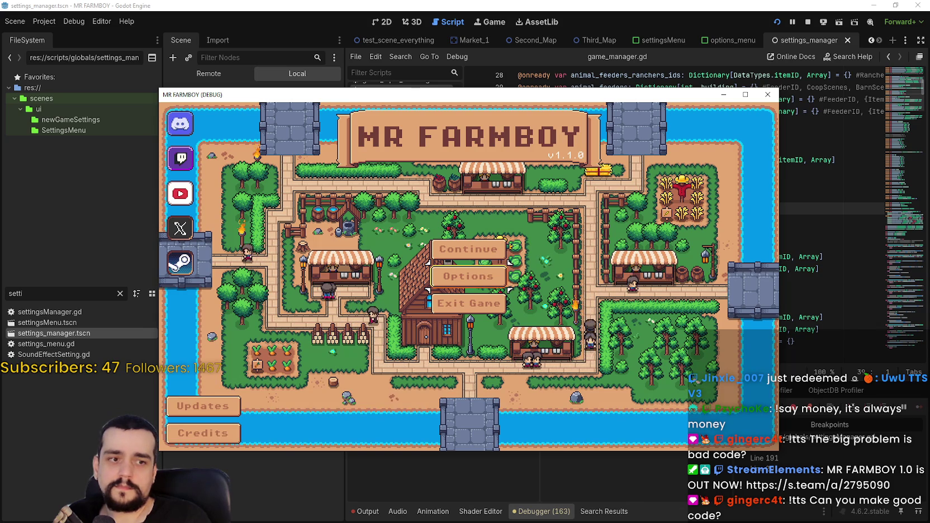
key("alt+Tab")
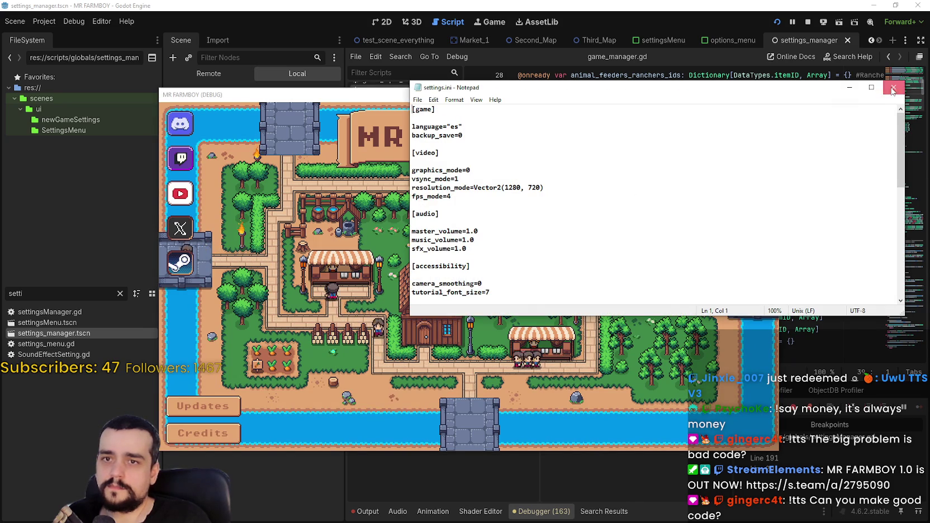
left_click(893, 87)
Exit the game and relaunch the project with F5
left_click(485, 306)
left_click(640, 210)
key("F5")
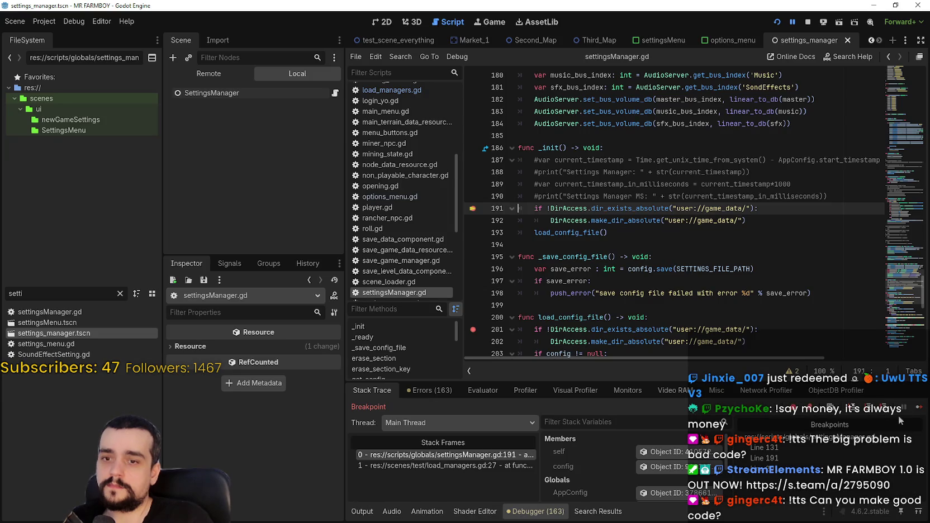
Resume from the line-191 breakpoint, review Game and Video options, and close settings.ini and Options
left_click(917, 410)
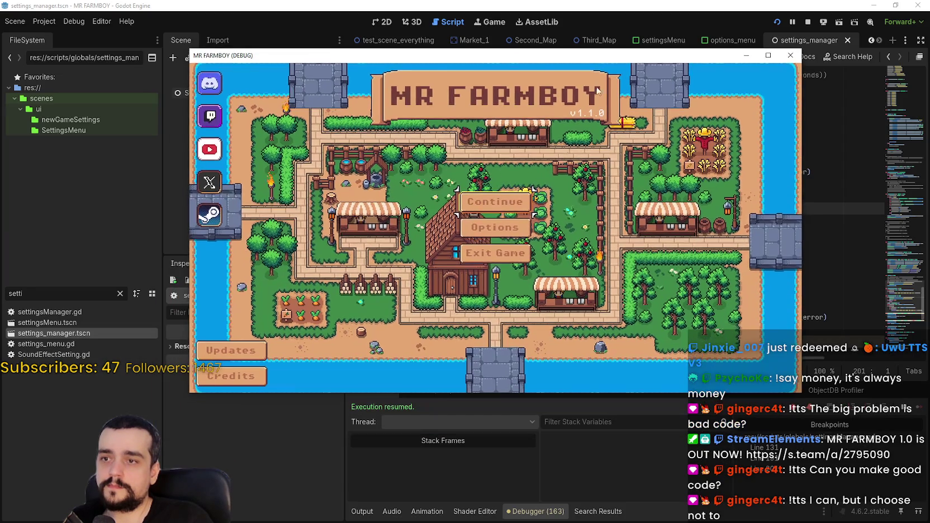
left_click(484, 228)
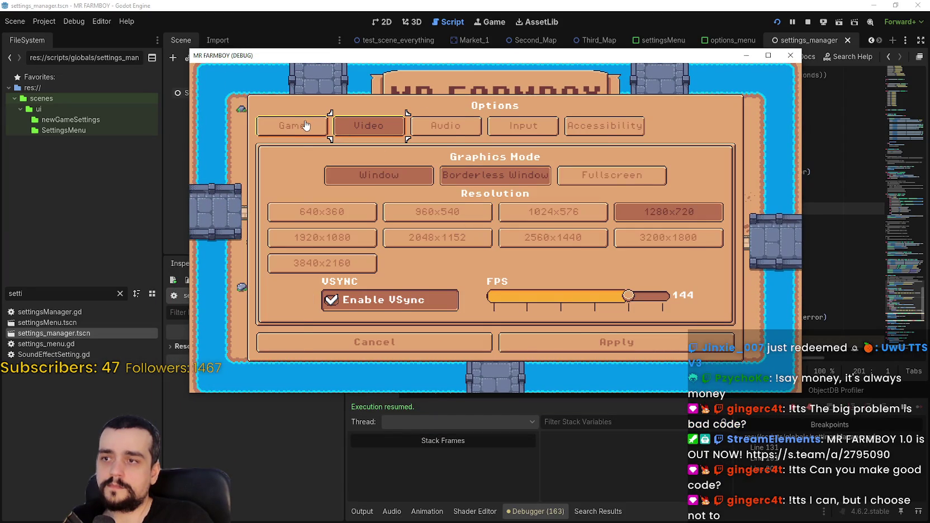
left_click(304, 124)
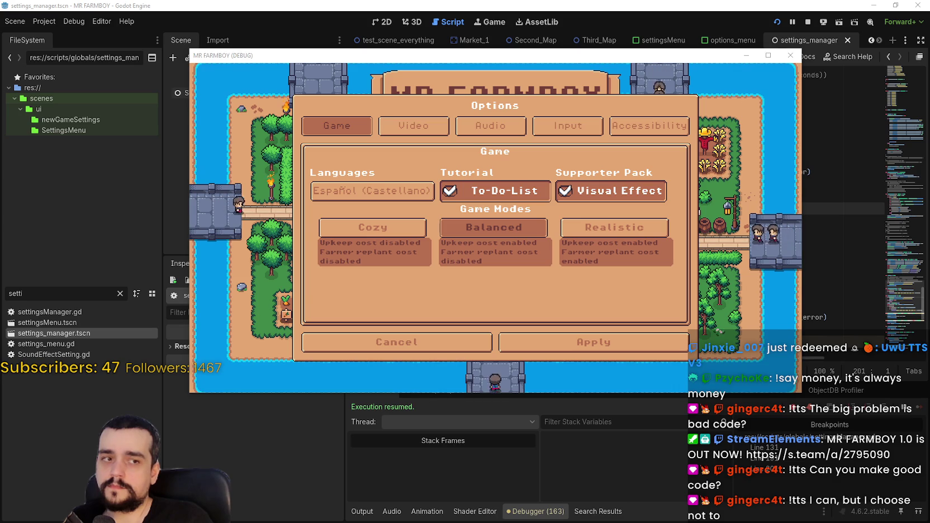
left_click(401, 130)
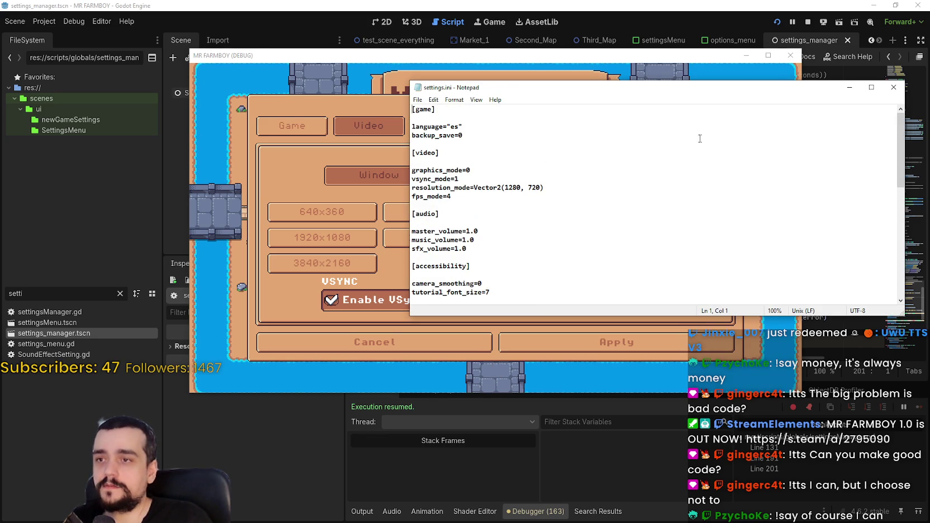
left_click(894, 88)
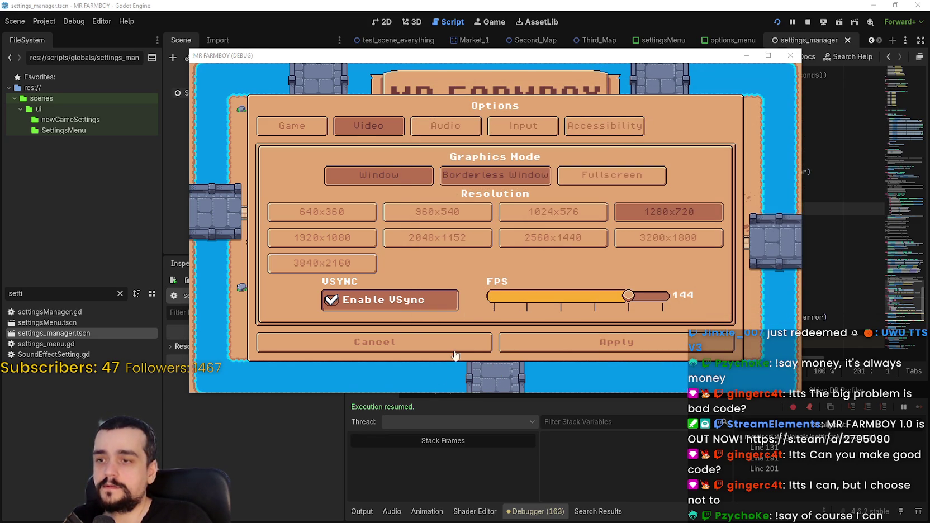
left_click(537, 342)
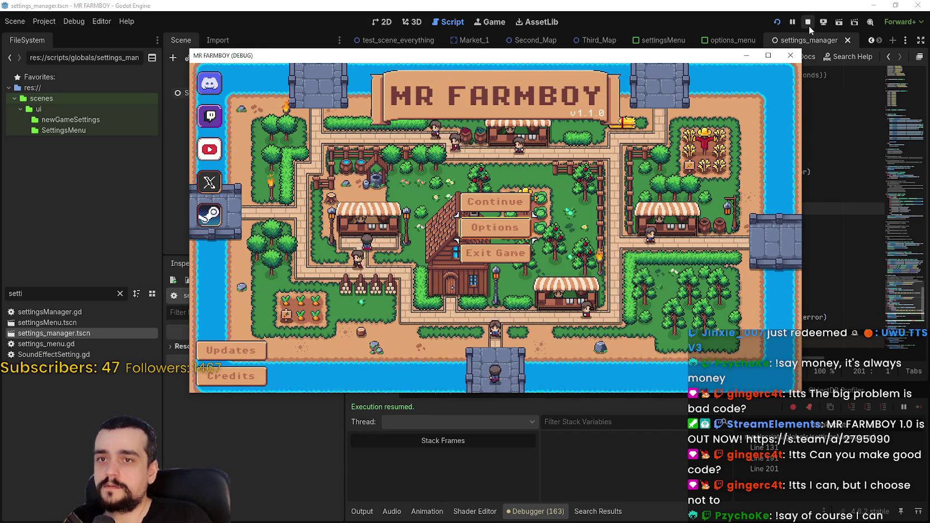
Stop the running game and open the settingsMenu scene from FileSystem
left_click(808, 22)
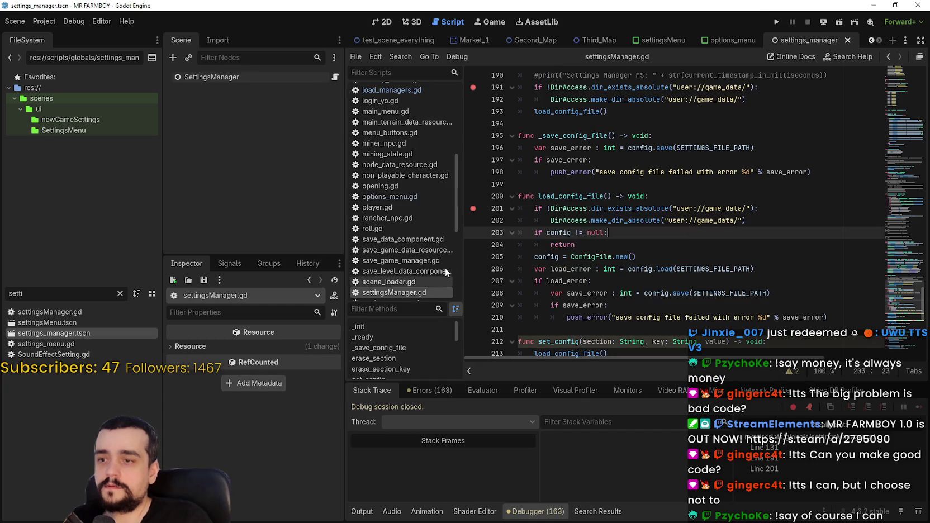
scroll(492, 235, "up", 4)
left_click(61, 327)
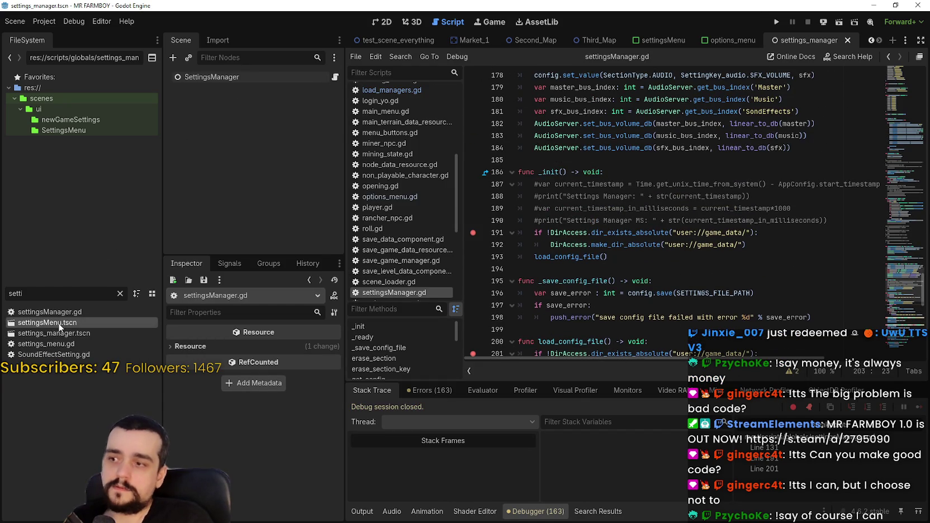
double_click(61, 322)
left_click(65, 311)
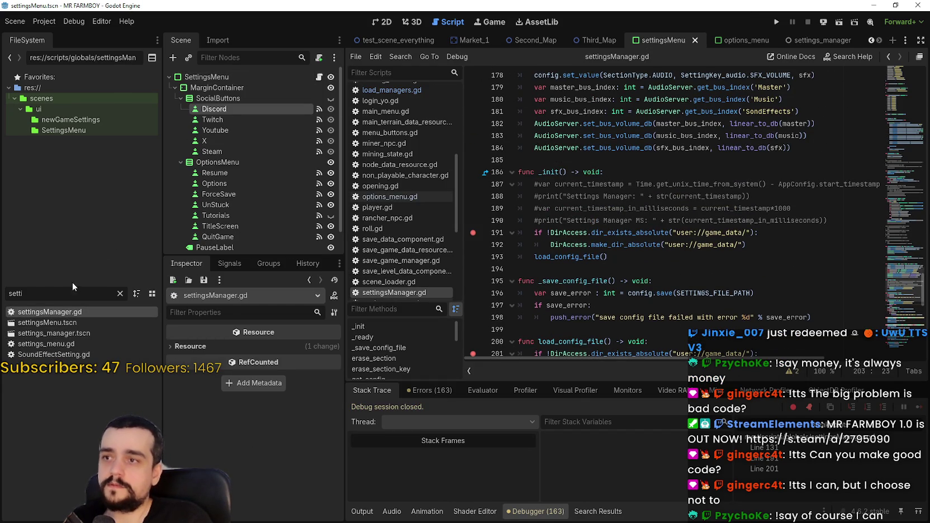
Review the code around settings_manager on line 76
scroll(824, 180, "up", 5)
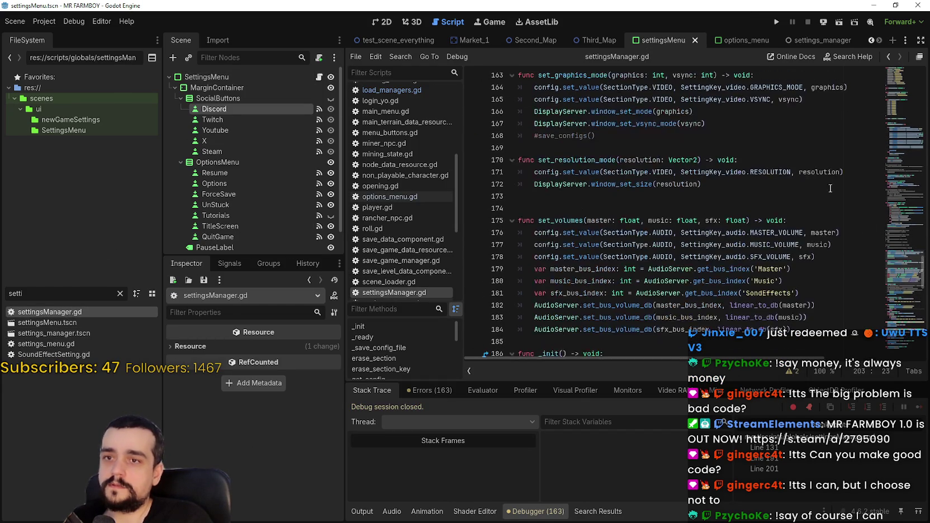
mouse_move(900, 277)
left_mouse_down()
mouse_move(909, 74)
mouse_move(926, 279)
left_mouse_up()
scroll(671, 212, "down", 1)
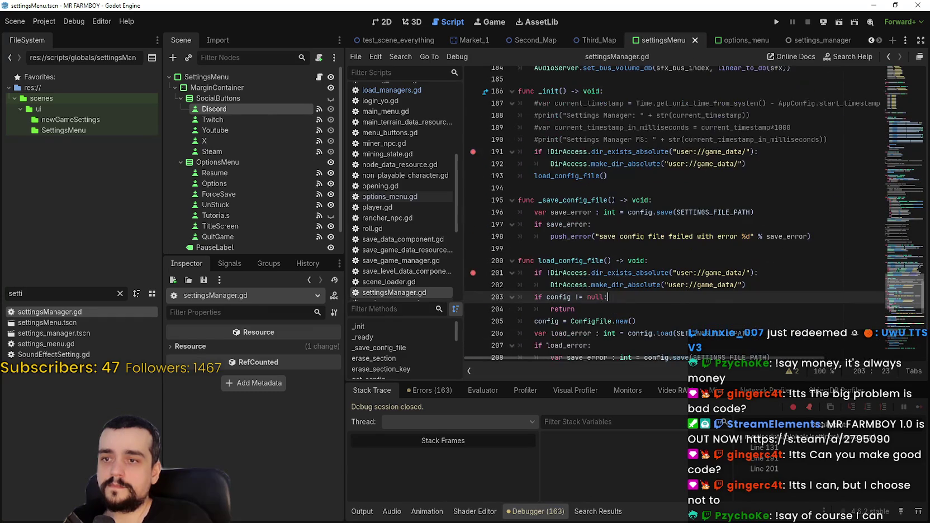
scroll(671, 212, "up", 20)
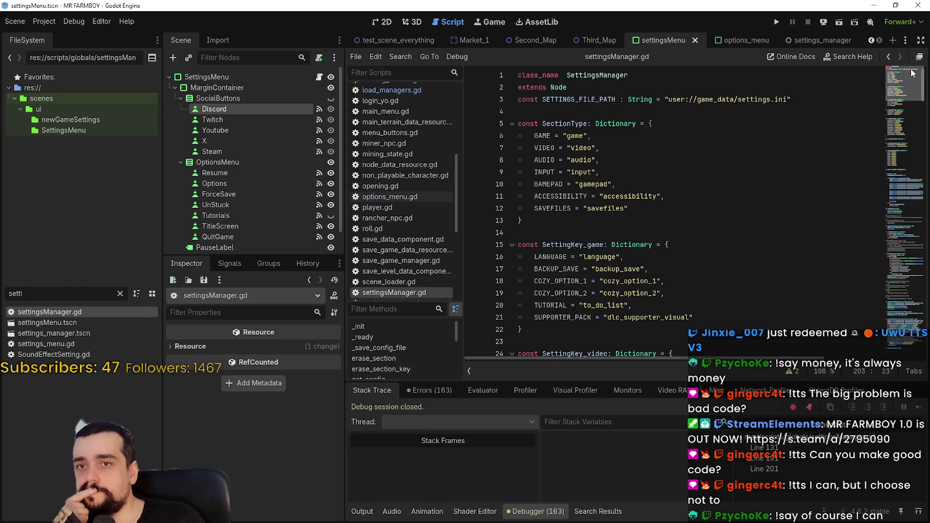
scroll(912, 78, "down", 10)
scroll(903, 73, "up", 10)
left_click_drag(902, 72, 912, 159)
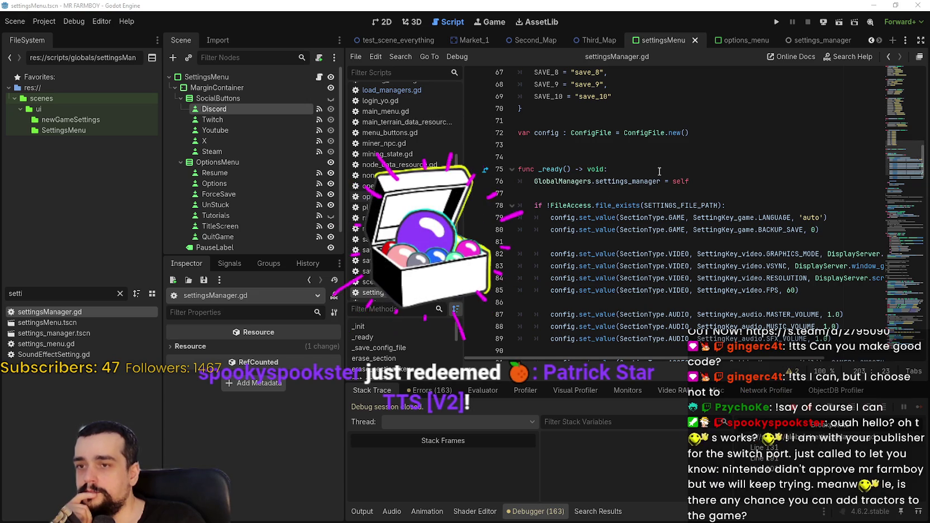
double_click(632, 181)
left_click(615, 193)
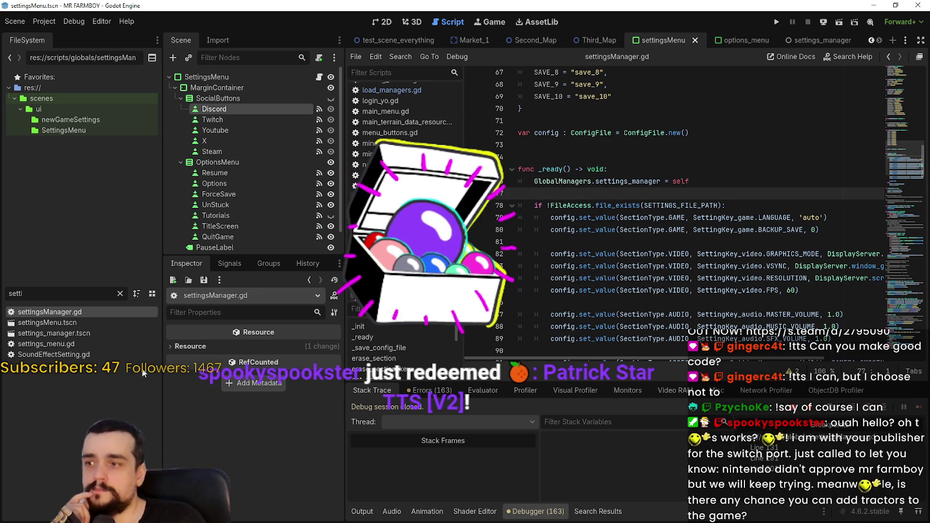
Filter FileSystem by 'setti', open the settings_manager scene, then open settings_menu.gd for editing
left_click_drag(23, 293, 1, 286)
key("BackSpace")
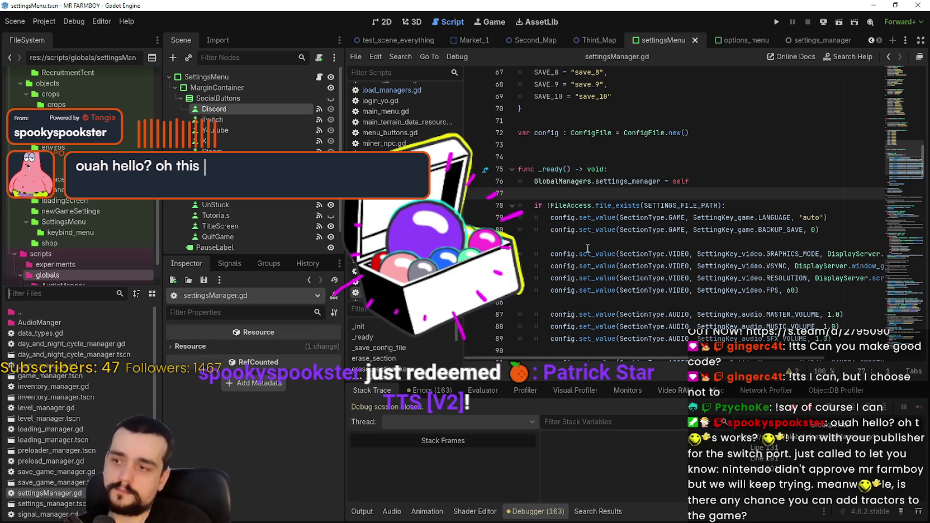
type("setti")
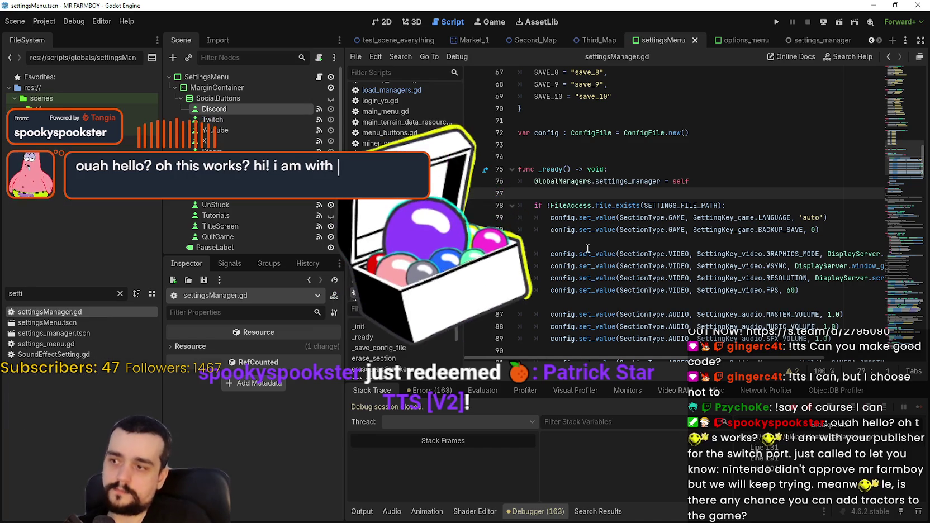
double_click(70, 334)
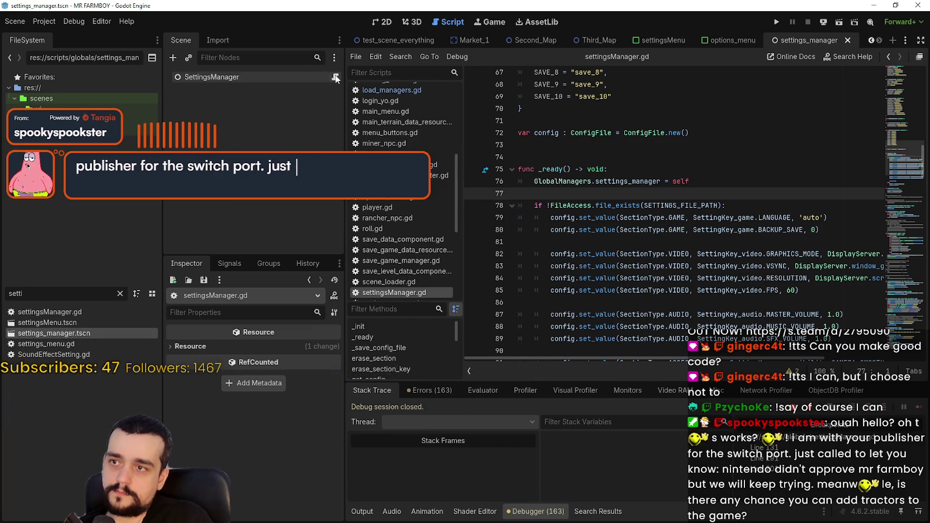
left_click(75, 315)
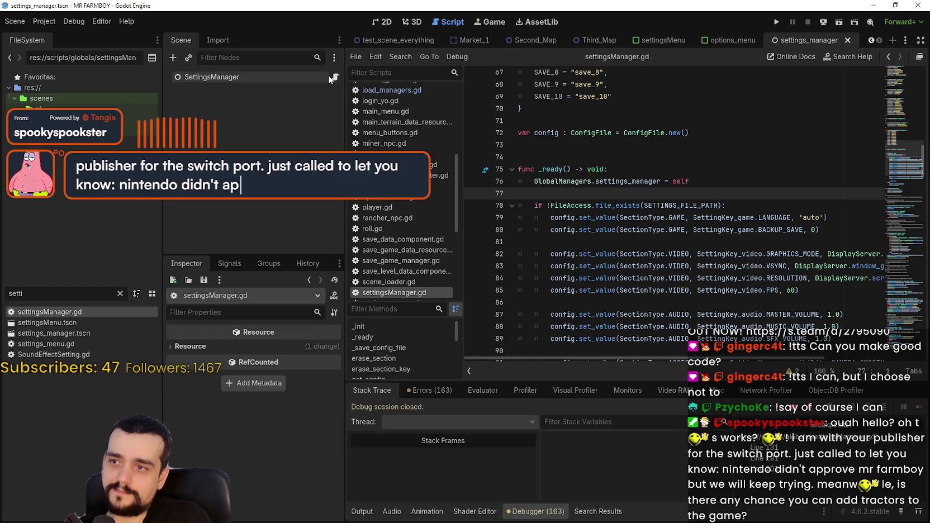
left_click(78, 345)
double_click(78, 346)
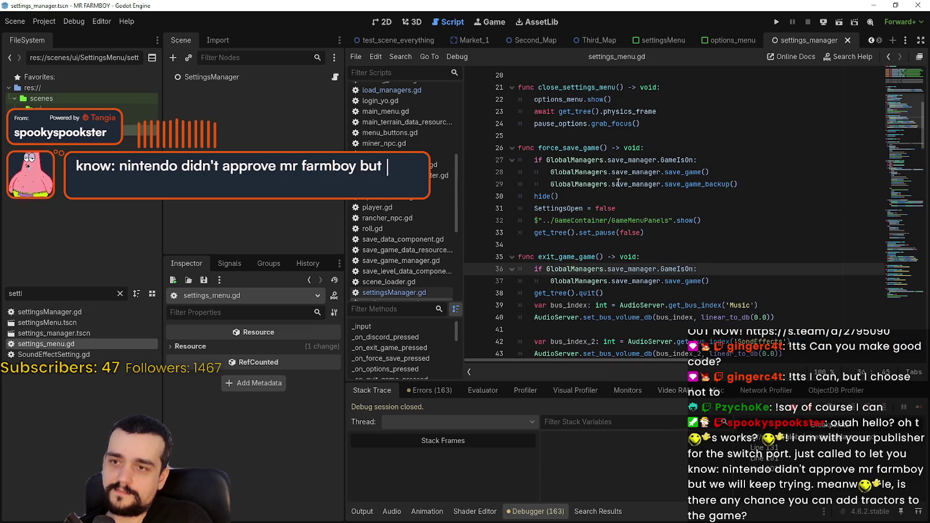
Scroll through the current script to review its lower functions
scroll(717, 250, "up", 1)
left_click(700, 246)
scroll(700, 249, "up", 5)
scroll(700, 249, "down", 5)
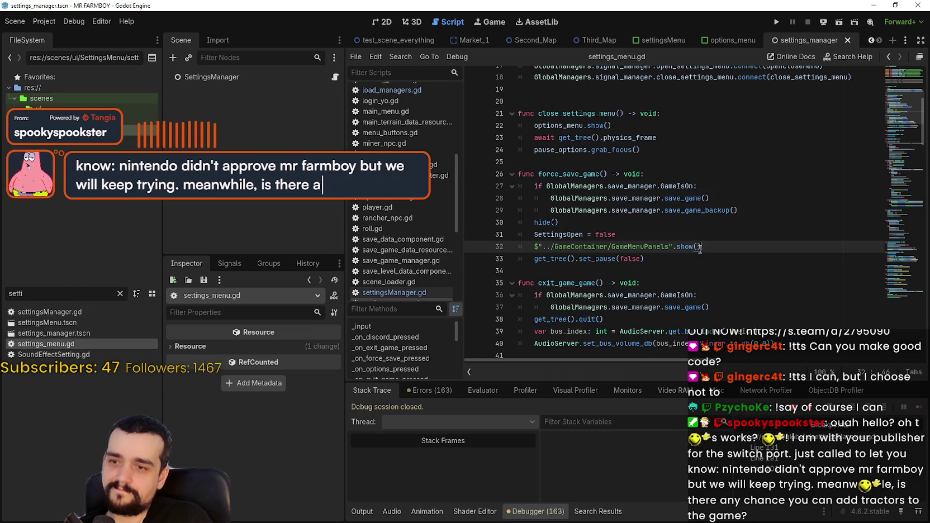
scroll(699, 246, "up", 6)
scroll(700, 245, "down", 8)
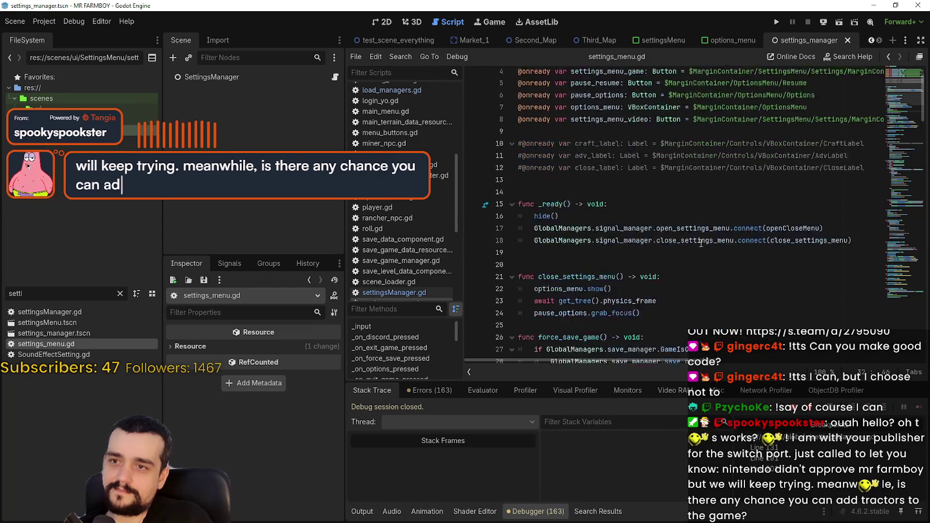
scroll(700, 244, "down", 8)
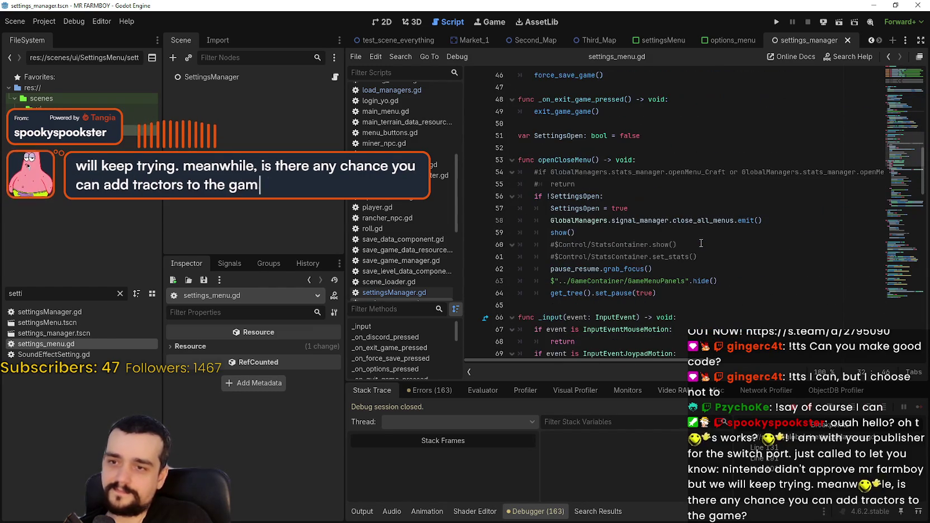
scroll(701, 244, "down", 12)
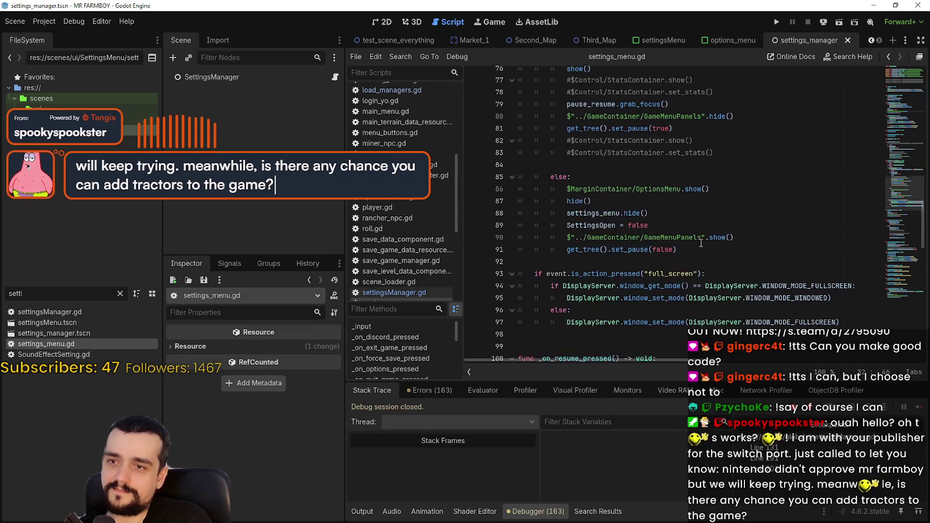
left_click(904, 300)
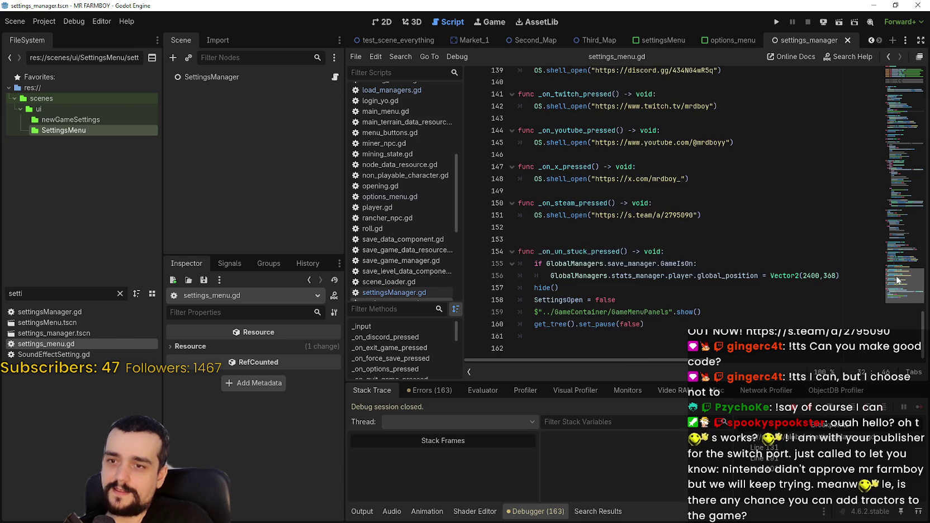
left_click_drag(905, 299, 879, 65)
scroll(867, 84, "down", 5)
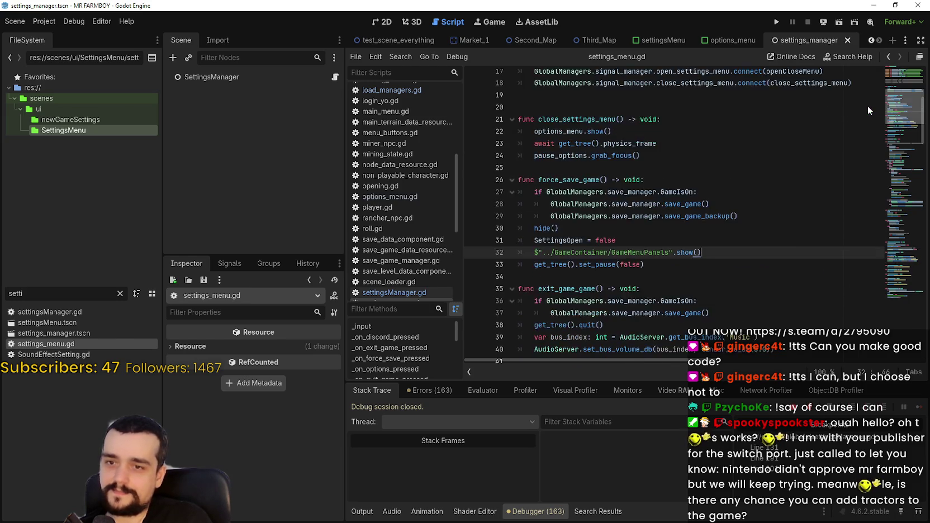
scroll(868, 105, "up", 4)
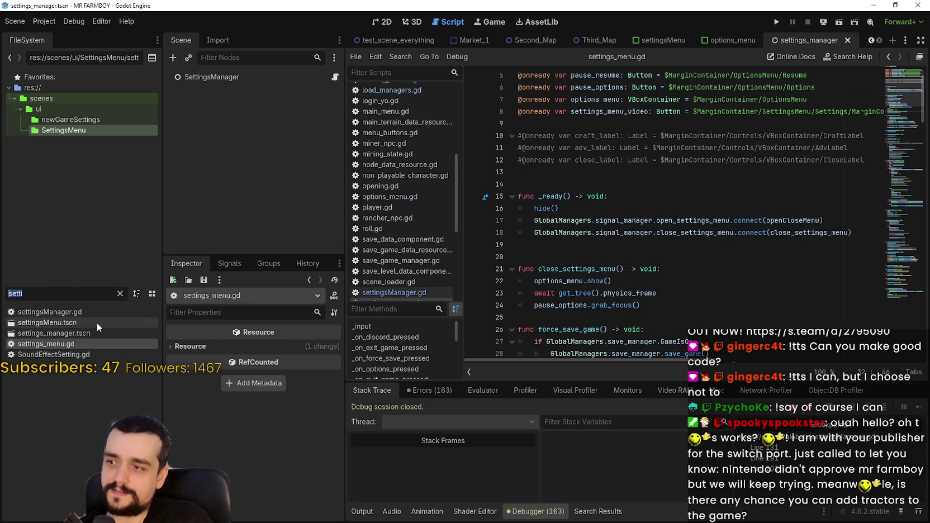
Open the settingsMenu scene, view its fullscreen toggle code, and filter files by 'option'
double_click(97, 322)
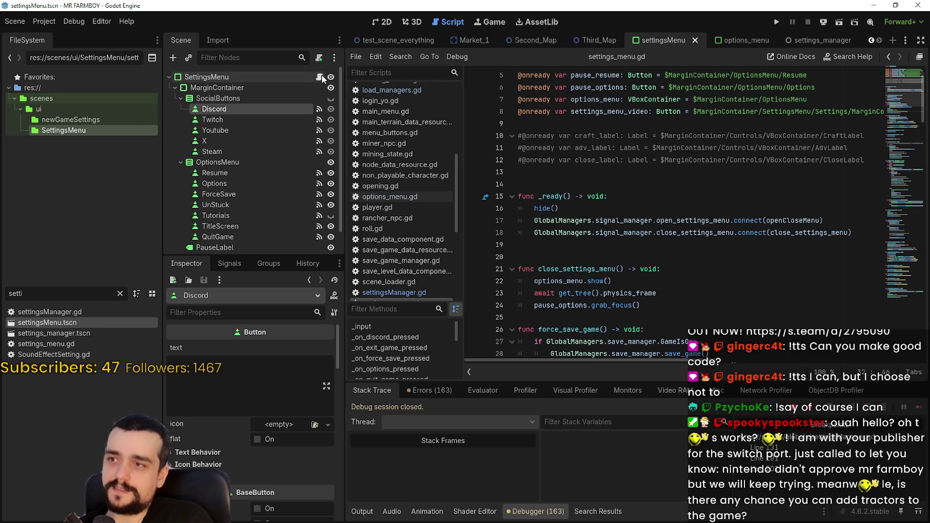
left_click(319, 77)
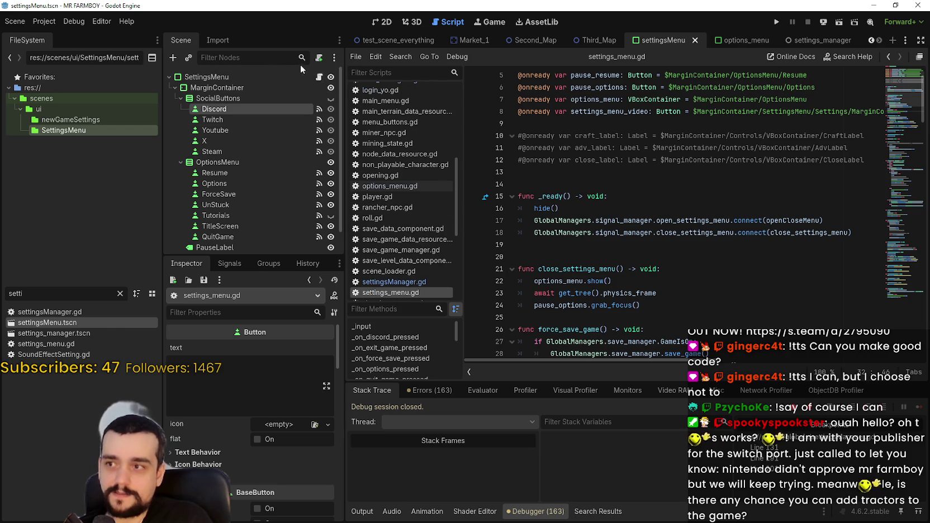
scroll(671, 270, "down", 9)
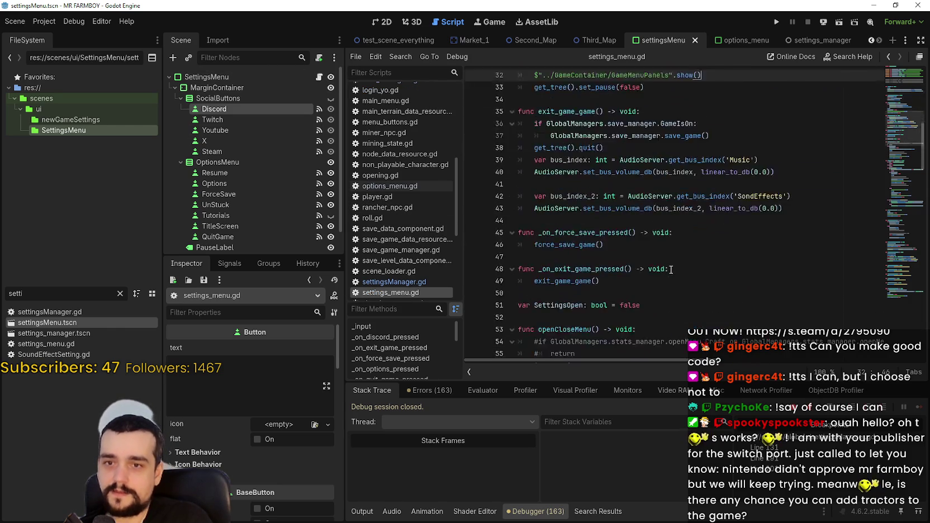
scroll(671, 269, "down", 7)
left_click(905, 203)
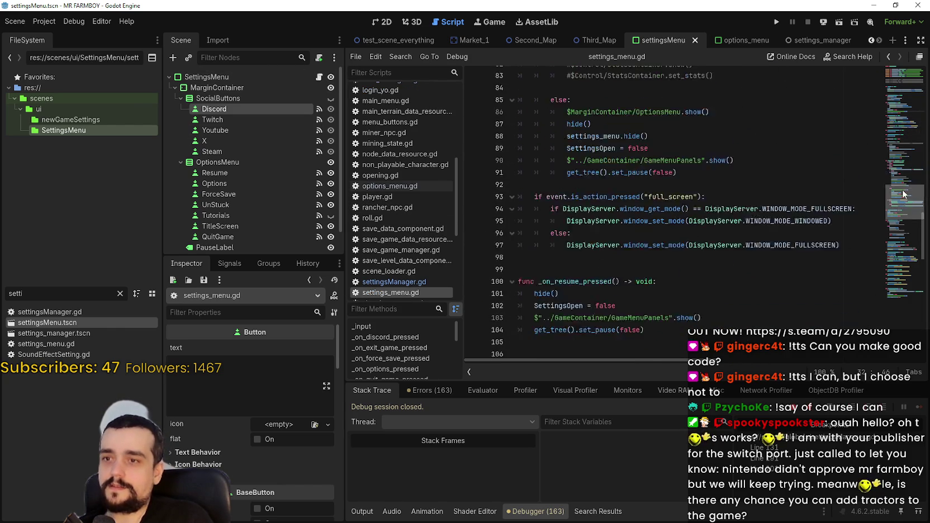
scroll(905, 202, "up", 5)
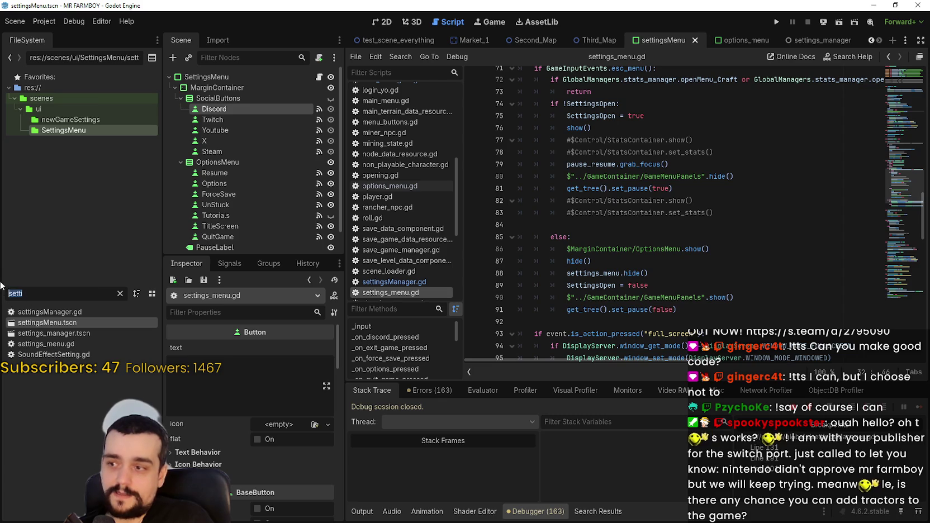
type("option")
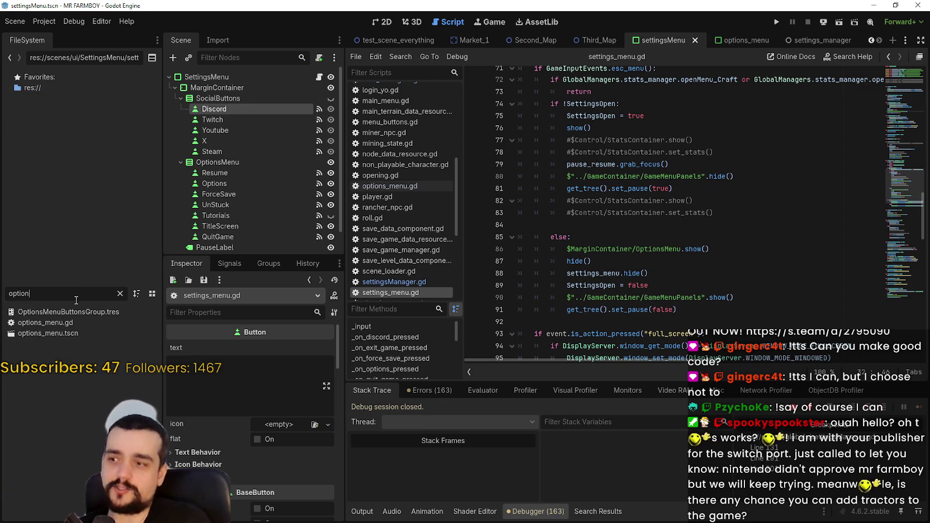
Open options_menu.gd and scroll to its set_all_settings function
double_click(84, 322)
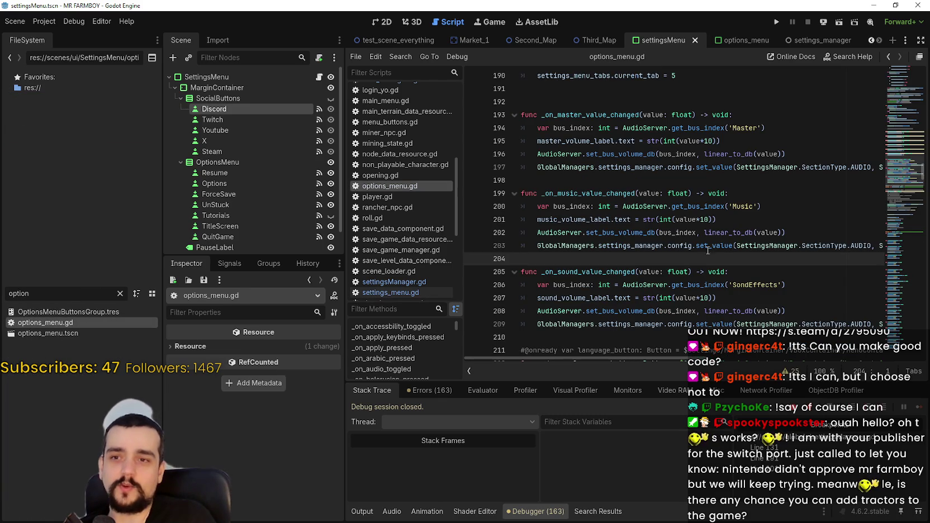
left_click(736, 180)
scroll(903, 157, "up", 6)
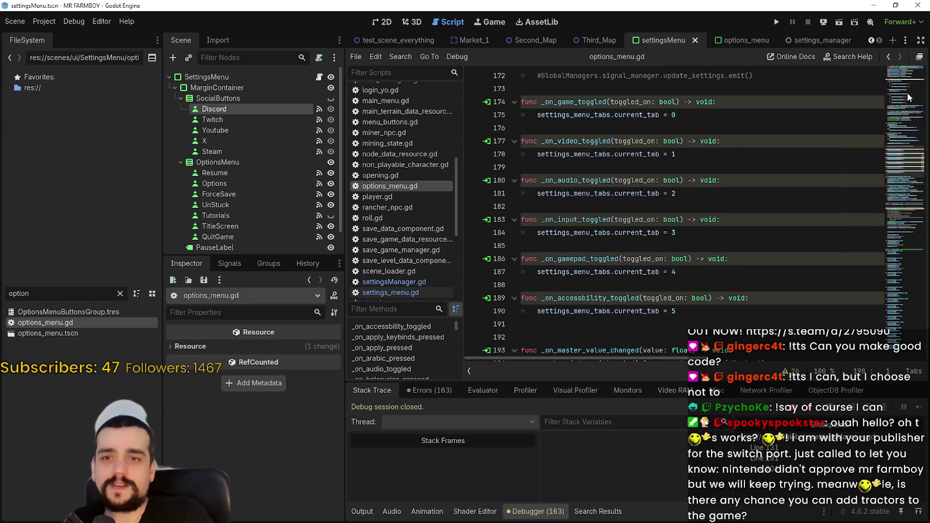
scroll(903, 145, "up", 20)
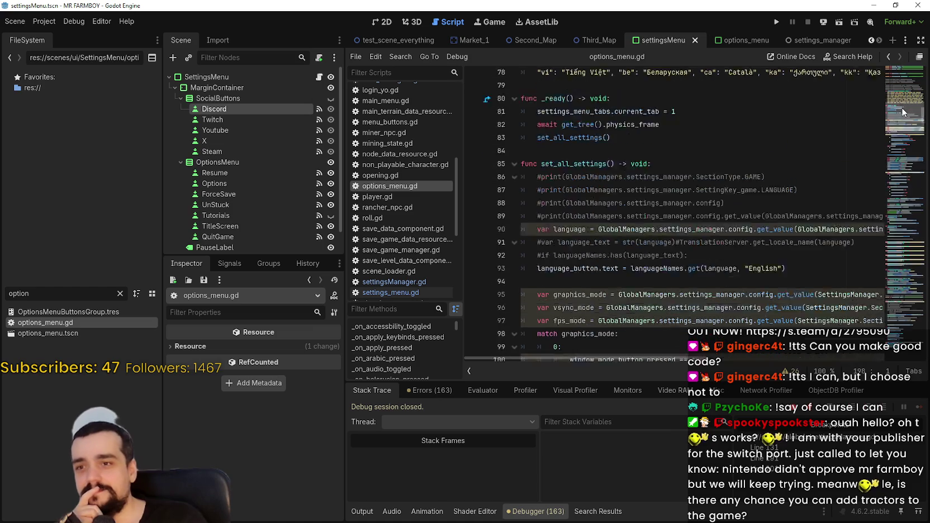
scroll(903, 108, "up", 5)
scroll(909, 112, "down", 7)
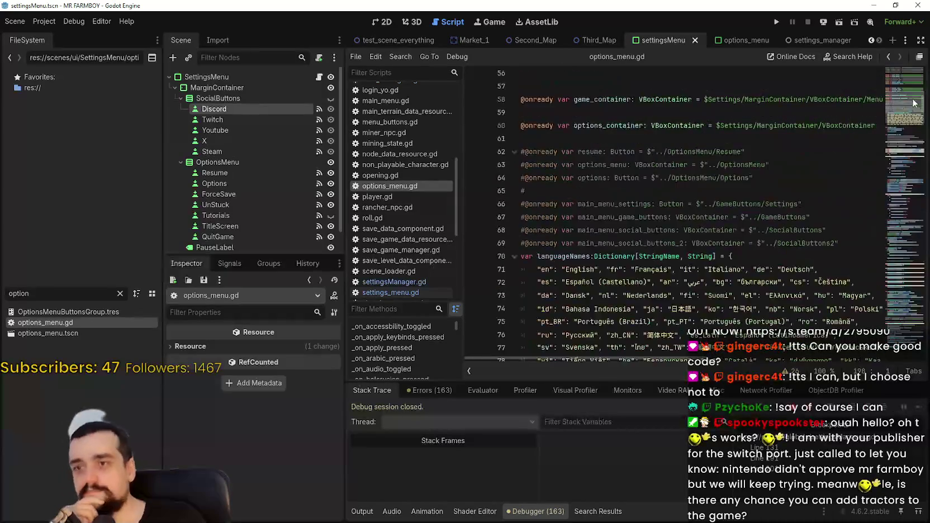
scroll(915, 116, "up", 2)
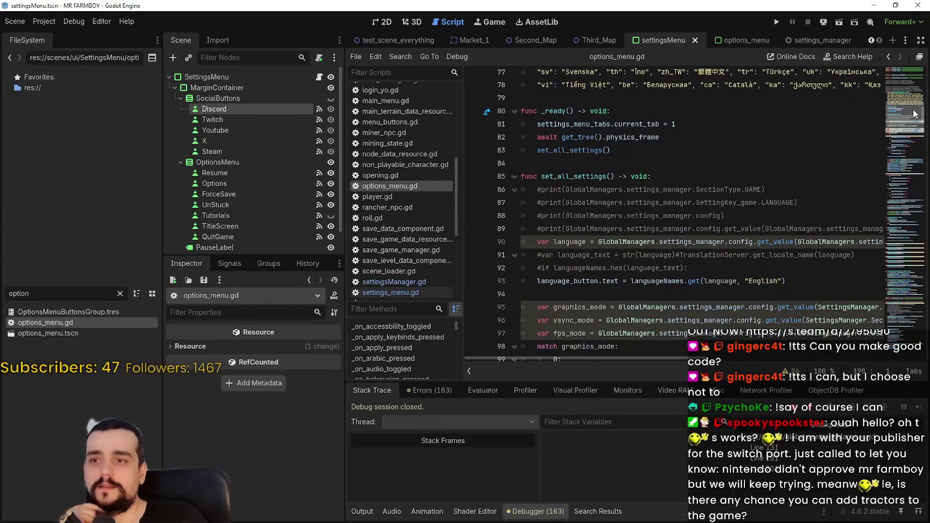
scroll(914, 114, "down", 2)
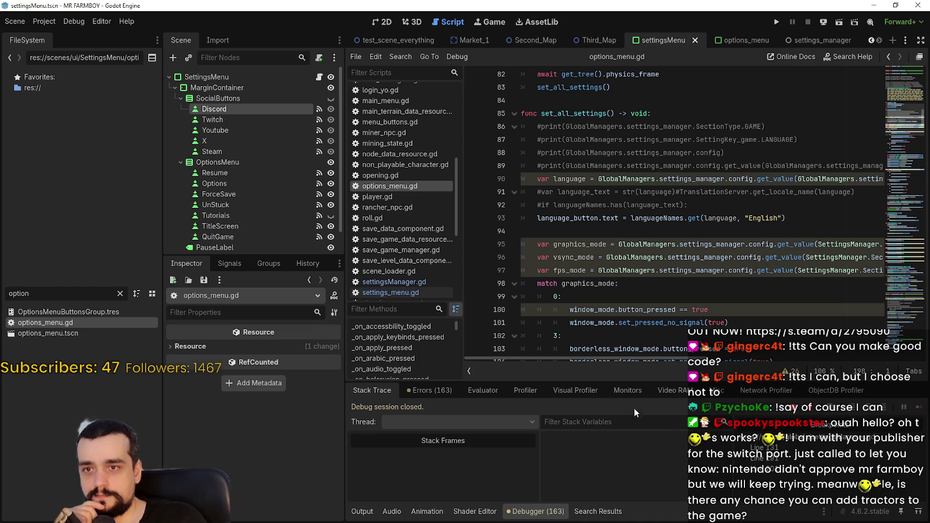
mouse_move(660, 358)
left_mouse_down()
mouse_move(892, 359)
mouse_move(589, 344)
left_mouse_up()
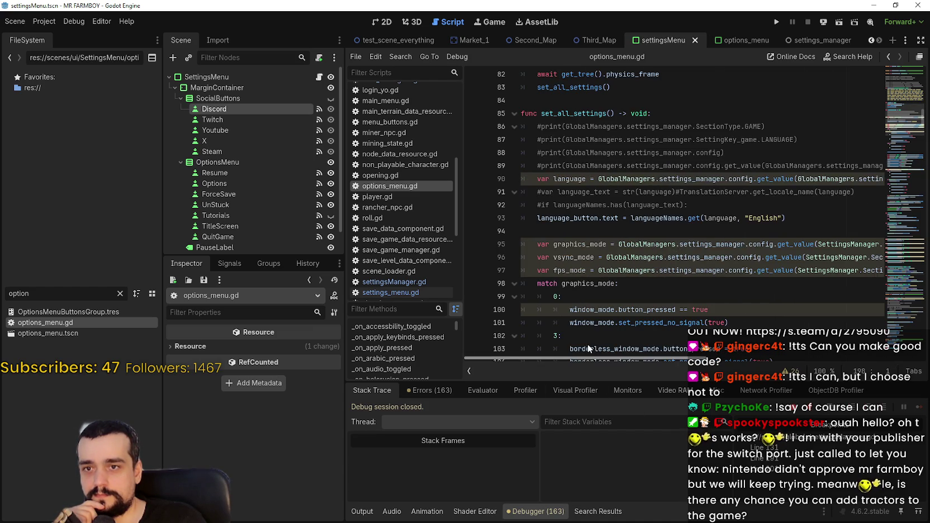
scroll(606, 266, "down", 2)
scroll(606, 265, "down", 10)
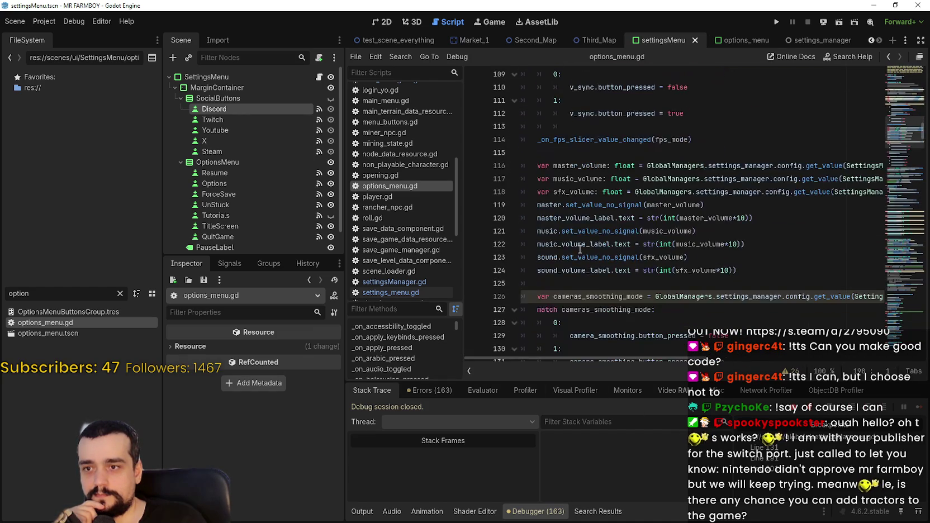
scroll(541, 242, "down", 2)
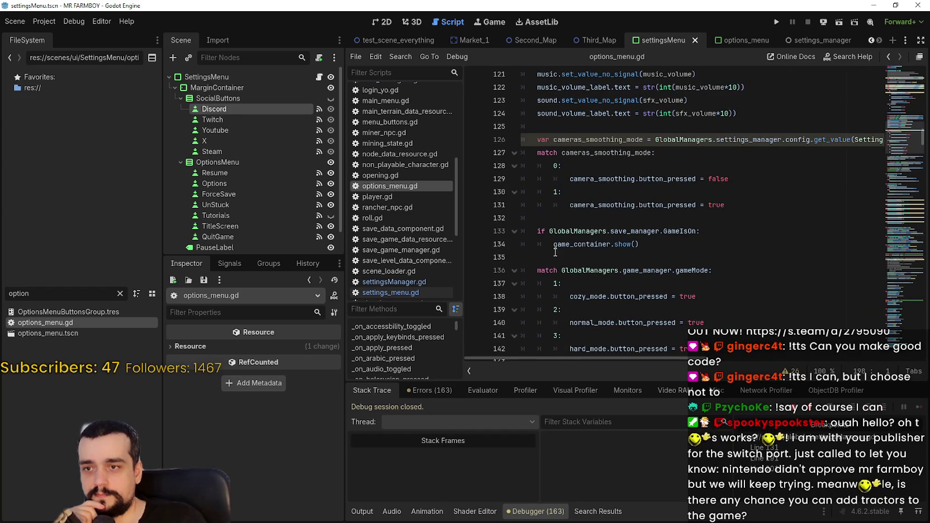
scroll(554, 252, "down", 8)
scroll(551, 247, "up", 15)
scroll(550, 246, "up", 5)
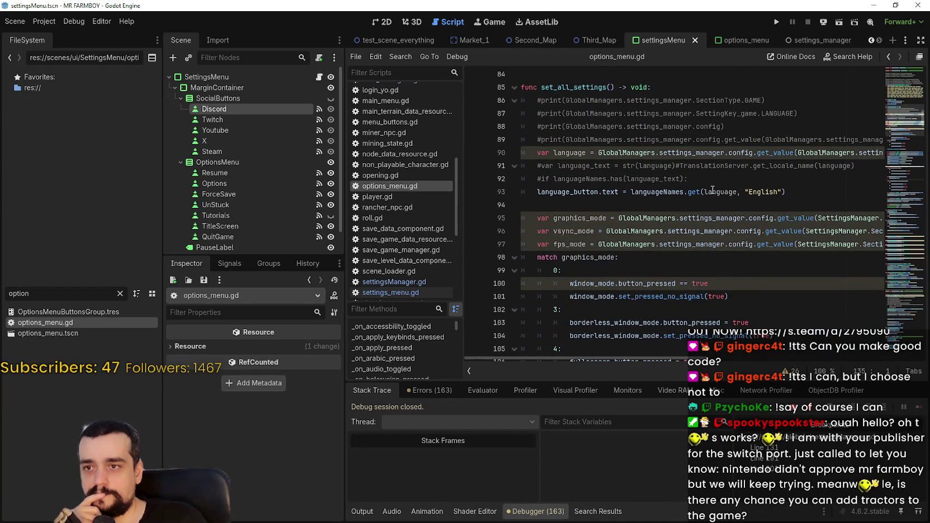
Insert a new blank line 94 after line 93 in set_all_settings
left_click(757, 178)
left_click(788, 191)
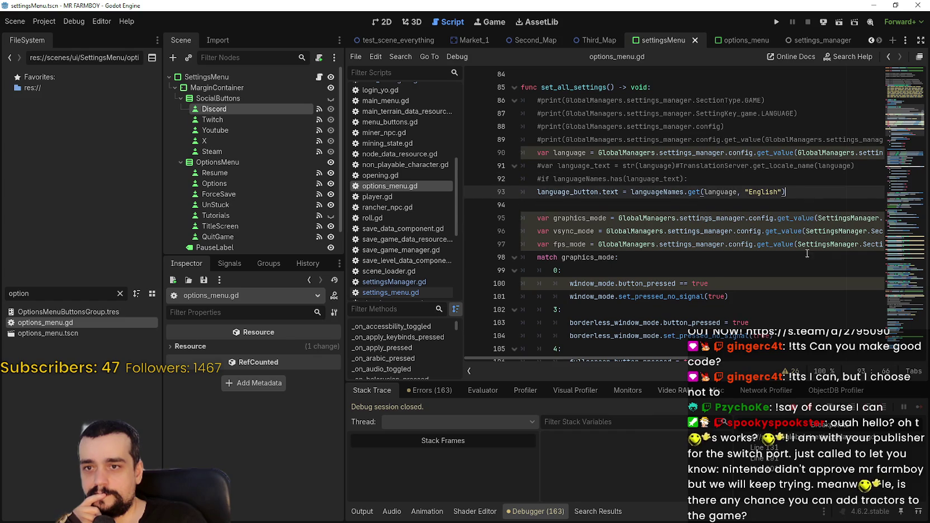
scroll(787, 248, "up", 1)
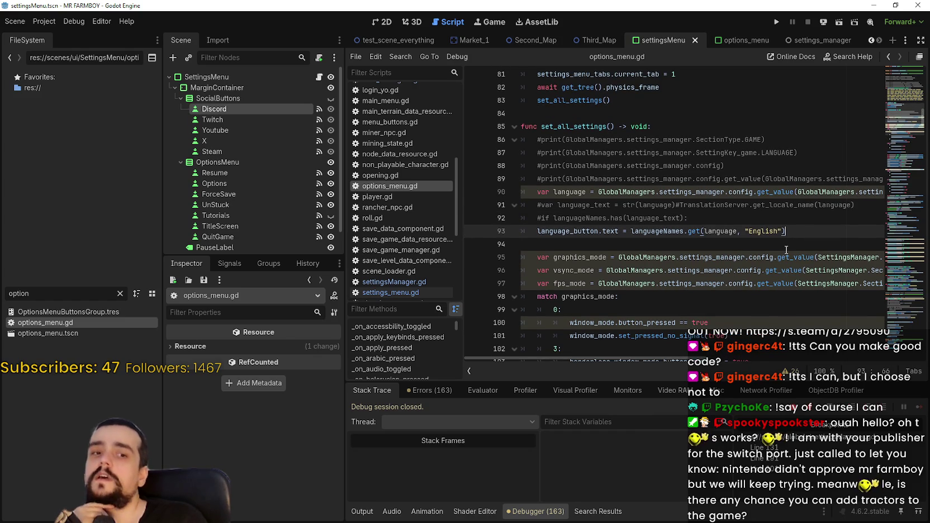
key("Return")
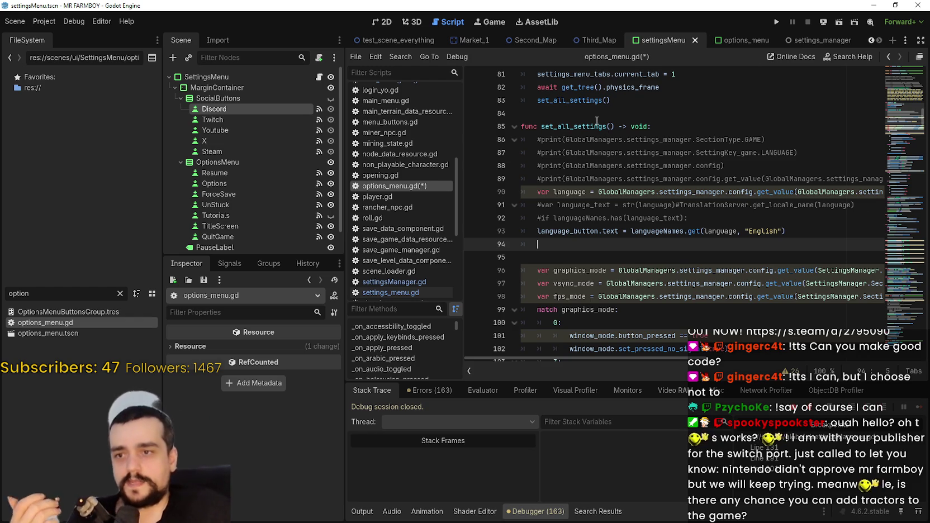
Switch to settingsManager.gd and scroll down to its set_language function
mouse_move(606, 358)
left_mouse_down()
mouse_move(794, 358)
mouse_move(306, 269)
left_mouse_up()
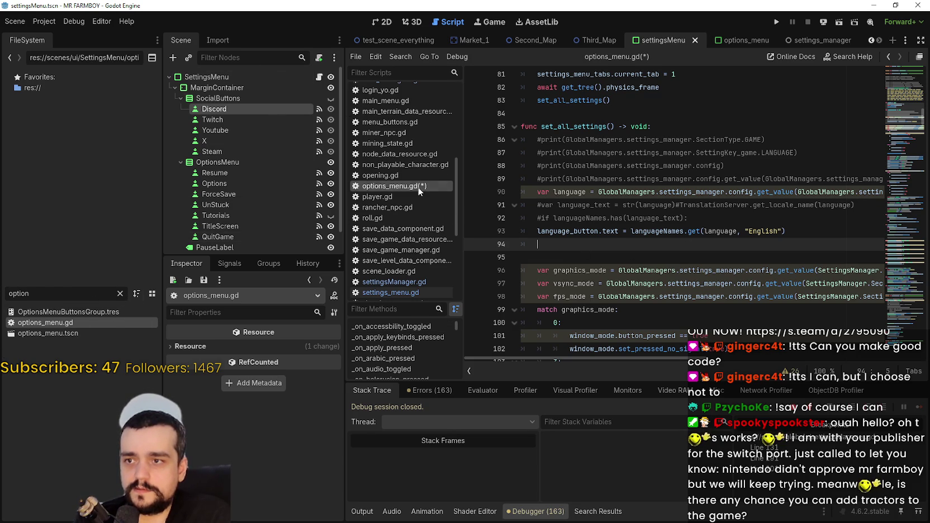
scroll(402, 190, "down", 2)
left_click(411, 266)
left_click(412, 256)
scroll(893, 184, "down", 15)
mouse_move(893, 184)
left_mouse_down()
mouse_move(899, 356)
mouse_move(889, 250)
mouse_move(895, 212)
mouse_move(895, 229)
left_mouse_up()
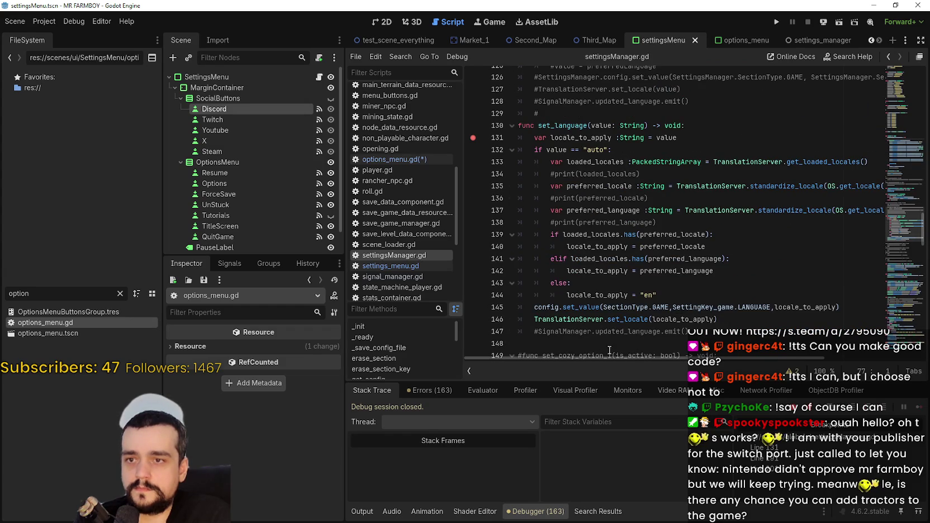
Select the set_language name in settingsManager.gd, then return to options_menu.gd
scroll(572, 354, "down", 2)
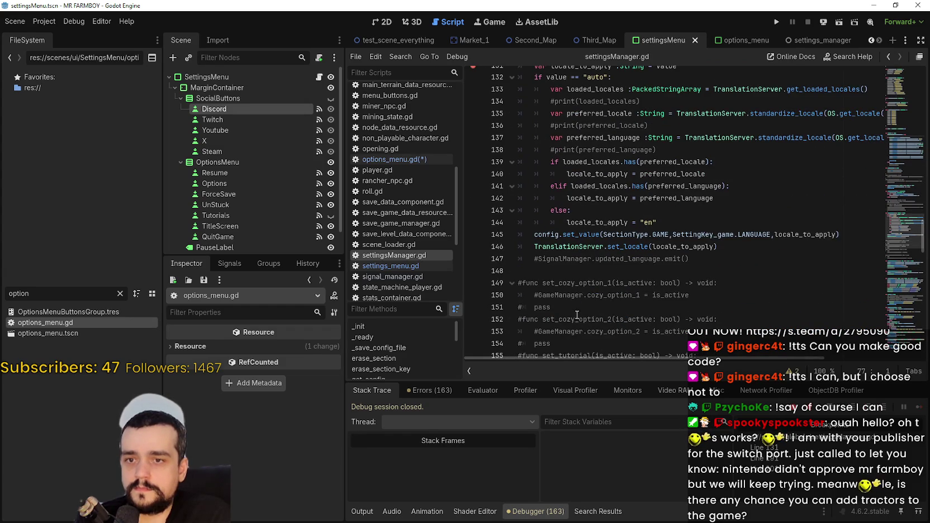
left_click(566, 271)
scroll(563, 266, "up", 1)
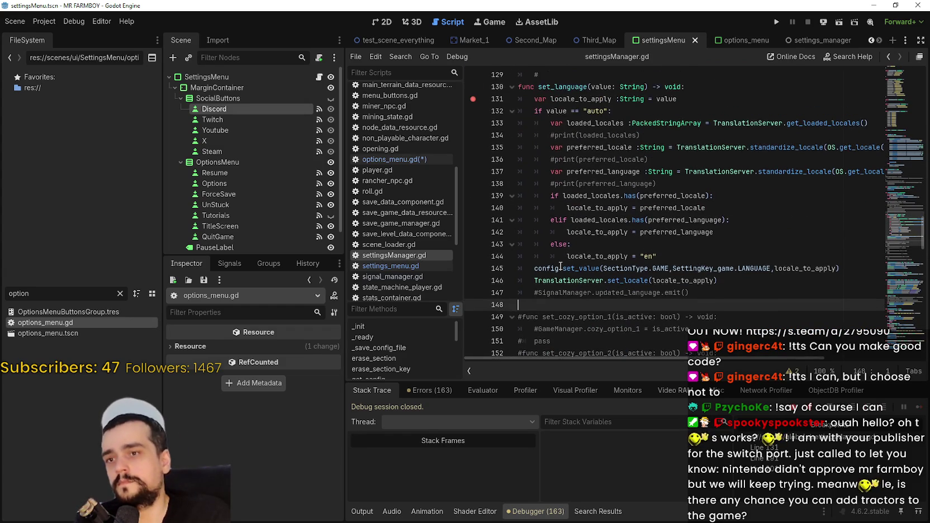
scroll(557, 260, "up", 1)
double_click(570, 128)
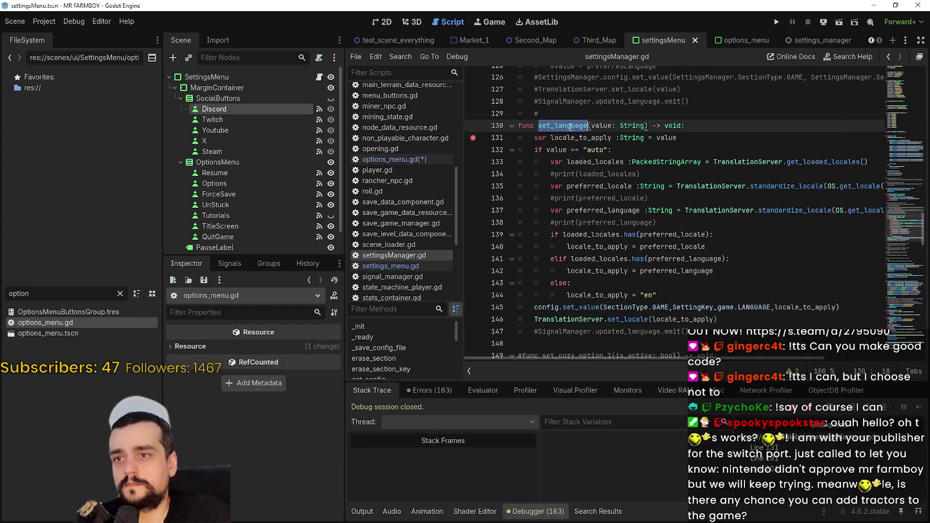
left_click(567, 150)
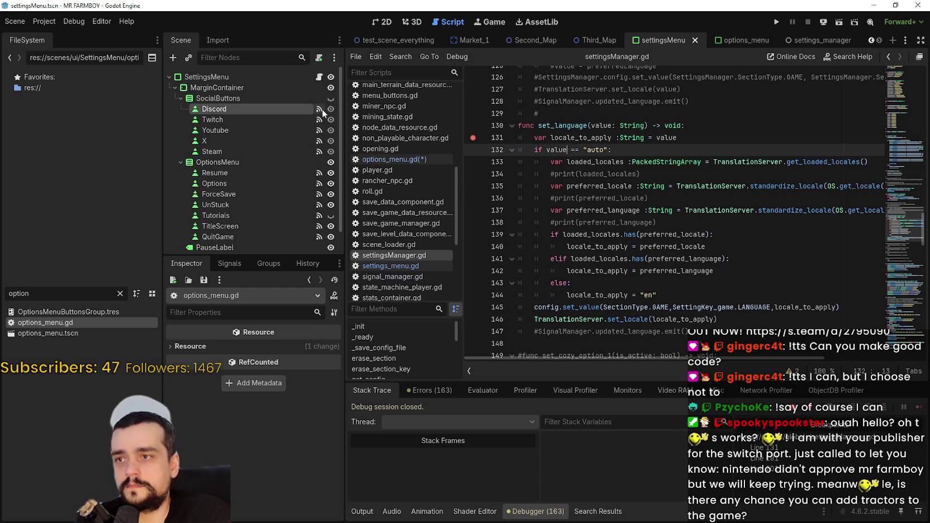
left_click(392, 160)
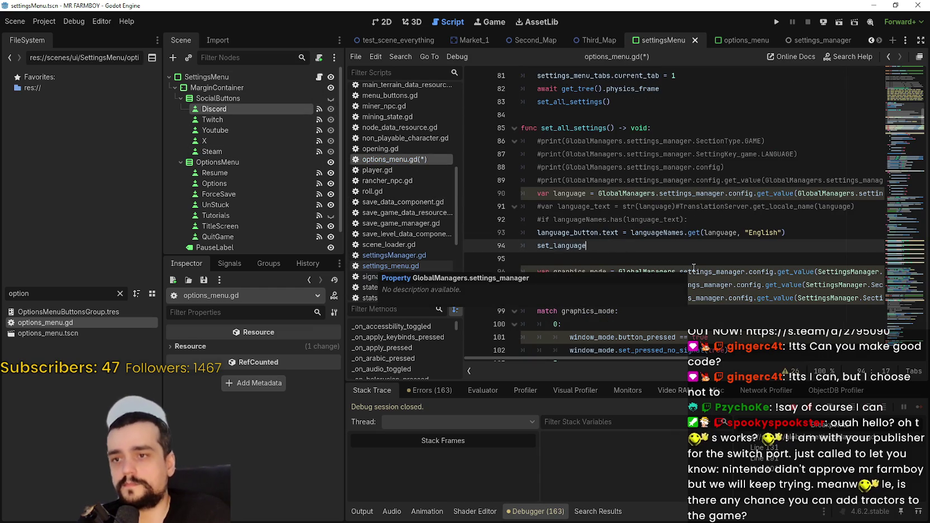
Complete line 94 as set_language(language), then save and run the project
type("(")
left_click(729, 228)
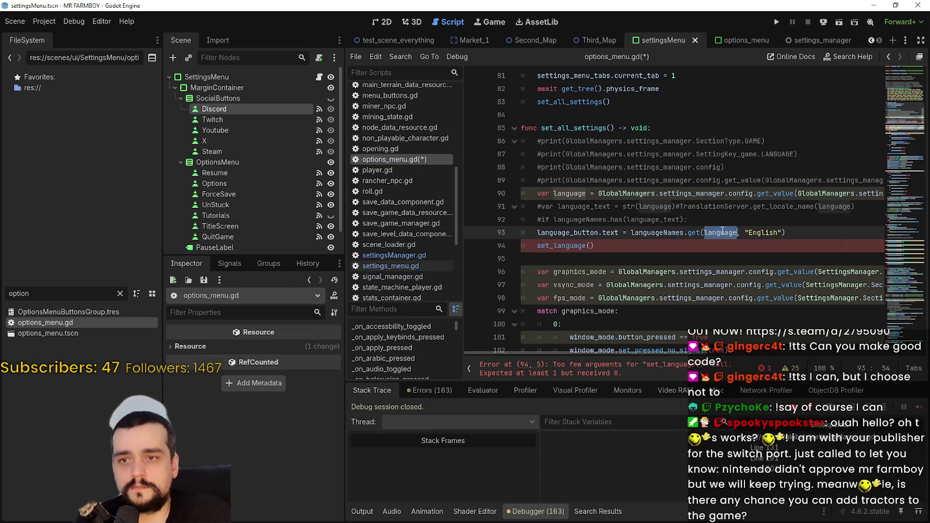
left_click(593, 246)
type("language")
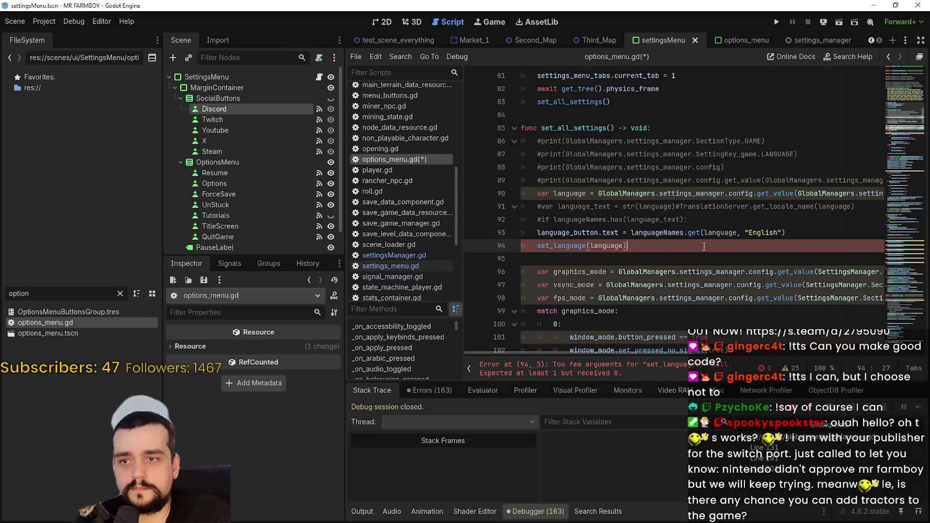
key("Down")
left_click(778, 23)
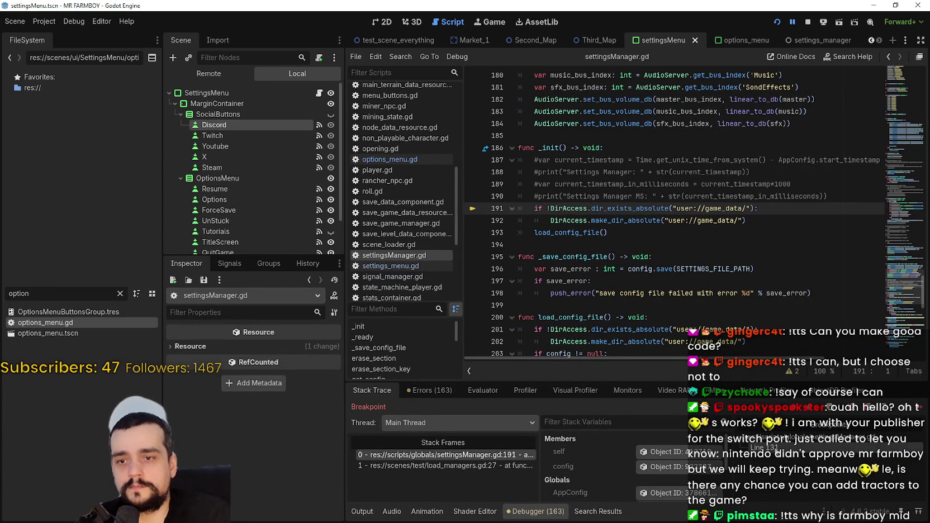
Resume past the breakpoint, check the Spanish MR FARMBOY menu, quit, rerun, then stop the game
left_click(771, 448)
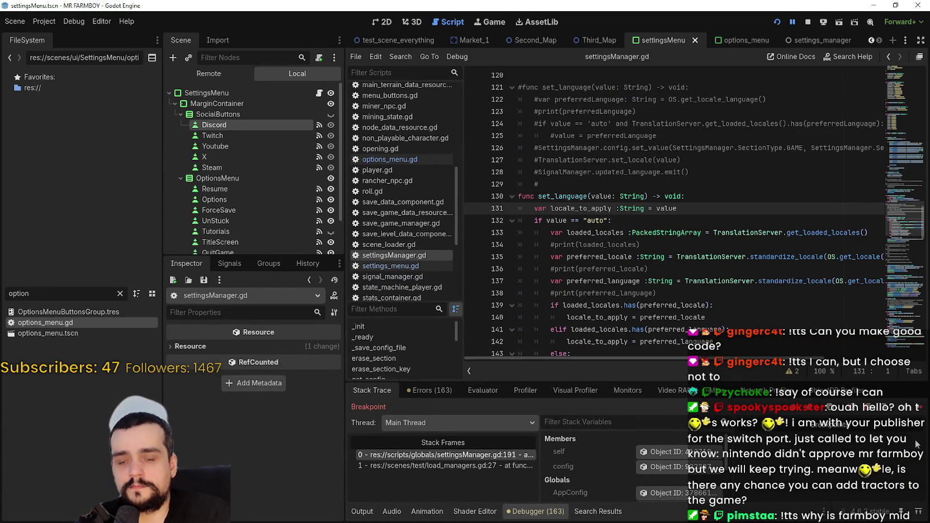
key("F12")
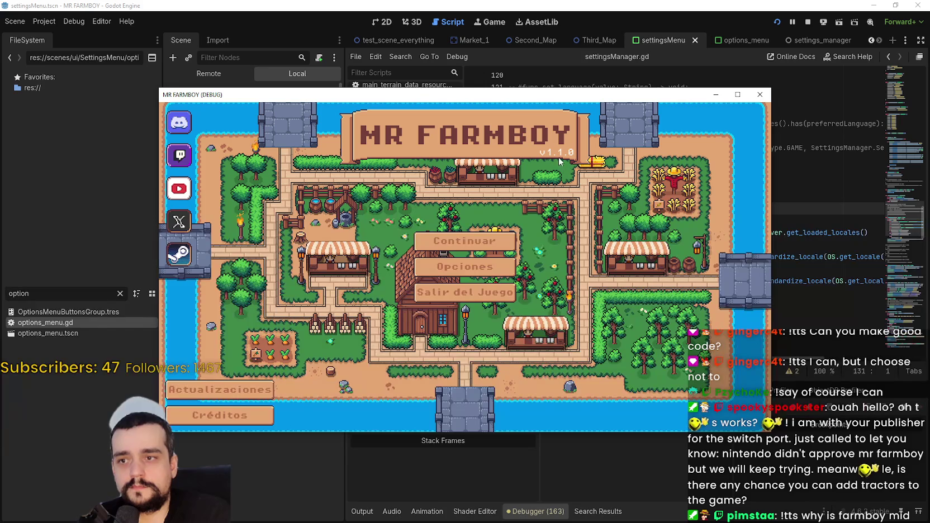
mouse_move(514, 90)
left_mouse_down()
mouse_move(513, 80)
mouse_move(624, 82)
left_mouse_up()
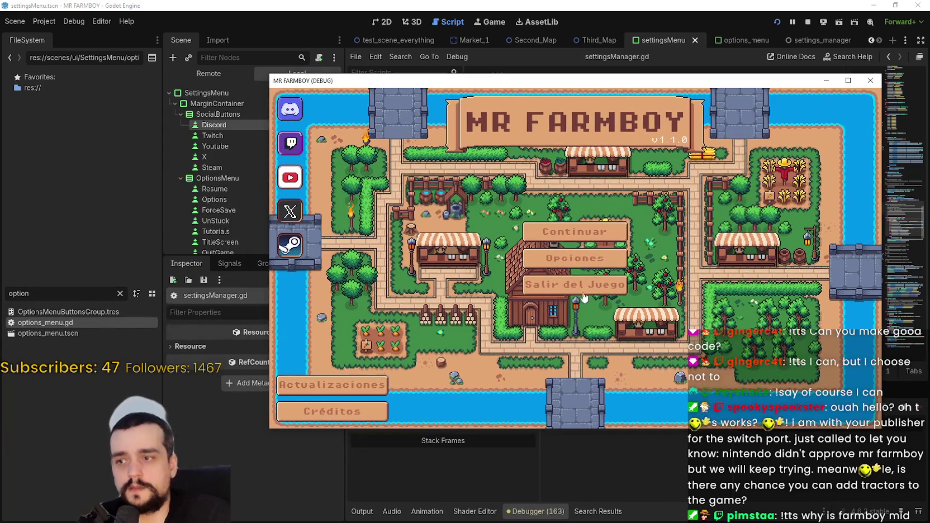
left_click(599, 280)
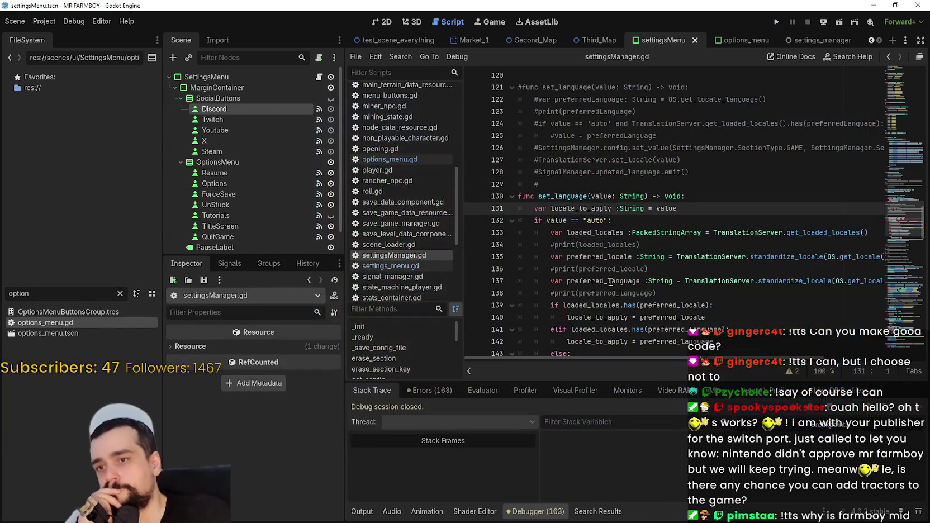
left_click(778, 24)
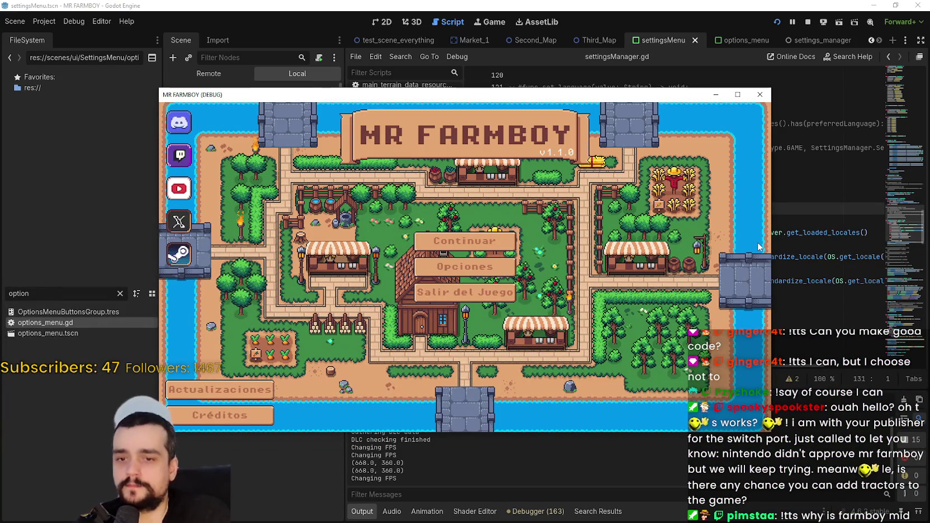
key("F8")
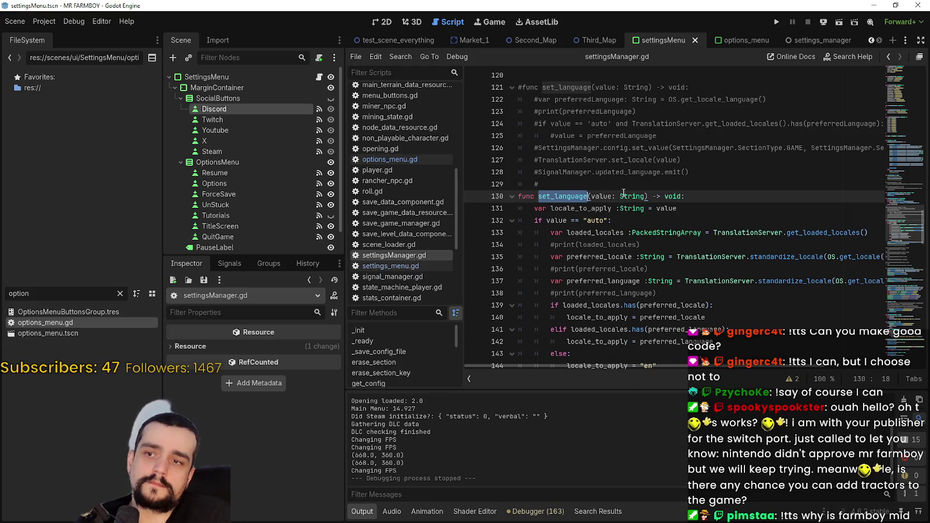
mouse_move(624, 192)
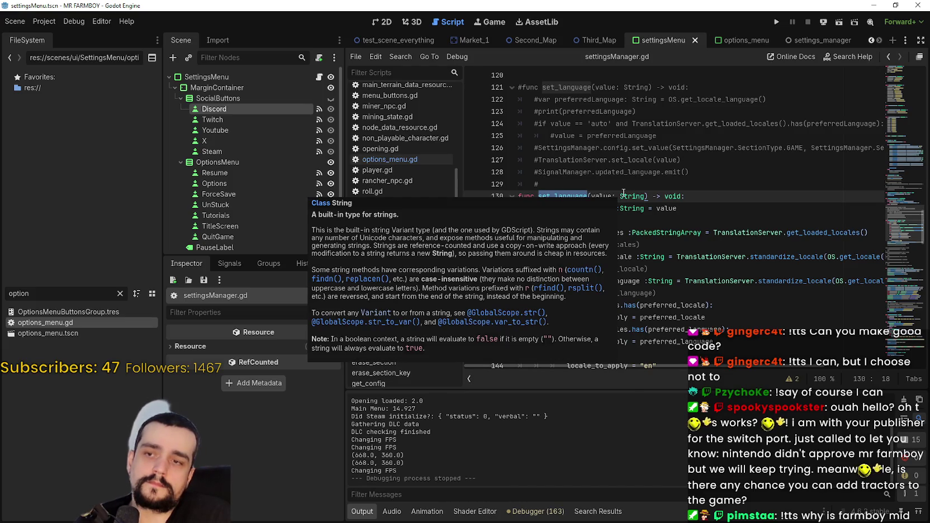
Filter files by 'app', open AppConfig.tscn, and open its app_config.gd script
left_click(727, 218)
left_click(712, 197)
double_click(30, 294)
type("app")
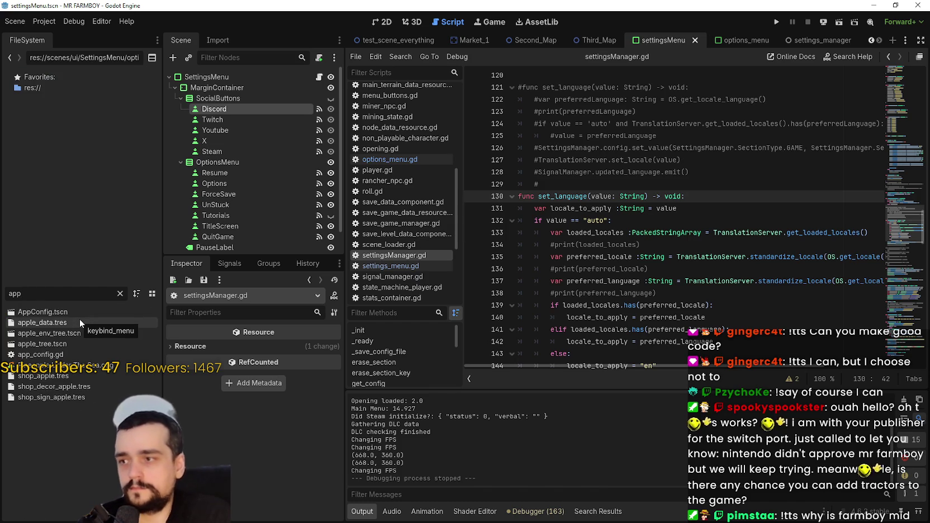
double_click(99, 311)
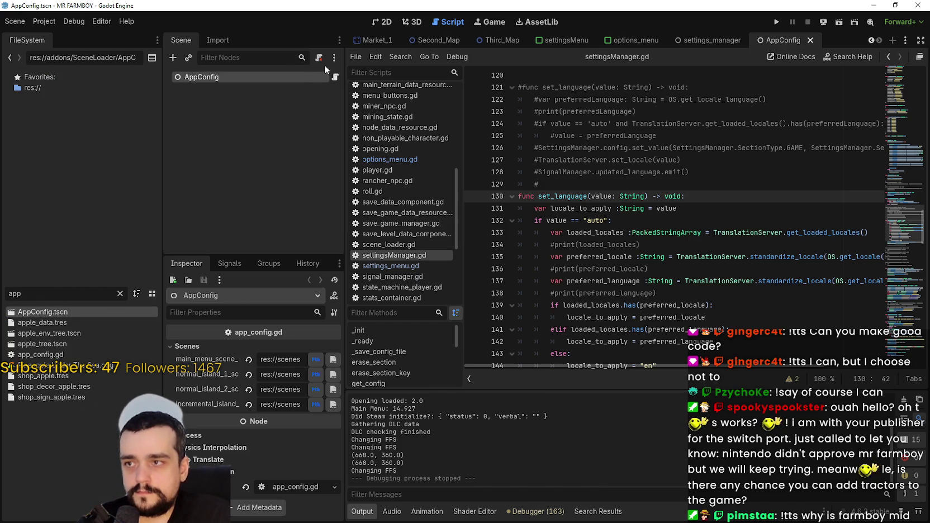
left_click(335, 79)
left_click(642, 210)
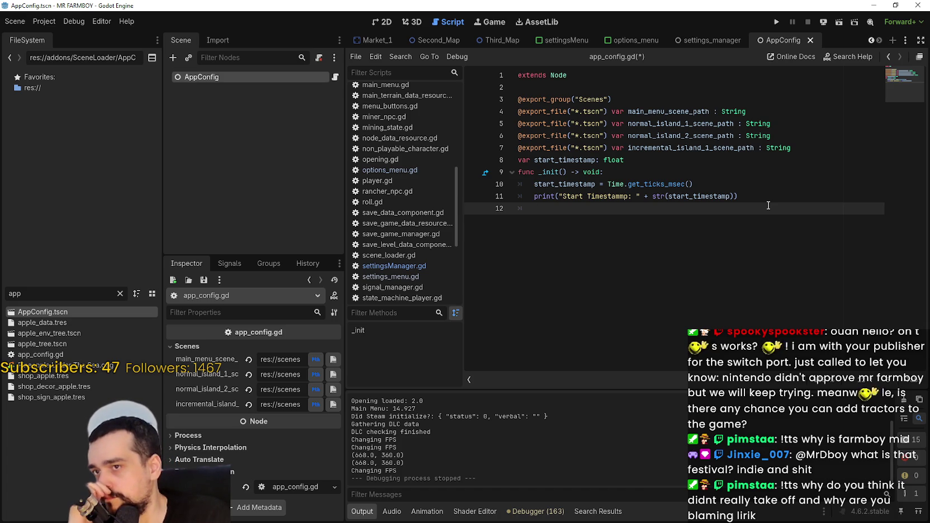
type("ap")
Start a var declaration on line 12 of _init, then switch to settingsManager.gd
key("BackSpace")
key("BackSpace")
type("var")
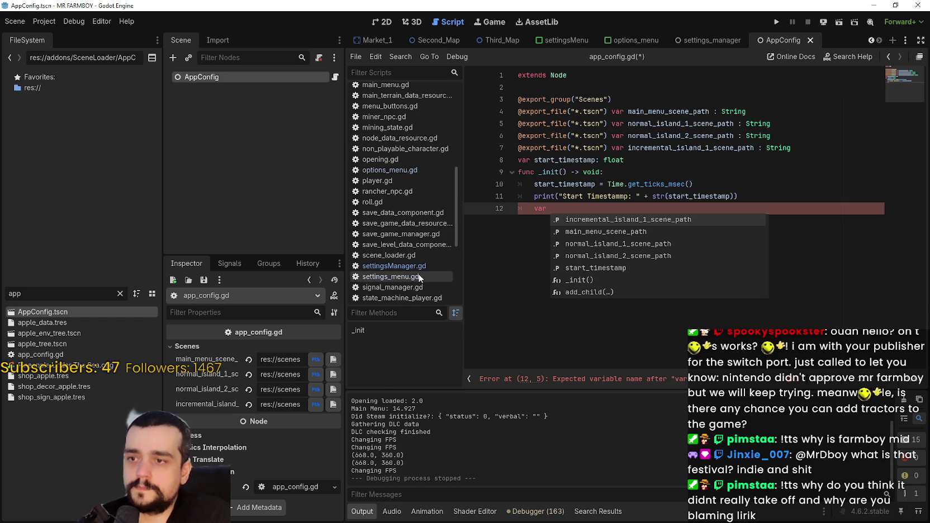
left_click(394, 265)
scroll(783, 212, "up", 3)
scroll(914, 221, "down", 4)
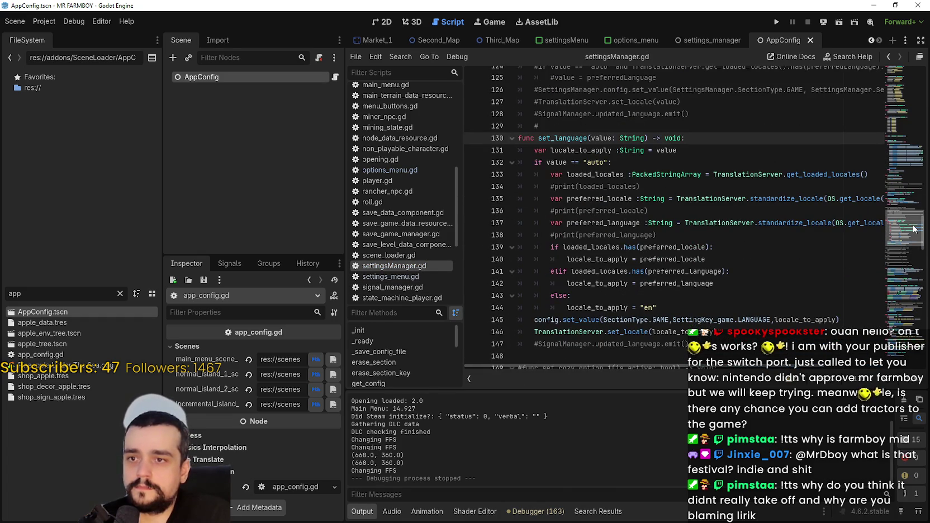
Select and copy the set_language function in settingsManager.gd
left_click_drag(915, 229, 912, 234)
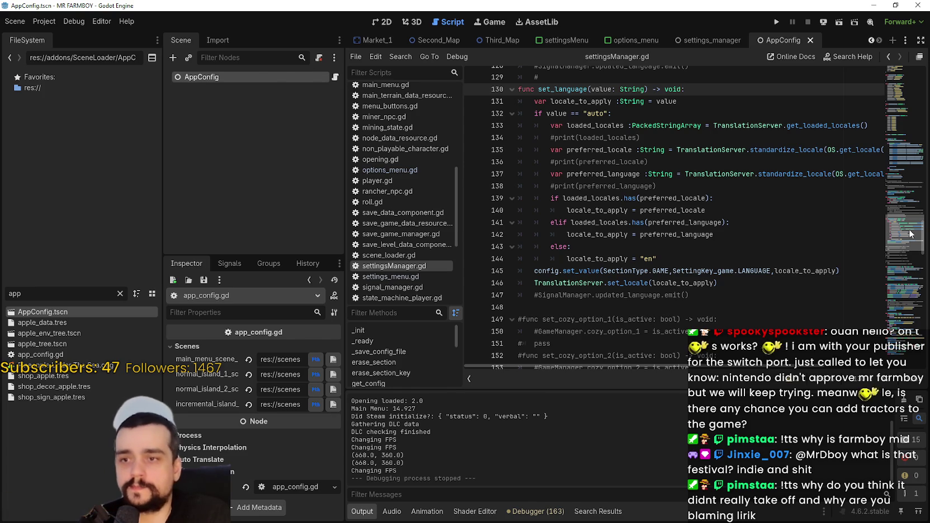
mouse_move(911, 234)
left_mouse_down()
mouse_move(911, 219)
mouse_move(913, 229)
left_mouse_up()
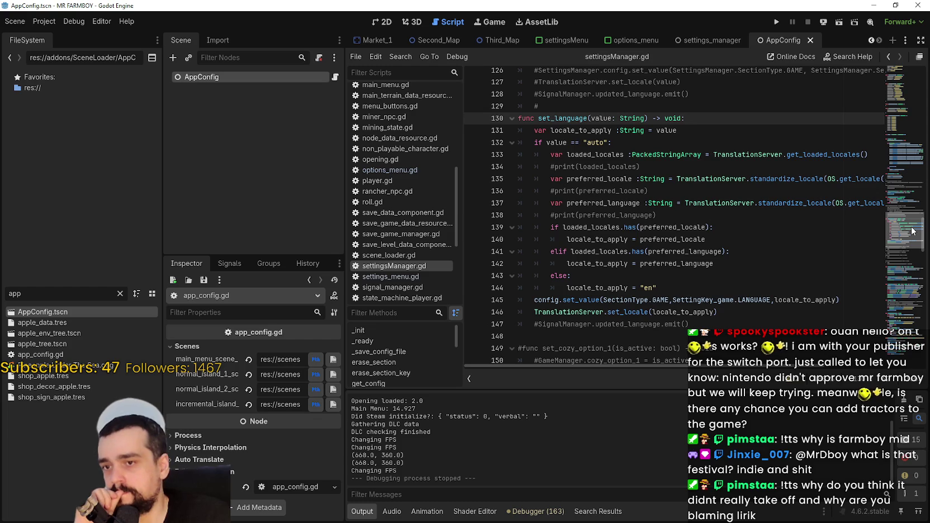
mouse_move(737, 312)
left_mouse_down()
mouse_move(594, 188)
mouse_move(590, 140)
mouse_move(599, 118)
left_mouse_up()
scroll(609, 195, "down", 8)
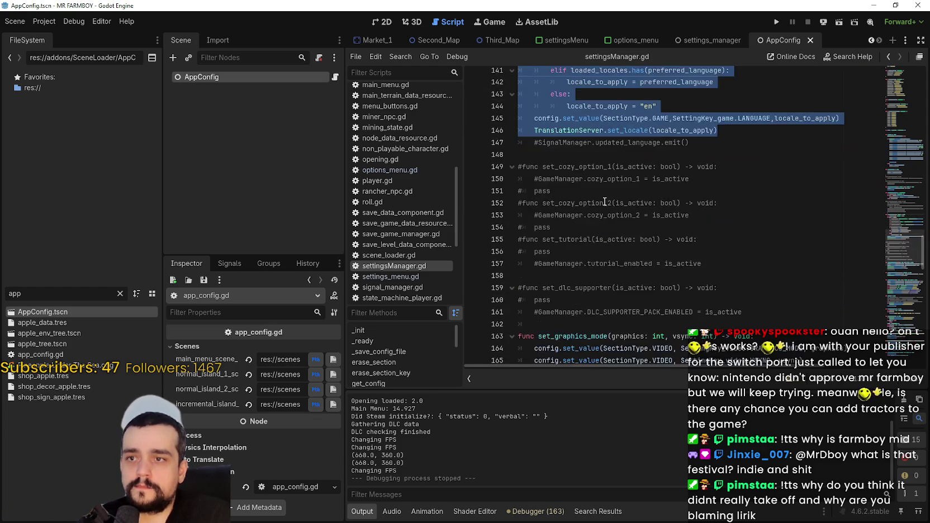
scroll(615, 210, "down", 4)
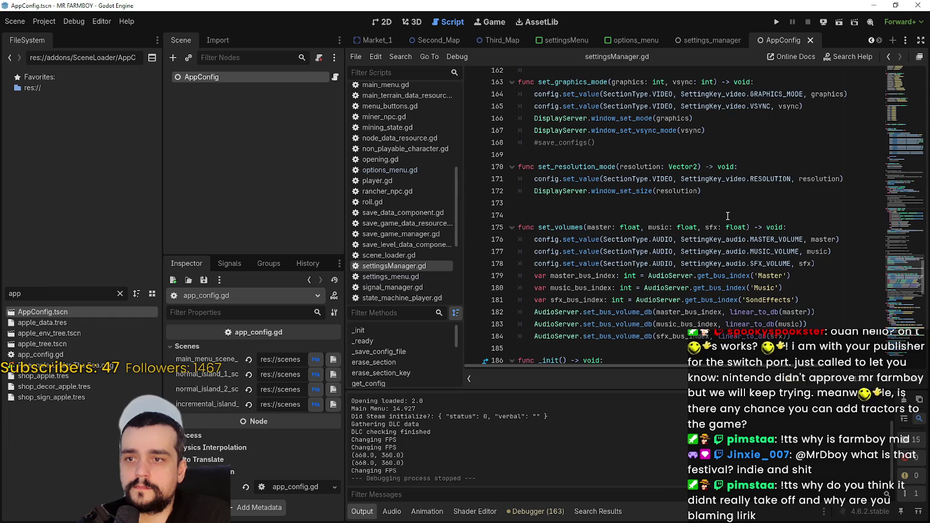
scroll(729, 216, "up", 2)
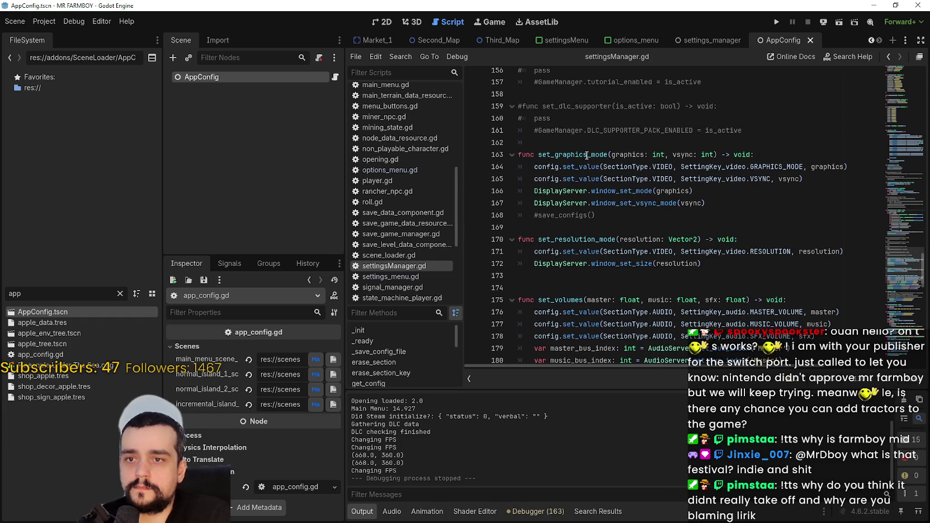
scroll(753, 300, "down", 6)
scroll(753, 300, "down", 1)
scroll(725, 279, "up", 7)
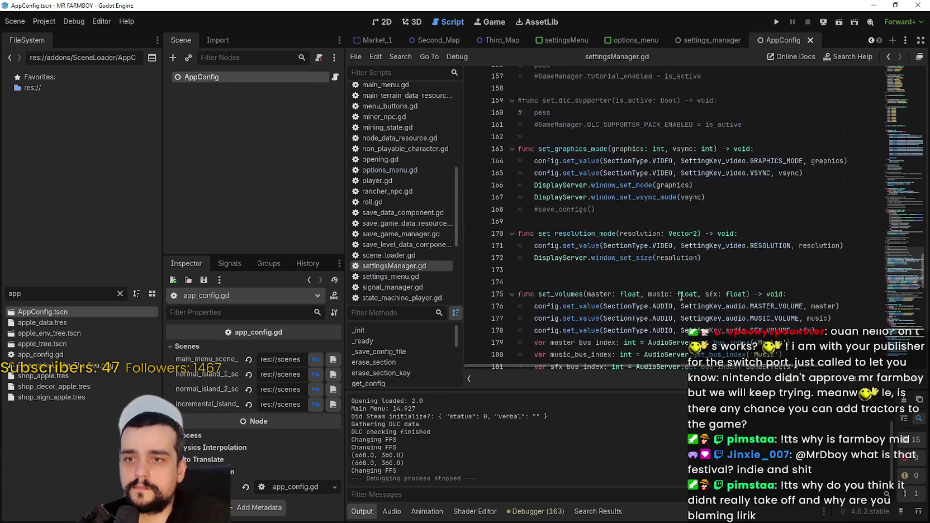
scroll(725, 279, "up", 8)
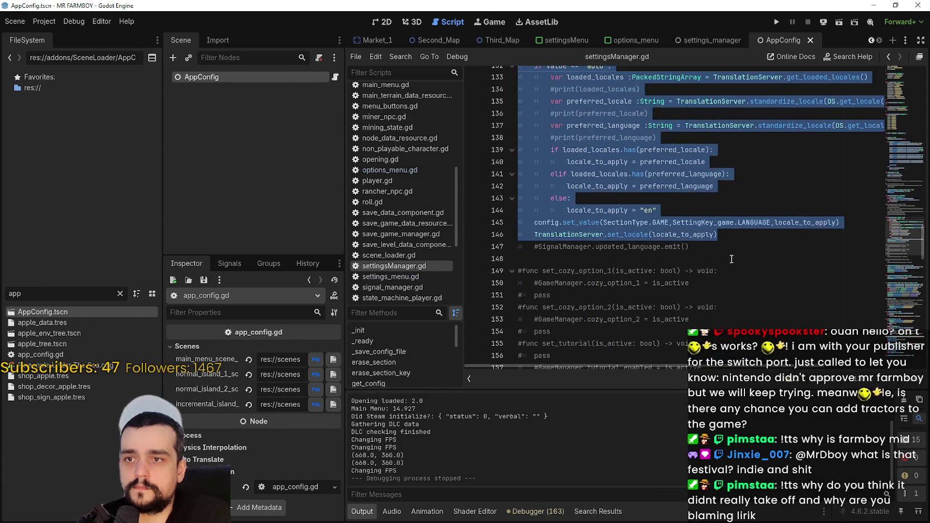
mouse_move(725, 235)
left_mouse_down()
mouse_move(618, 180)
mouse_move(531, 167)
mouse_move(391, 98)
mouse_move(336, 92)
left_mouse_up()
Replace the unfinished var line in app_config.gd with the pasted set_language function
left_click(335, 77)
key("BackSpace")
key("BackSpace")
key("BackSpace")
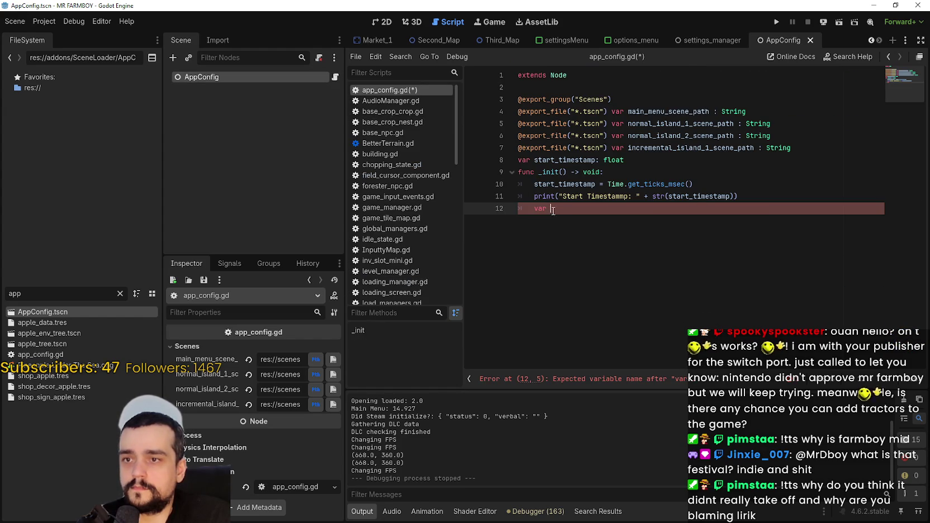
key("ctrl+v")
scroll(763, 168, "down", 1)
left_click(763, 160)
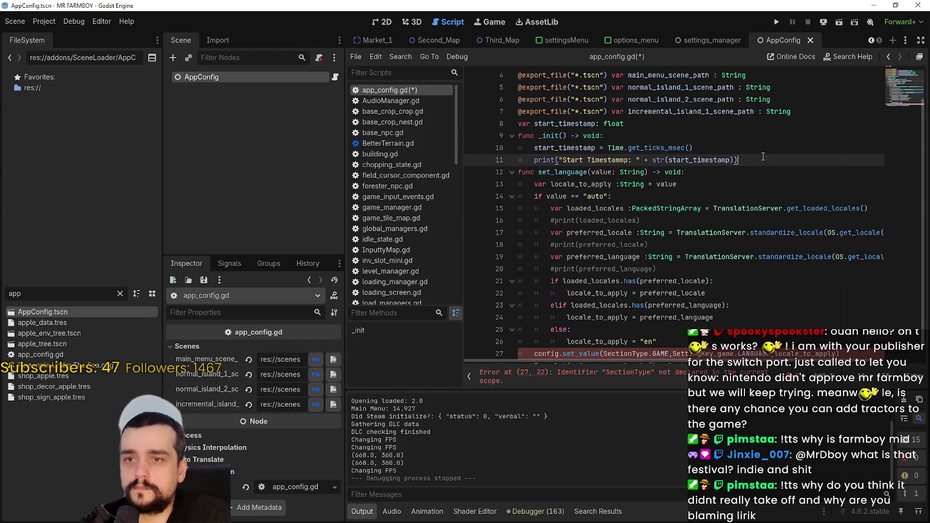
key("Return")
key("Return")
key("BackSpace")
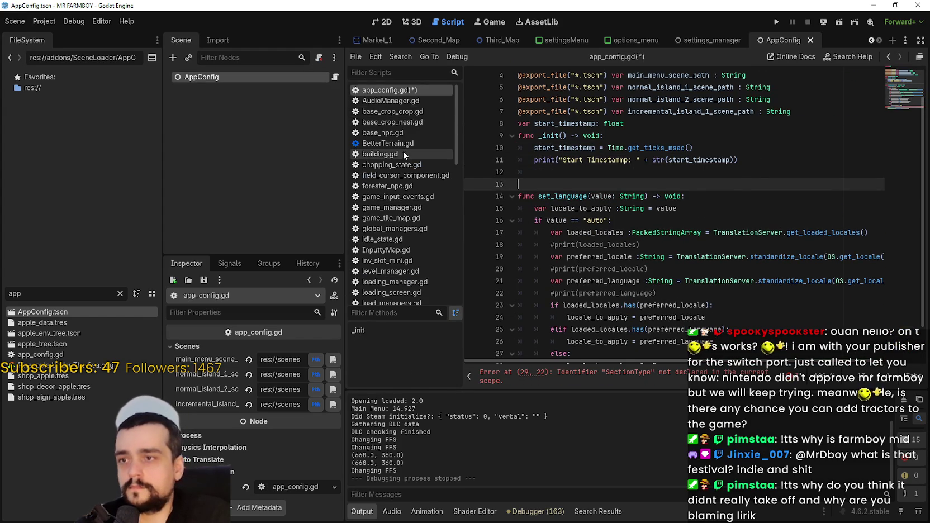
scroll(400, 154, "down", 5)
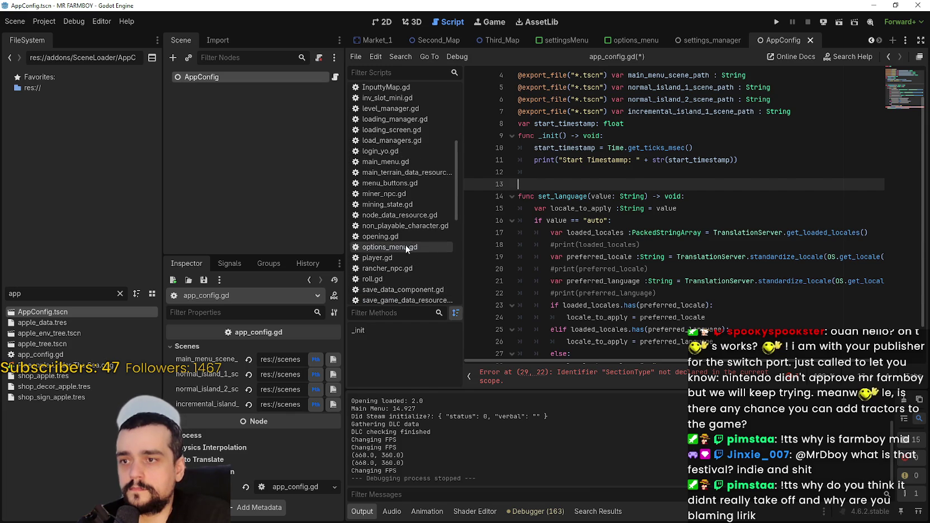
Review how options_menu.gd reads the saved language
left_click(405, 246)
scroll(655, 218, "down", 10)
left_click(656, 219)
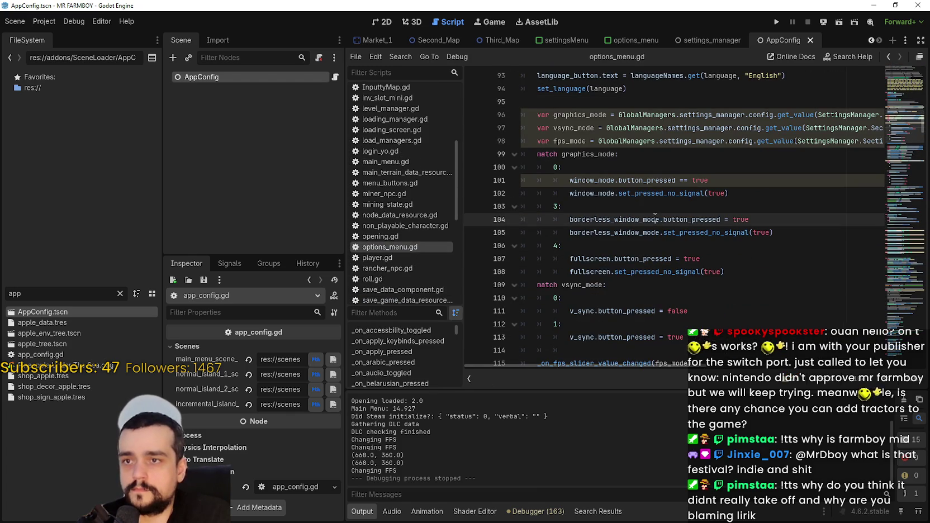
scroll(655, 218, "up", 4)
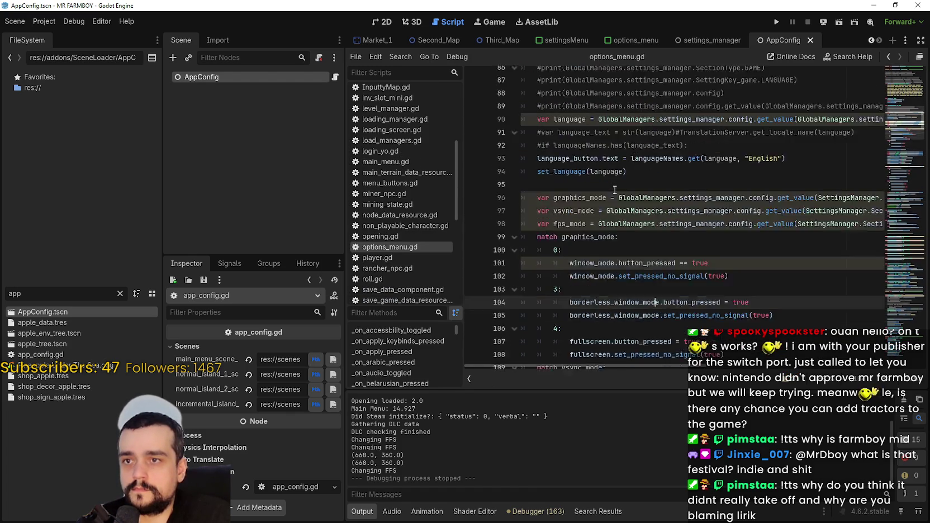
scroll(615, 190, "down", 5)
scroll(398, 252, "down", 3)
Select and copy the set_graphics_mode function (lines 163–167) in settingsManager.gd
left_click(403, 289)
scroll(616, 221, "down", 8)
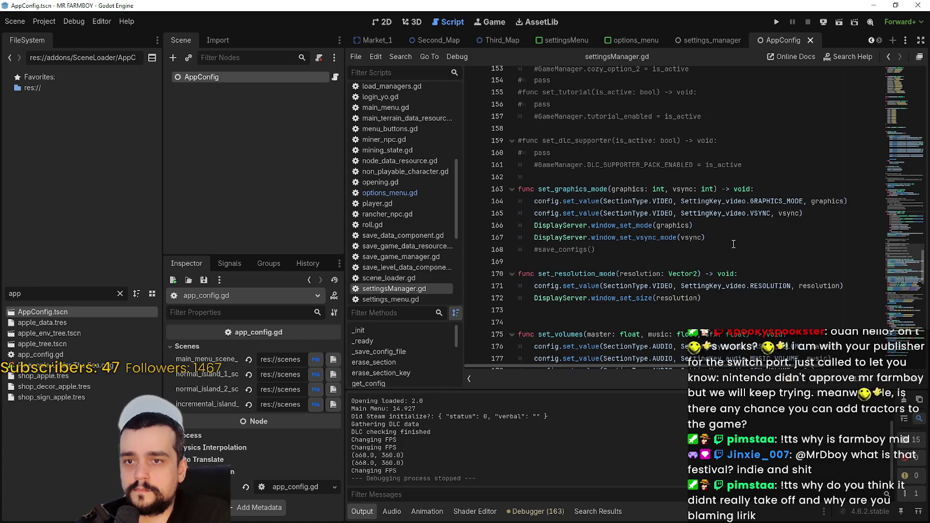
scroll(733, 245, "down", 3)
scroll(768, 207, "down", 1)
scroll(767, 207, "up", 1)
double_click(768, 178)
scroll(777, 132, "up", 1)
double_click(780, 129)
left_click(706, 174)
left_click(709, 166)
left_click_drag(720, 164, 506, 114)
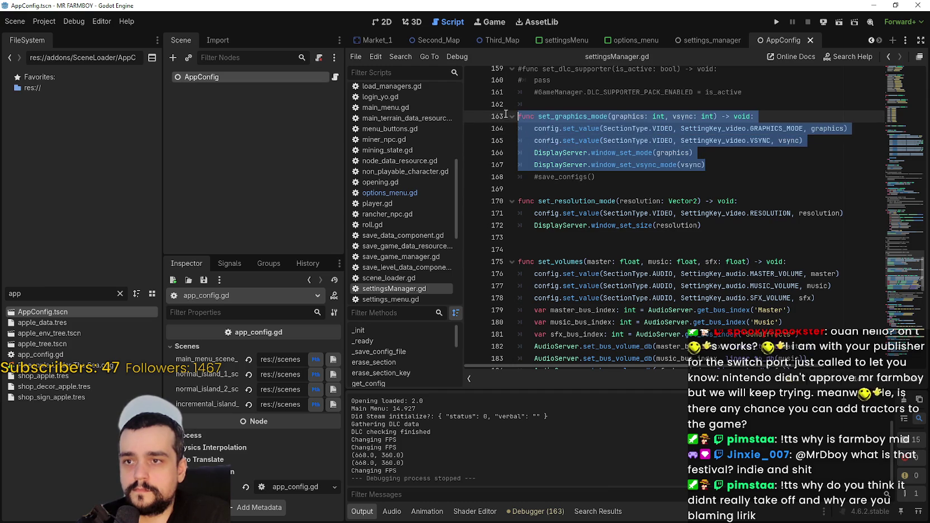
scroll(413, 184, "up", 7)
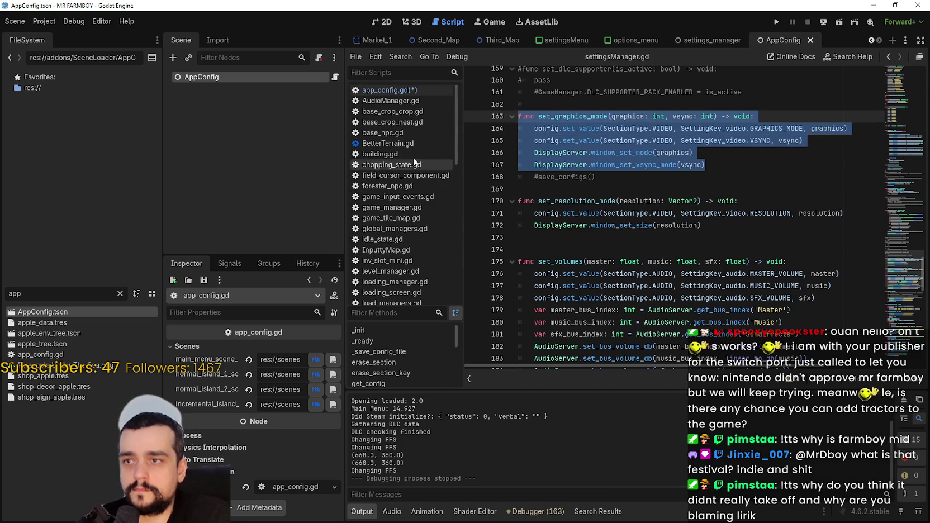
Cut the config.set_value call from line 29 and paste it on a new line after line 7
left_click(412, 89)
left_click(574, 188)
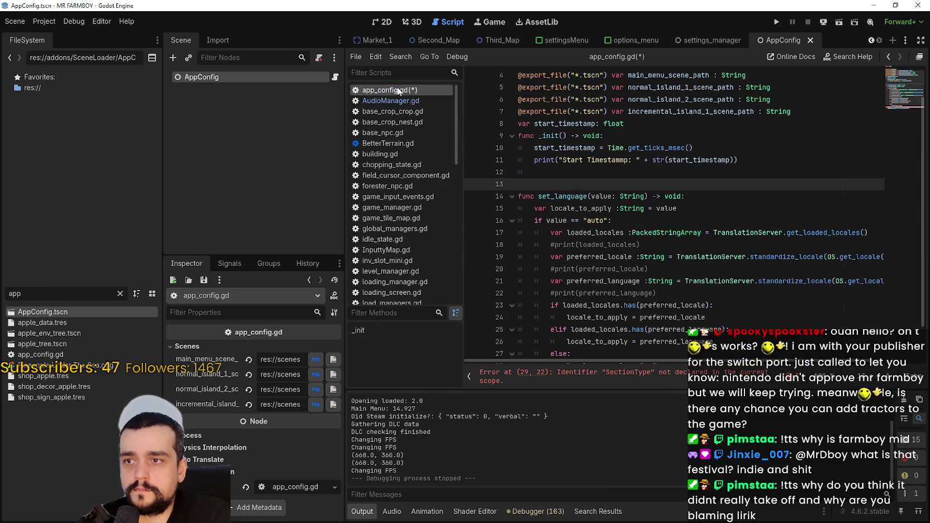
scroll(574, 187, "down", 1)
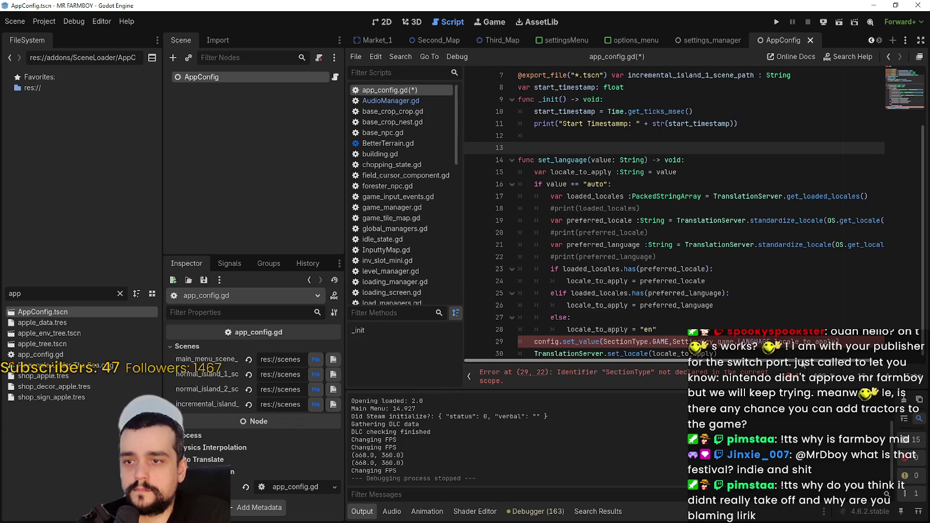
scroll(699, 335, "down", 1)
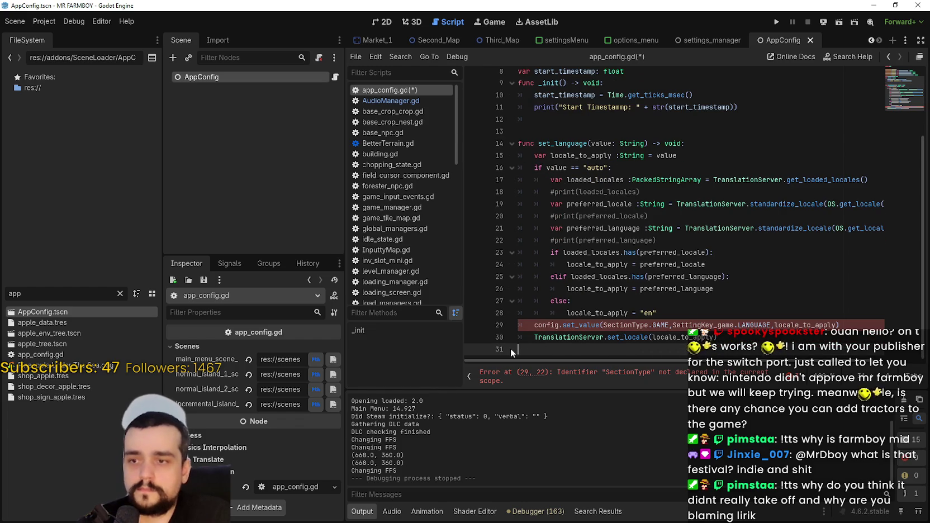
scroll(687, 289, "down", 1)
left_click_drag(839, 277, 534, 277)
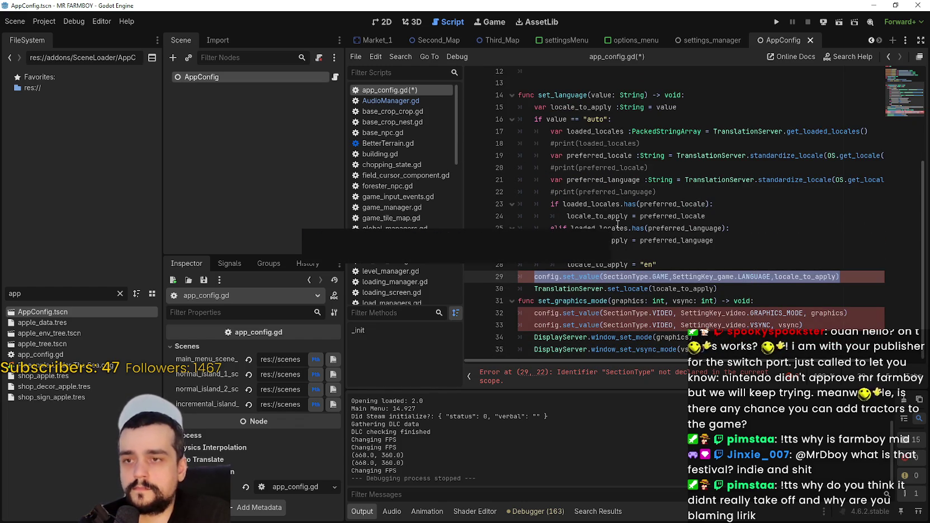
double_click(602, 95)
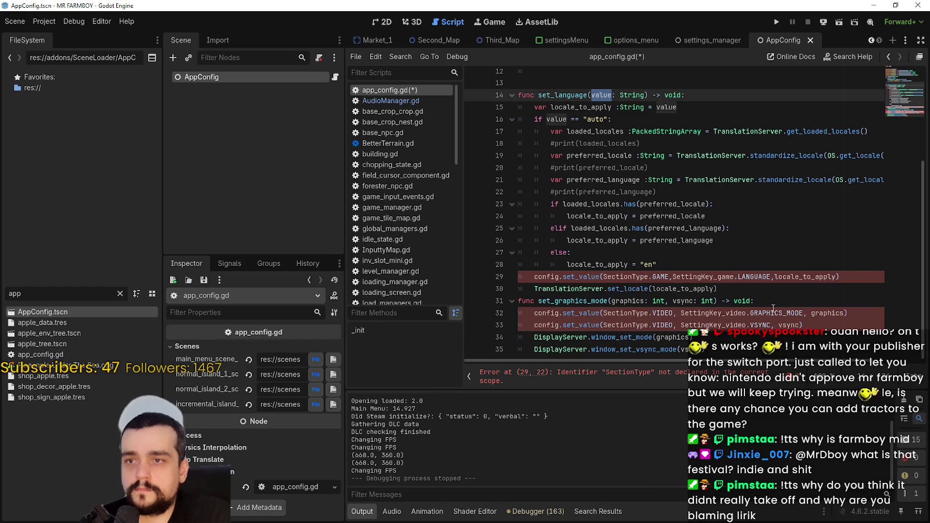
left_click(844, 288)
left_click_drag(841, 276, 537, 280)
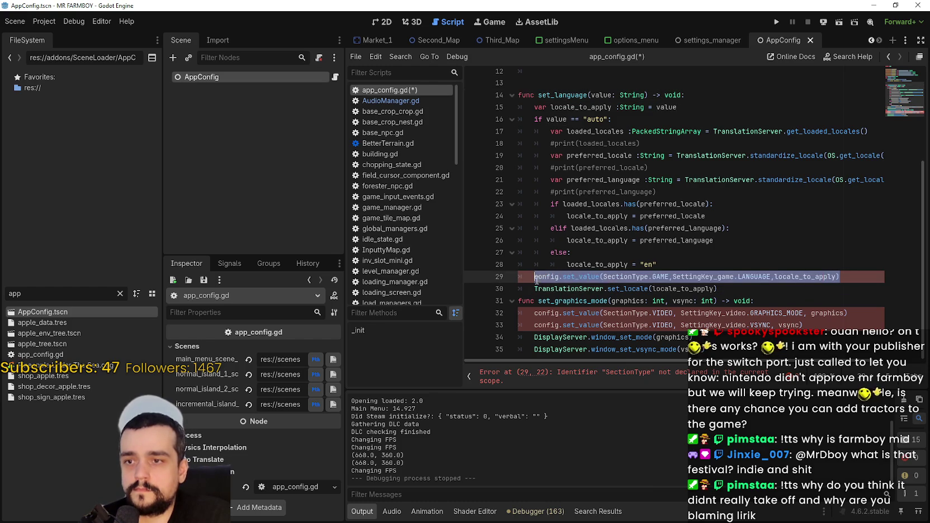
key("ctrl+x")
scroll(559, 224, "up", 3)
left_click(564, 192)
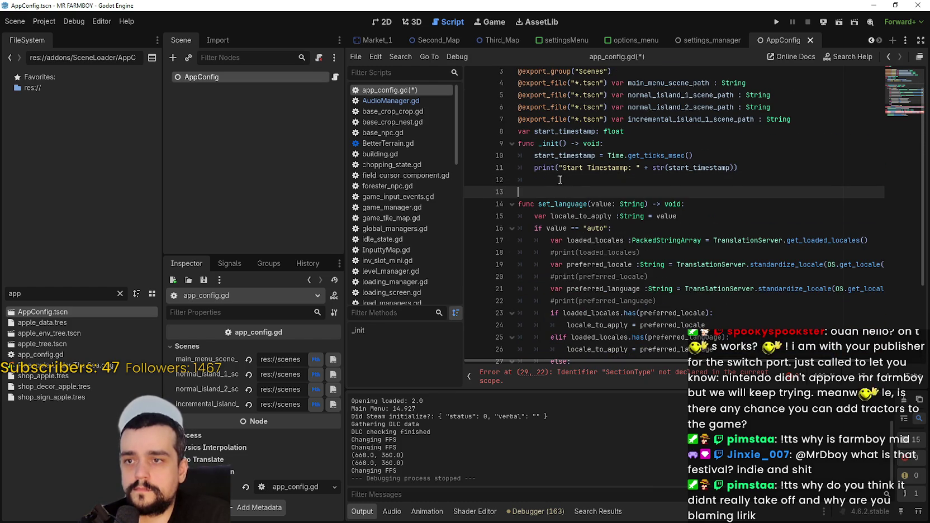
left_click(640, 135)
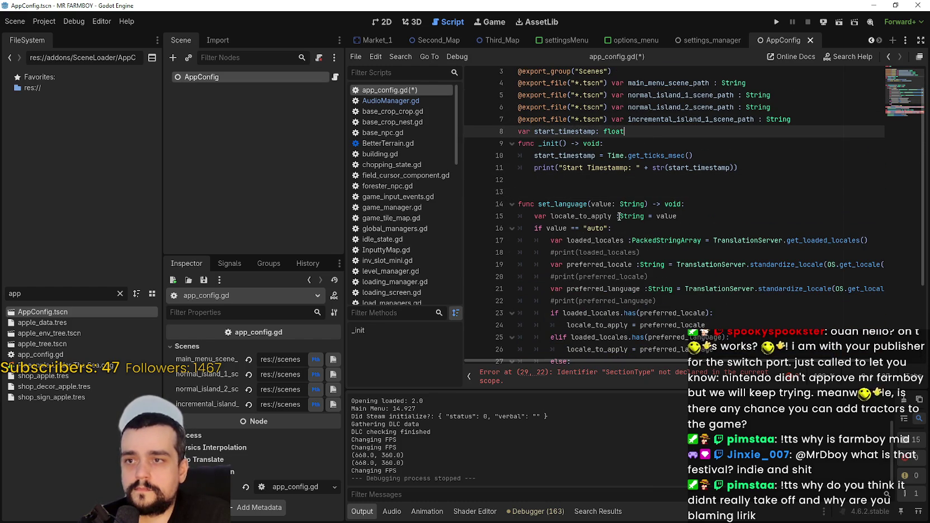
left_click(805, 119)
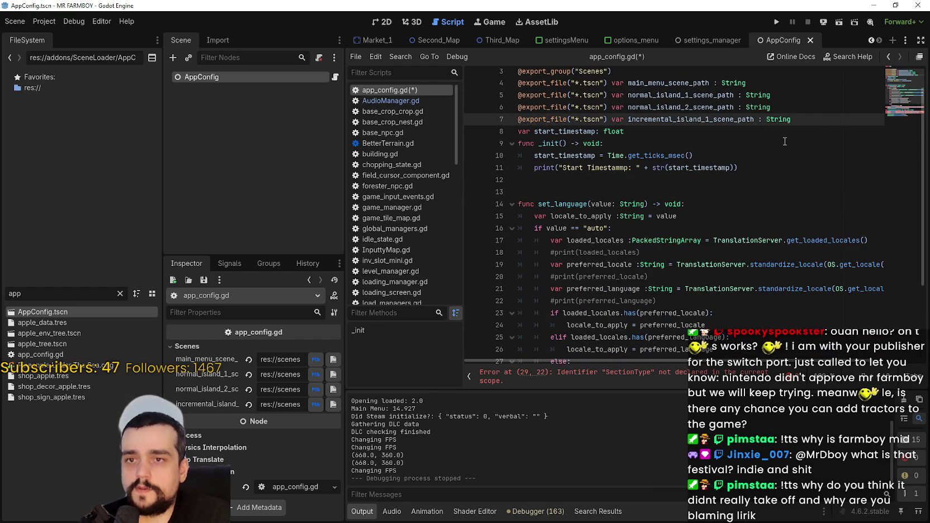
key("Return")
key("ctrl+v")
Delete the config.set_value line that saves the language in set_language
scroll(768, 136, "down", 3)
left_click(594, 84)
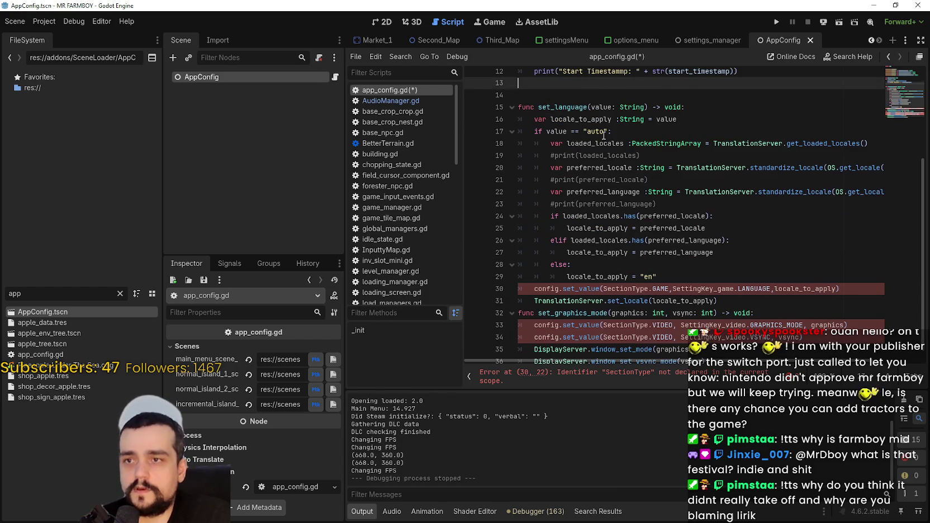
scroll(604, 140, "up", 3)
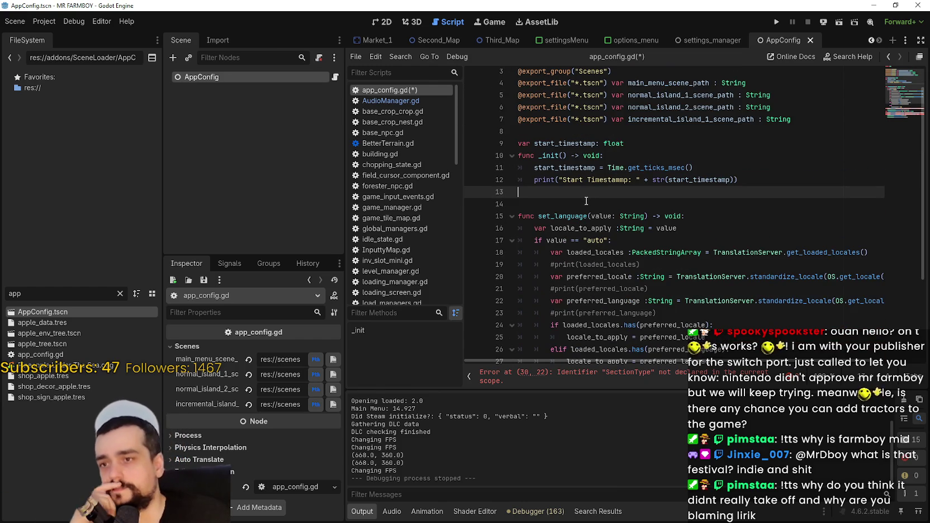
scroll(584, 203, "down", 1)
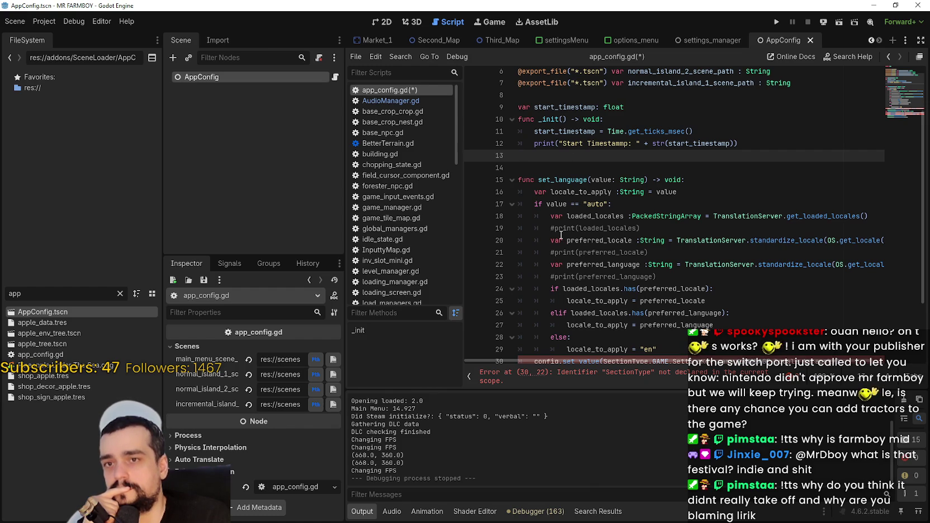
scroll(565, 246, "down", 2)
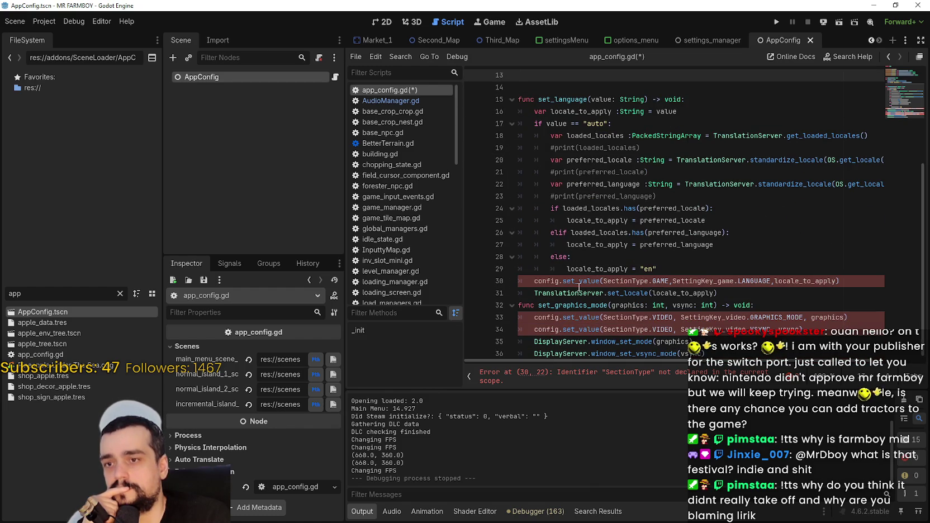
mouse_move(576, 288)
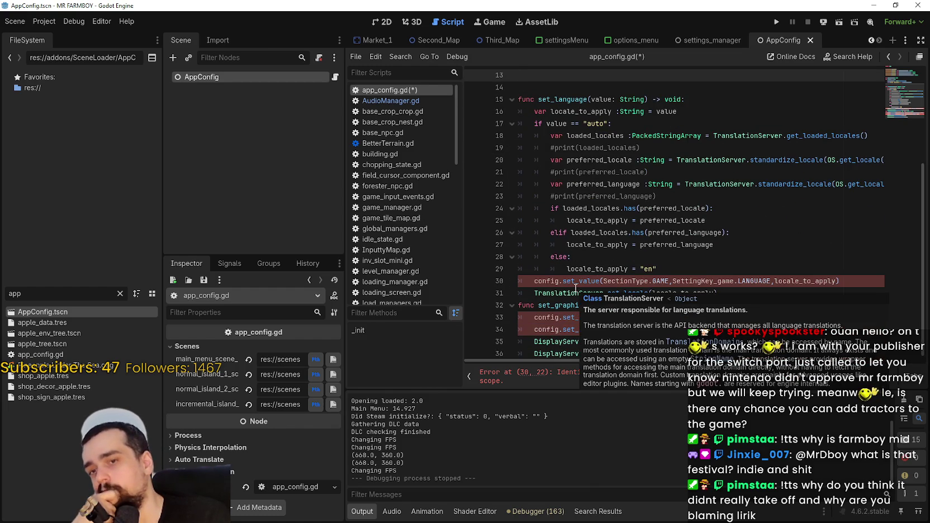
left_click(678, 253)
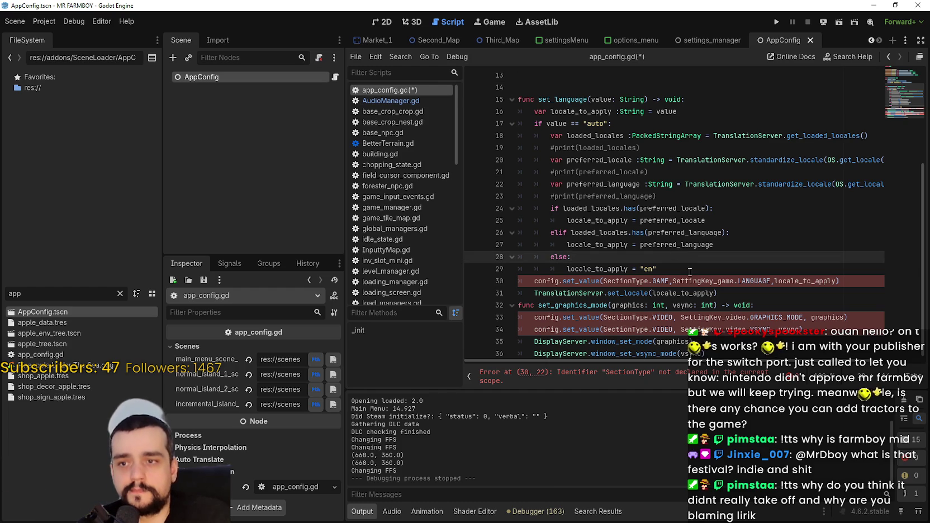
left_click(691, 269)
left_click_drag(852, 276, 513, 280)
key("BackSpace")
key("BackSpace")
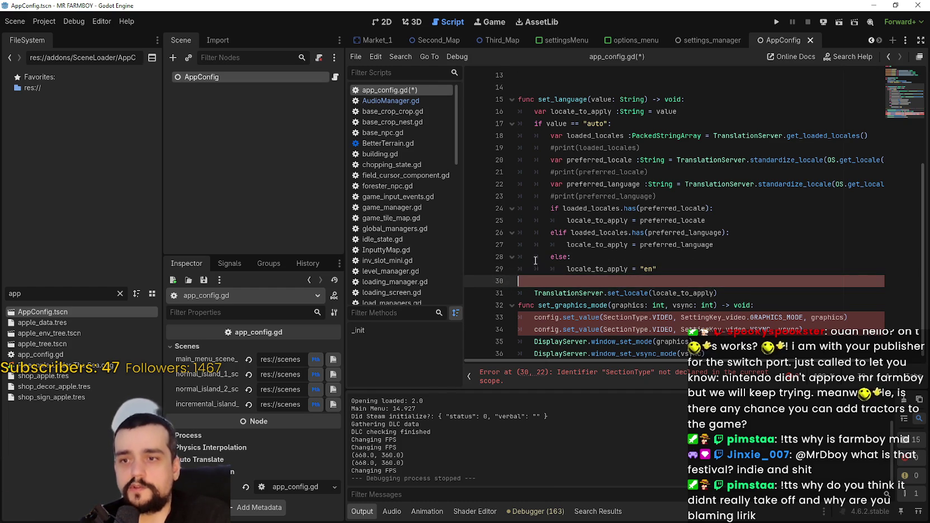
Delete the commented preferred_language, preferred_locale and loaded_locales print lines
left_click_drag(699, 192, 498, 192)
key("BackSpace")
key("BackSpace")
mouse_move(648, 192)
left_mouse_down()
mouse_move(407, 174)
mouse_move(415, 192)
left_mouse_up()
key("BackSpace")
key("BackSpace")
left_click_drag(641, 167, 464, 184)
key("BackSpace")
key("BackSpace")
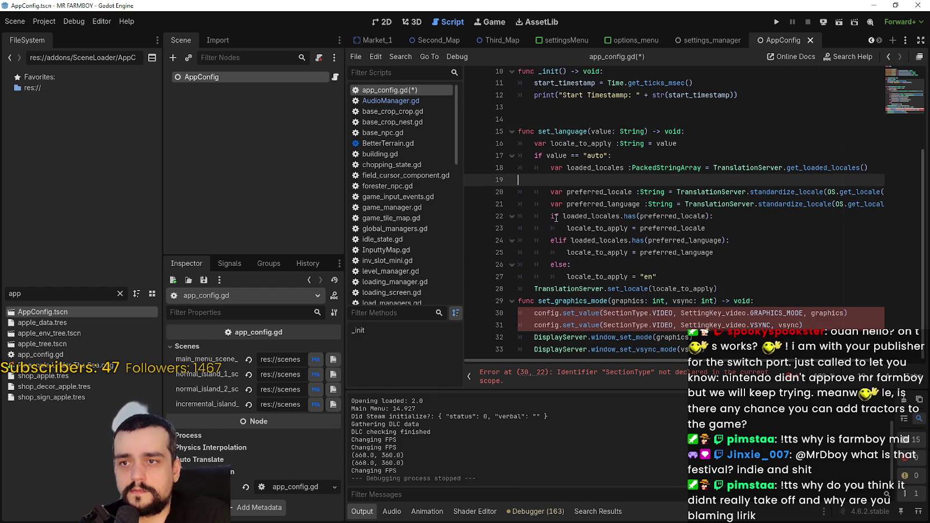
left_click(735, 280)
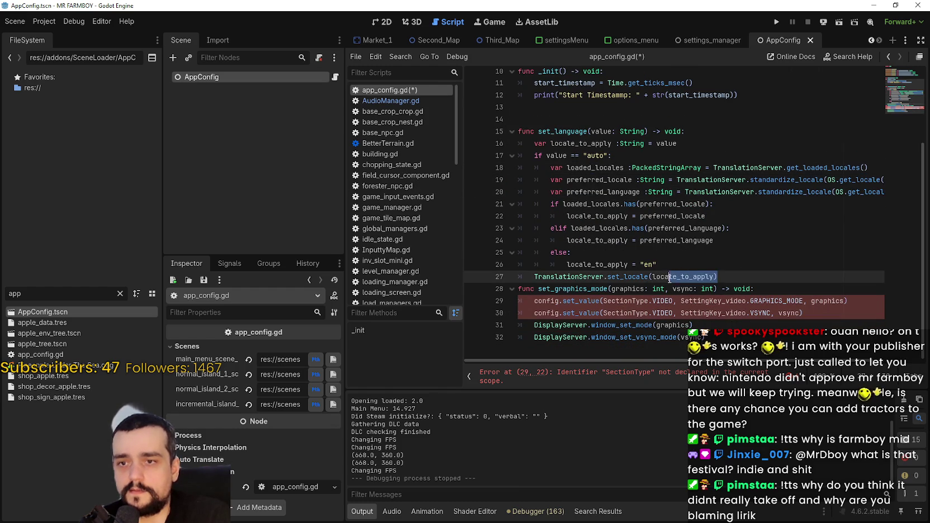
Delete the window_set_vsync_mode call and the VSYNC config.set_value line from set_graphics_mode
key("Return")
left_click(502, 290)
key("BackSpace")
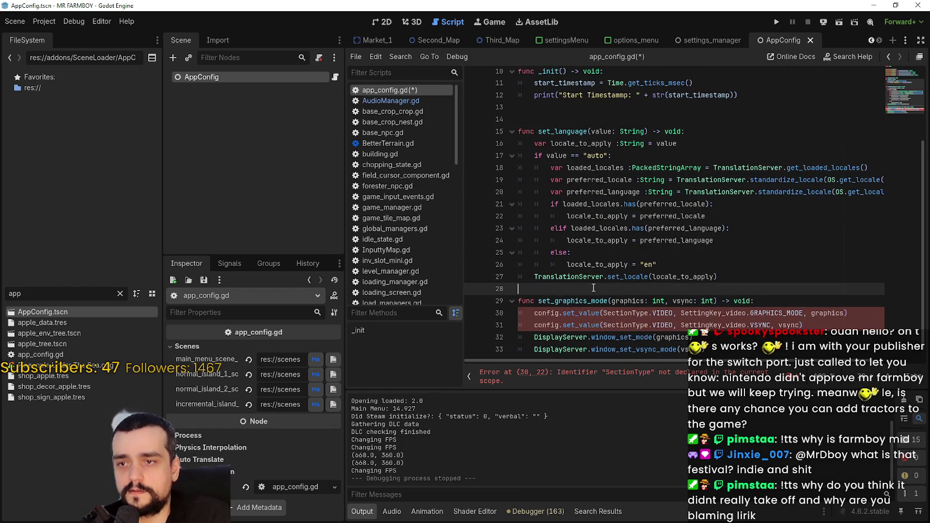
left_click(633, 334)
left_click(817, 328)
double_click(668, 344)
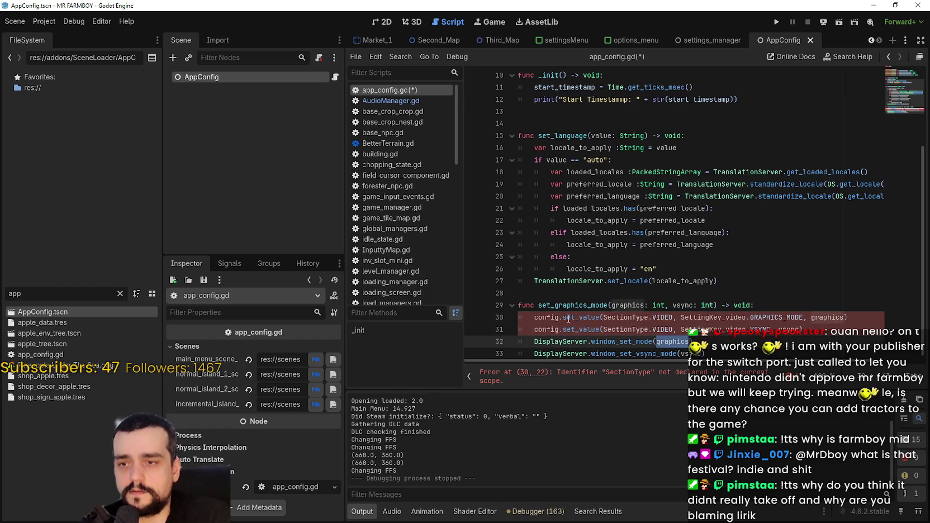
double_click(569, 318)
double_click(673, 342)
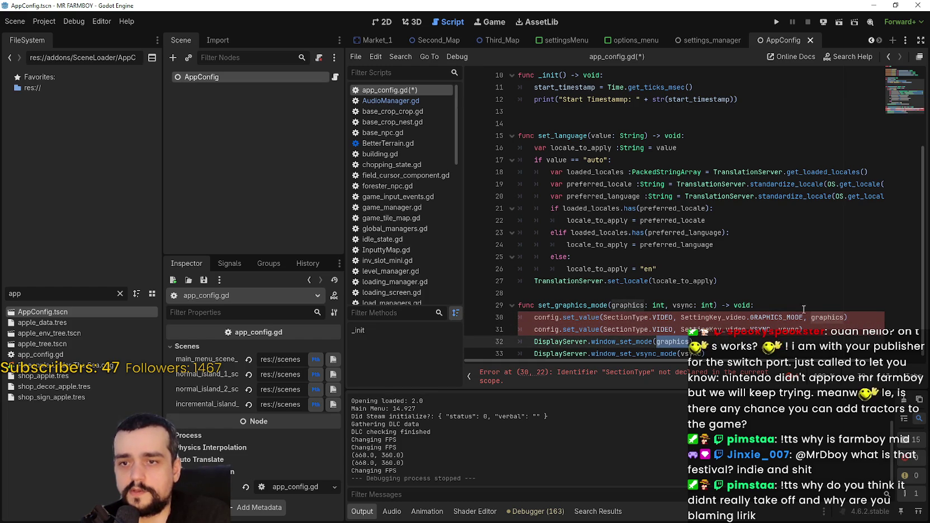
double_click(827, 317)
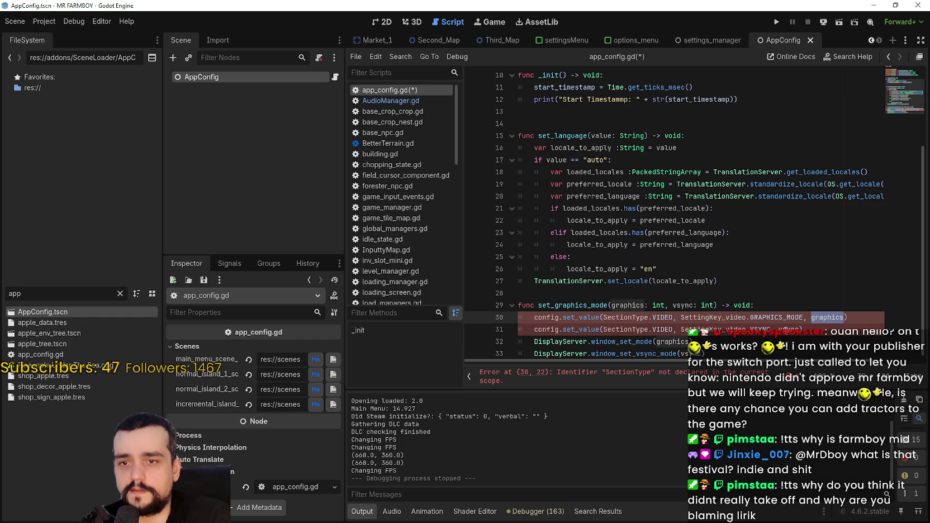
double_click(778, 317)
left_click_drag(846, 317, 531, 320)
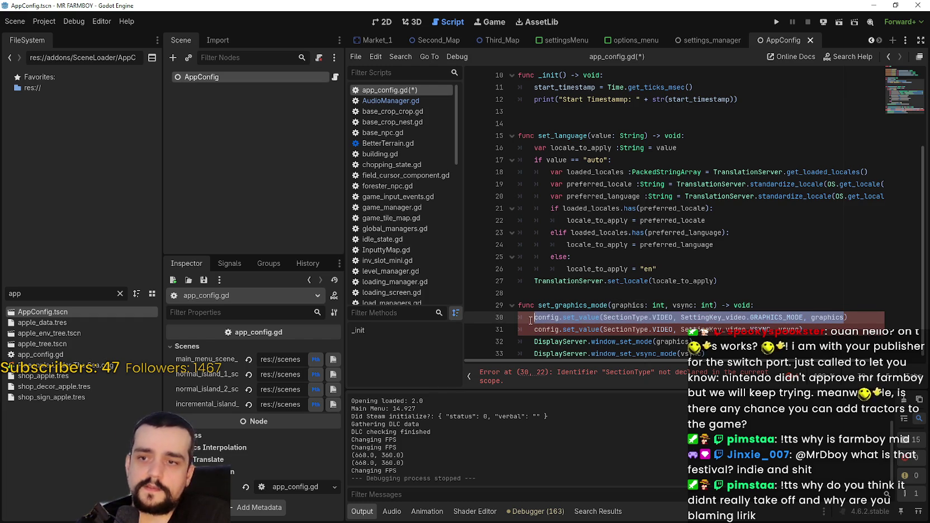
left_click(533, 341)
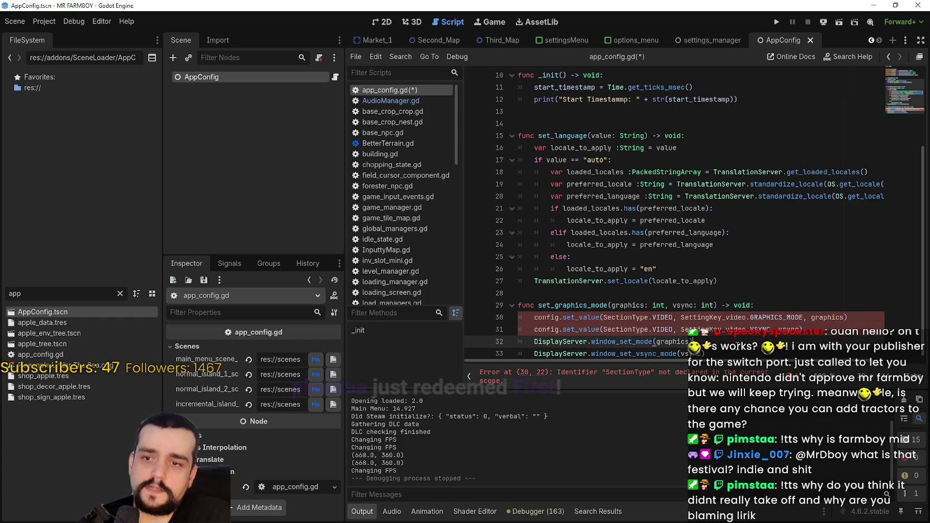
left_click(492, 350)
key("Delete")
triple_click(519, 329)
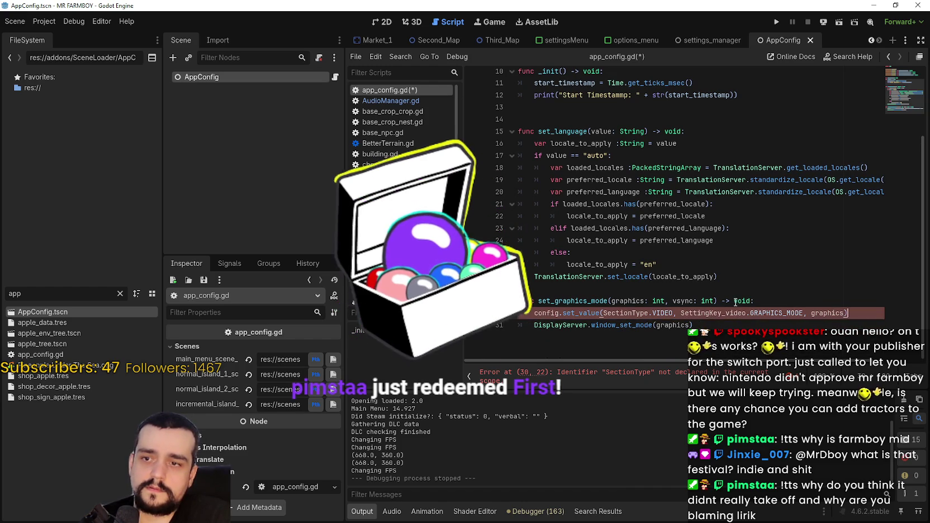
key("Delete")
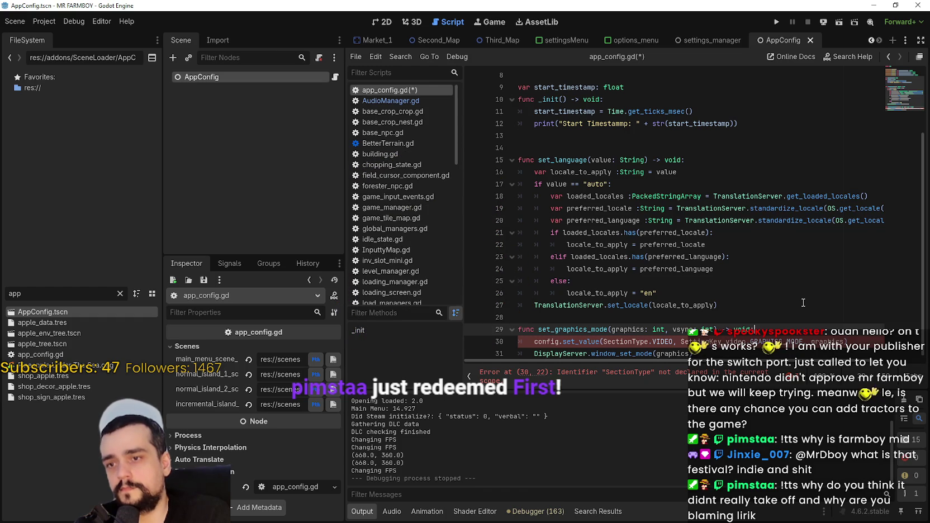
Remove the ', vsync: int' parameter and the GRAPHICS_MODE config.set_value line
scroll(727, 313, "up", 1)
scroll(699, 330, "down", 1)
left_click(754, 329)
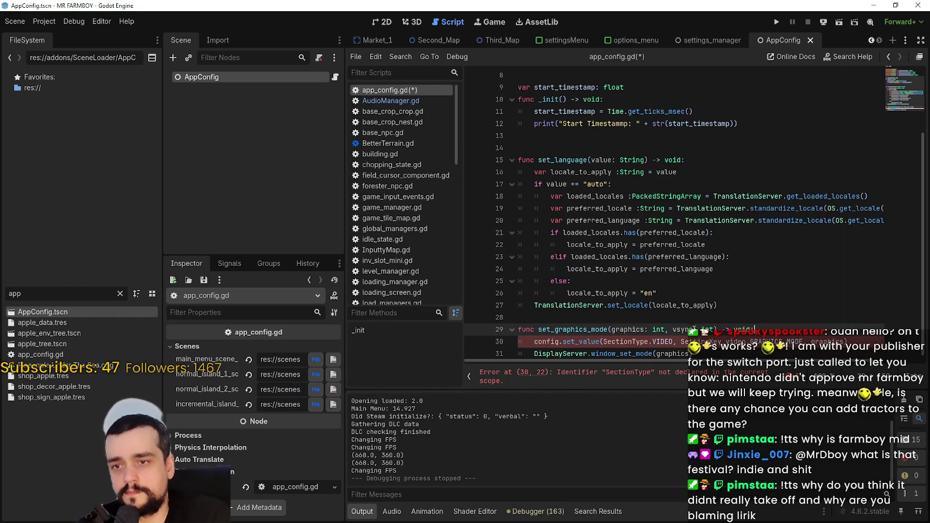
left_click_drag(714, 330, 670, 330)
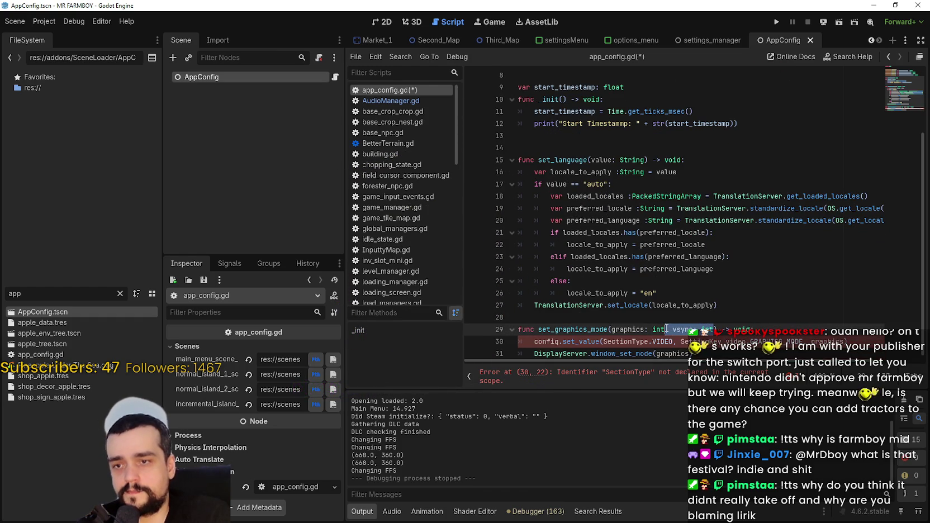
key("BackSpace")
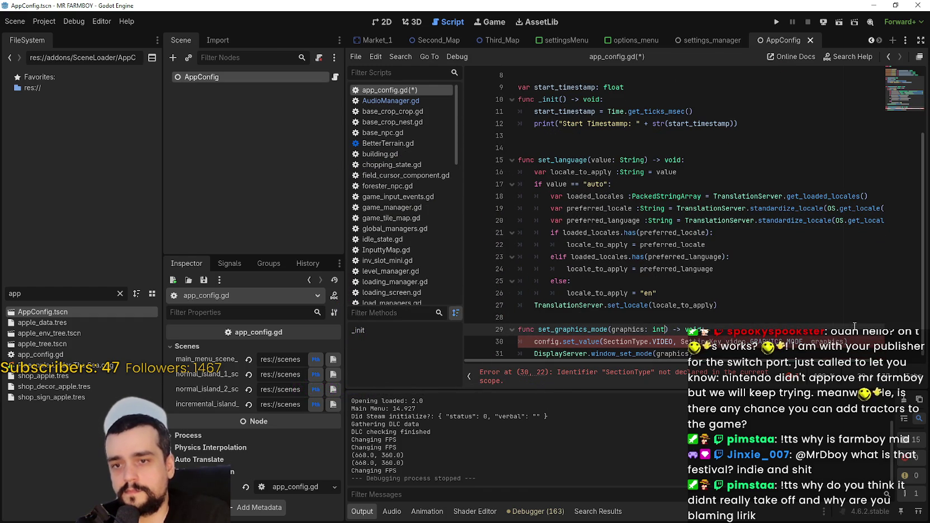
double_click(625, 330)
left_click_drag(847, 341, 498, 338)
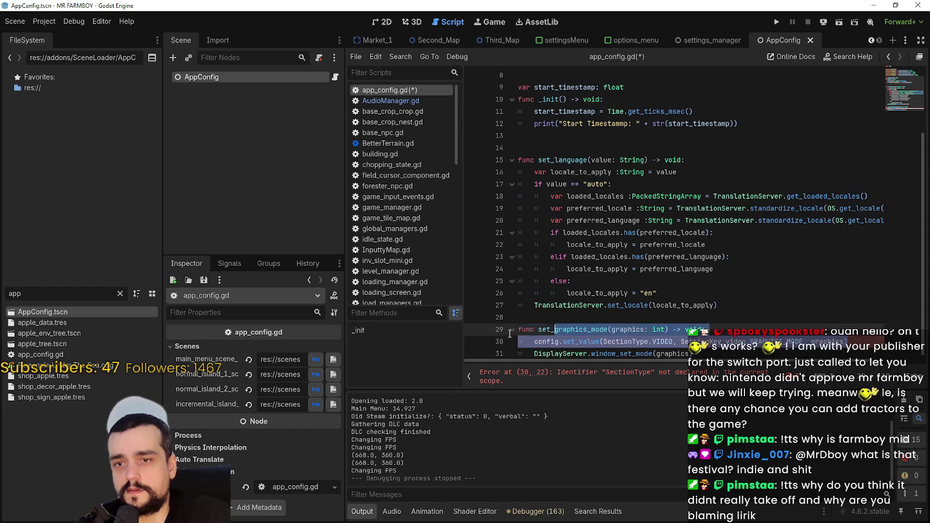
key("BackSpace")
scroll(617, 144, "up", 1)
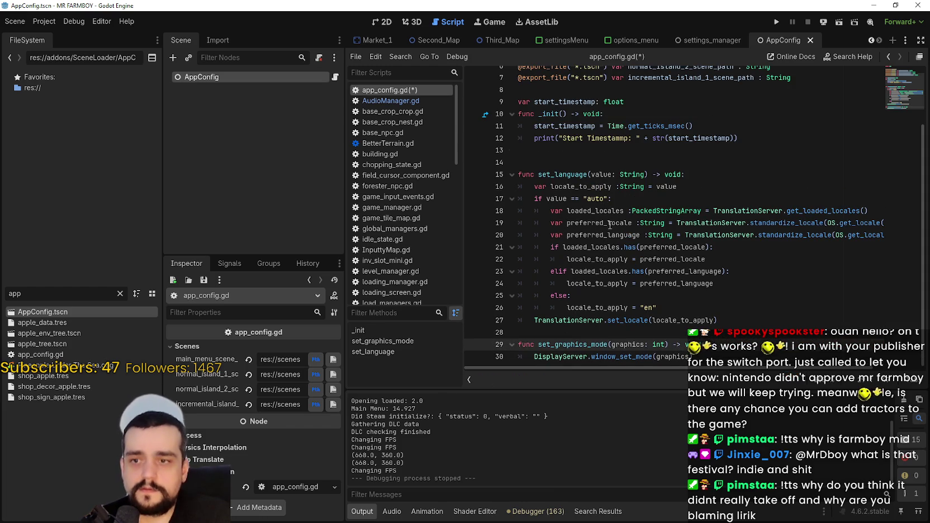
Add a set_language call on the empty line inside _init
left_click(618, 139)
left_click(588, 169)
left_click(576, 150)
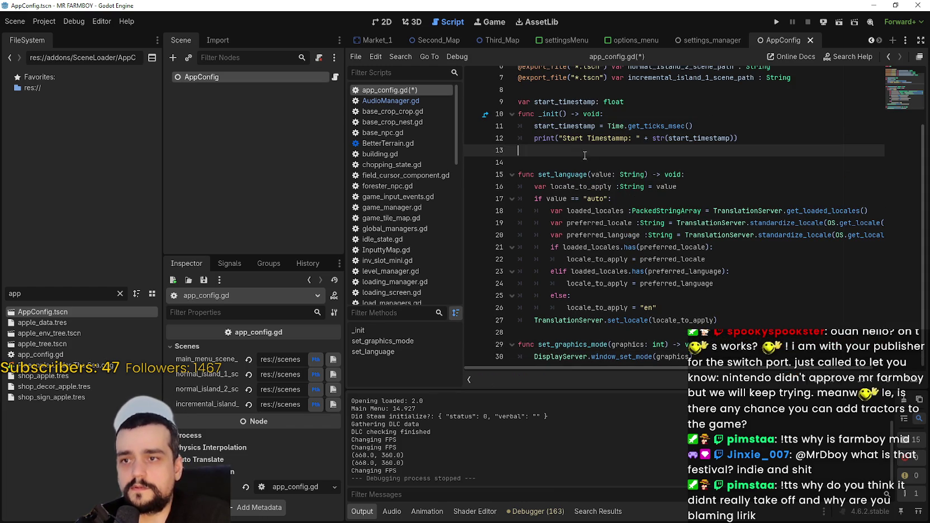
type("set_language(")
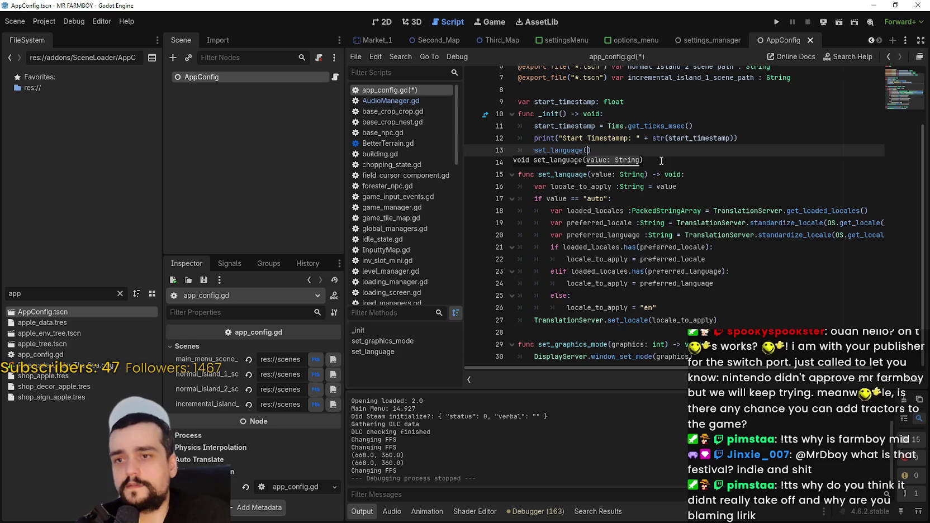
left_click(720, 146)
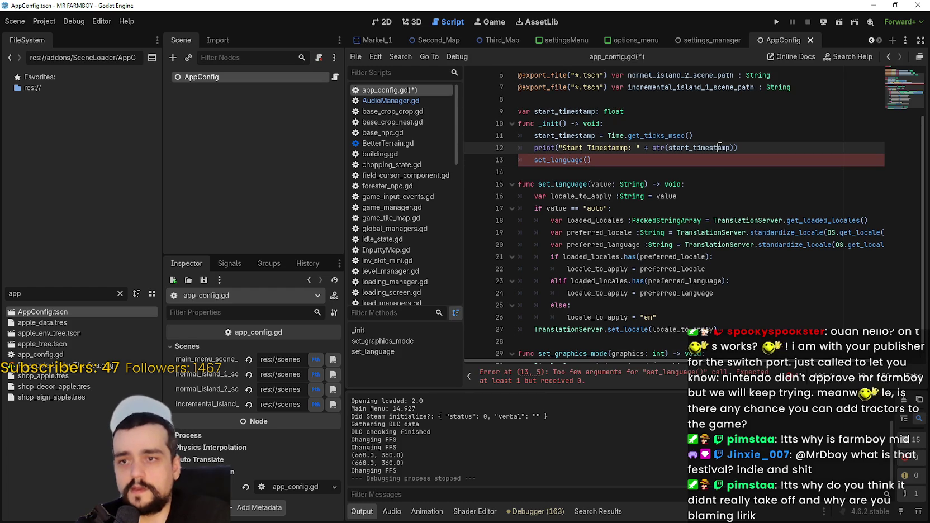
left_click_drag(565, 362, 804, 367)
scroll(704, 316, "down", 1)
left_click(760, 299)
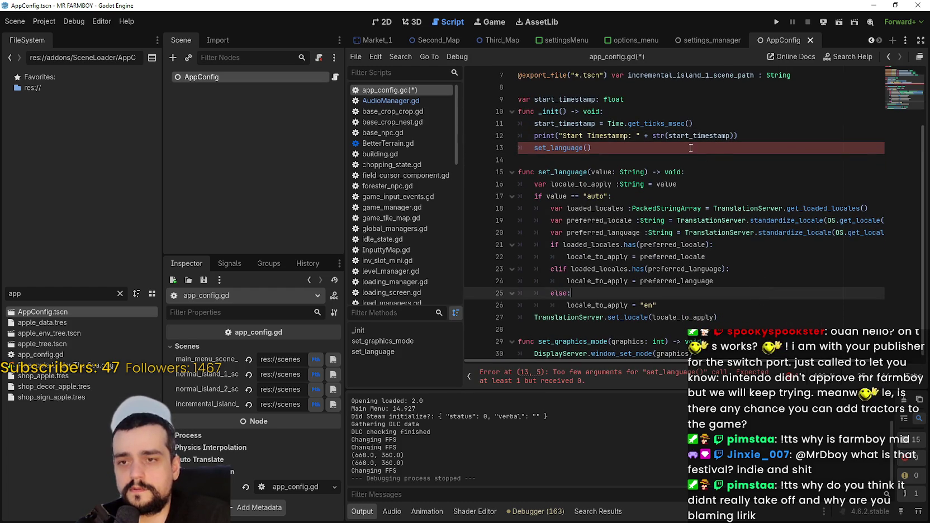
left_click(658, 146)
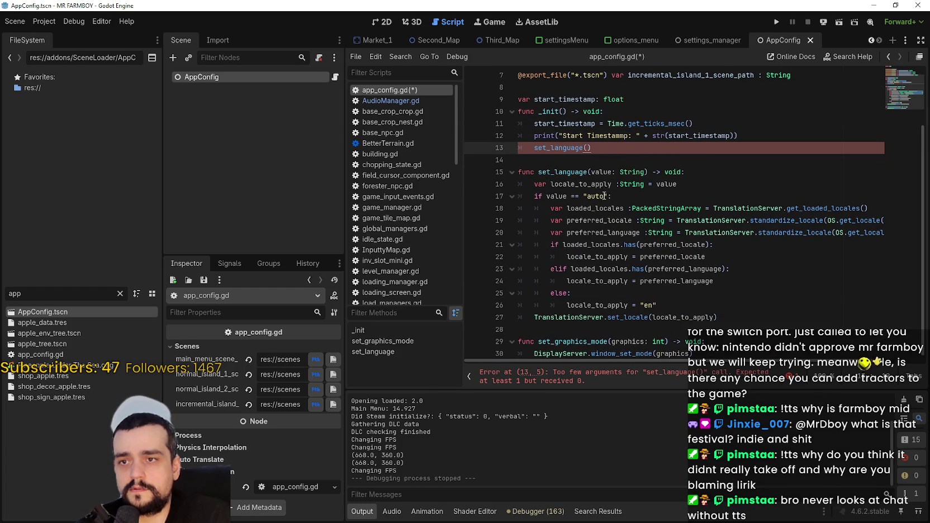
double_click(596, 196)
left_click(605, 154)
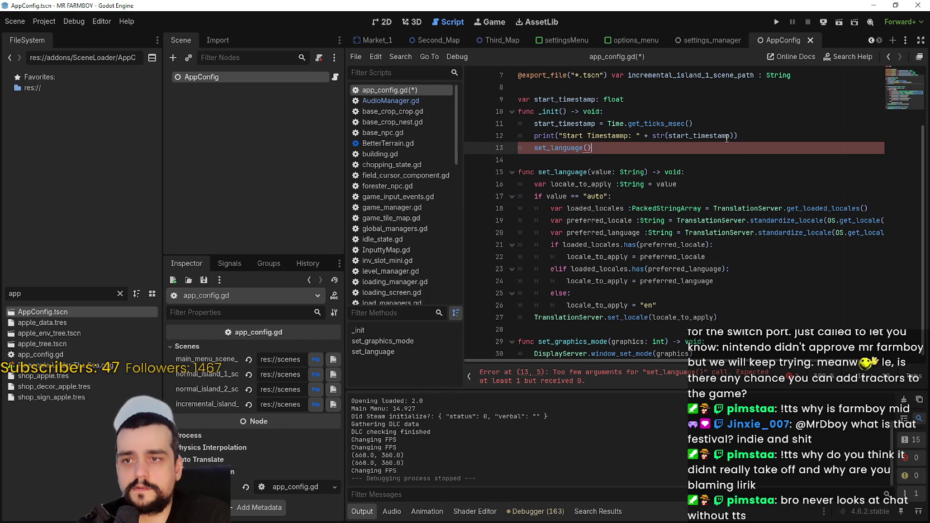
Copy the set_graphics_mode name and add a set_graphics_mode( call below set_language
key("Return")
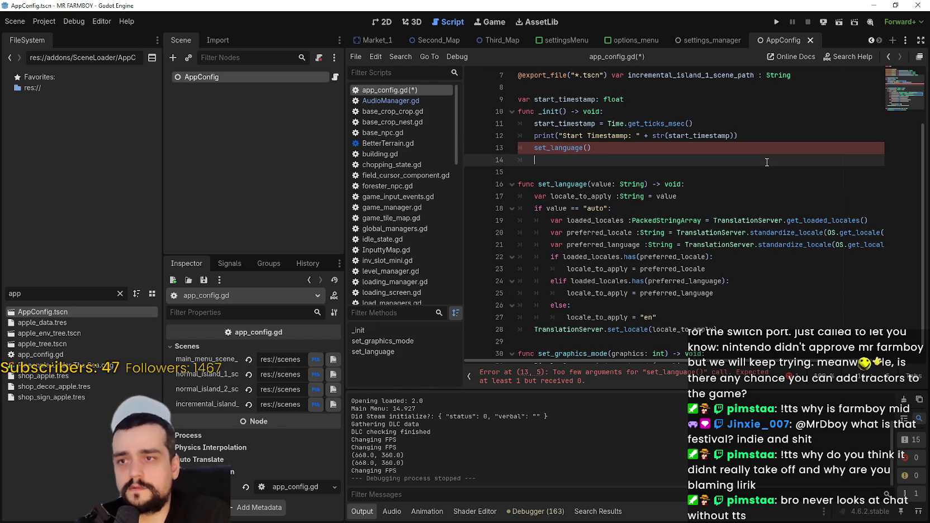
scroll(734, 192, "down", 1)
double_click(572, 342)
key("ctrl+c")
left_click(577, 137)
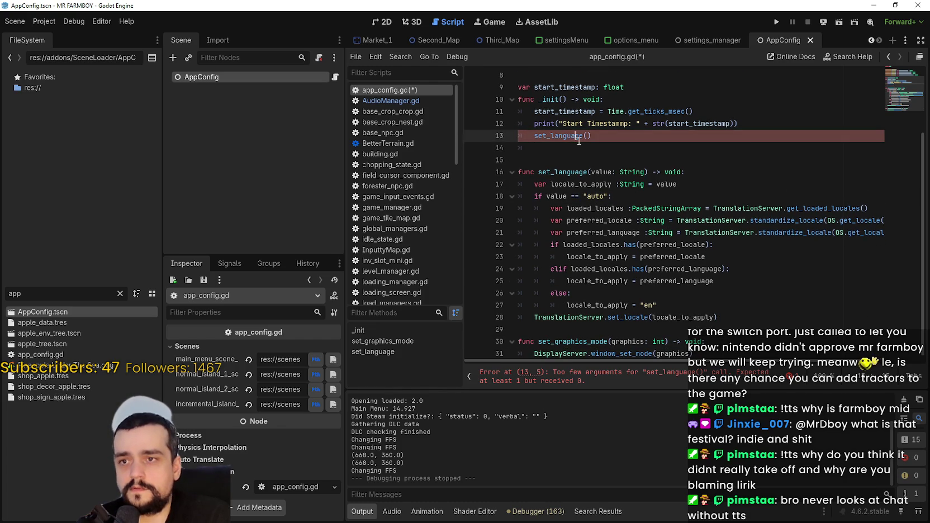
key("Down")
key("ctrl+v")
type("(")
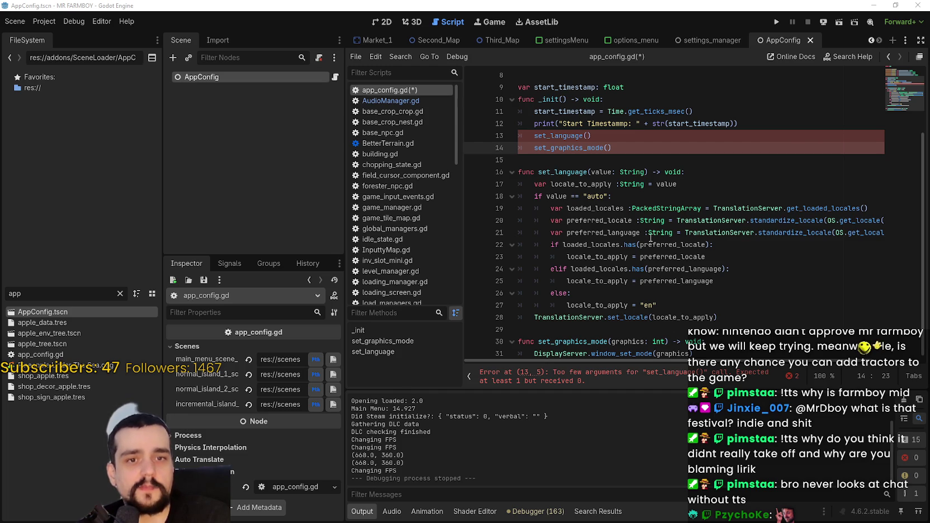
Add a new line after the print line in _init and save app_config.gd
scroll(671, 232, "up", 3)
left_click(678, 231)
left_click(791, 205)
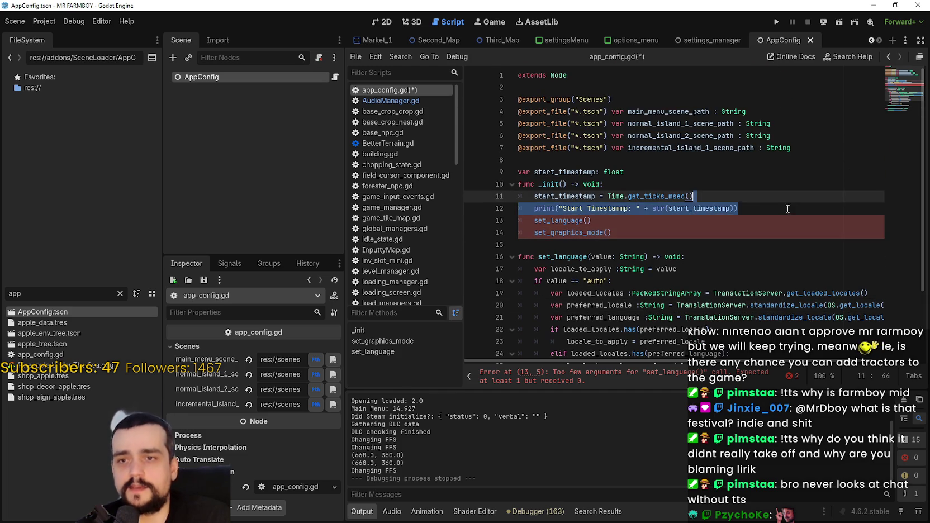
key("Return")
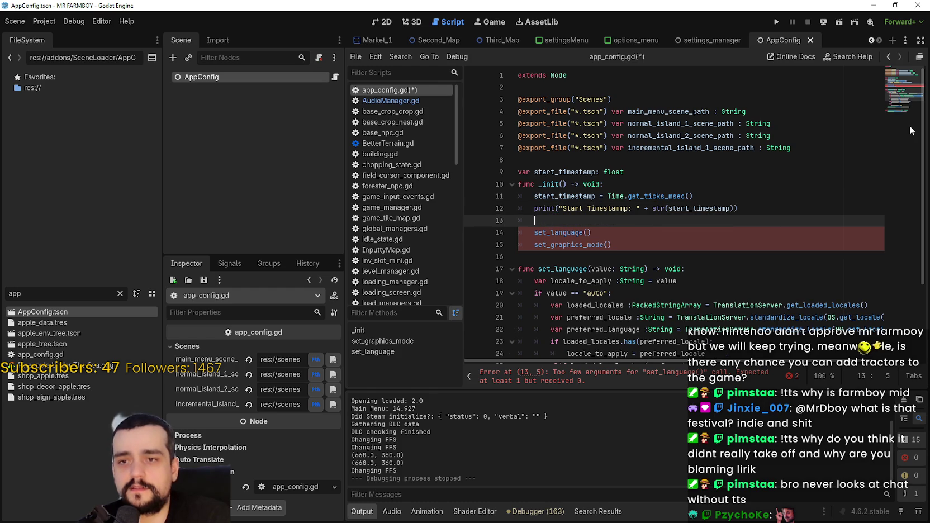
scroll(574, 88, "down", 2)
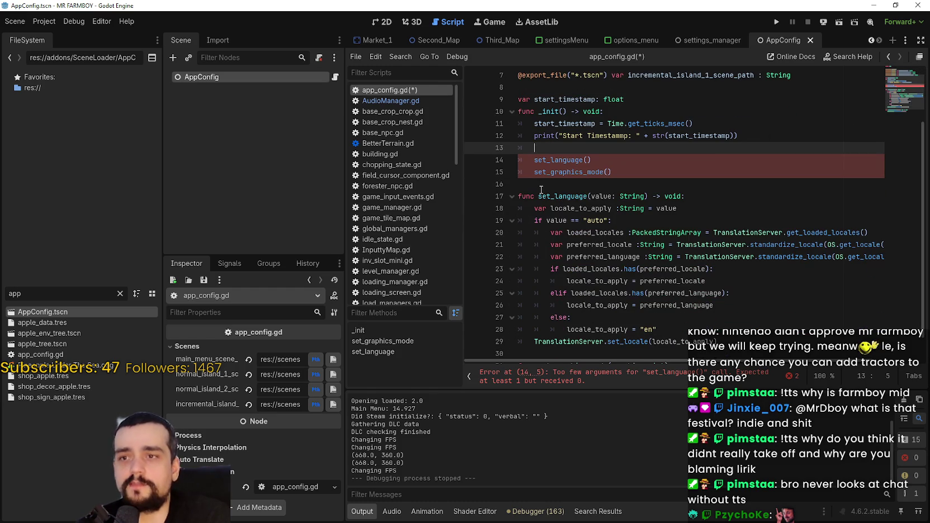
scroll(539, 168, "down", 1)
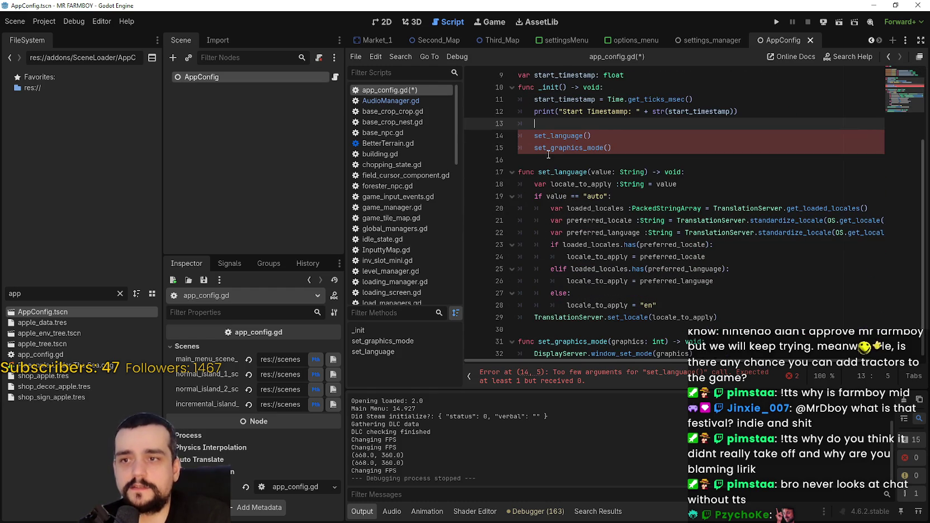
left_click(547, 159)
left_click(539, 121)
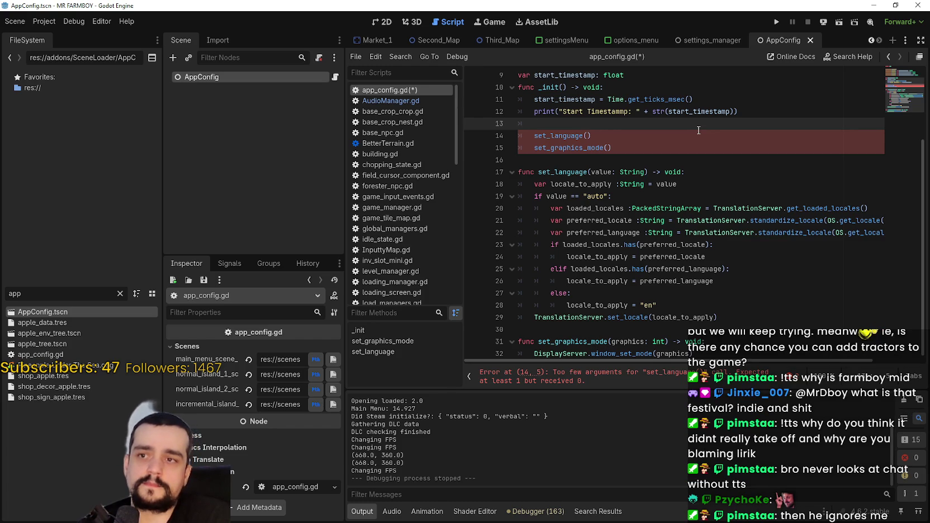
left_click(571, 155)
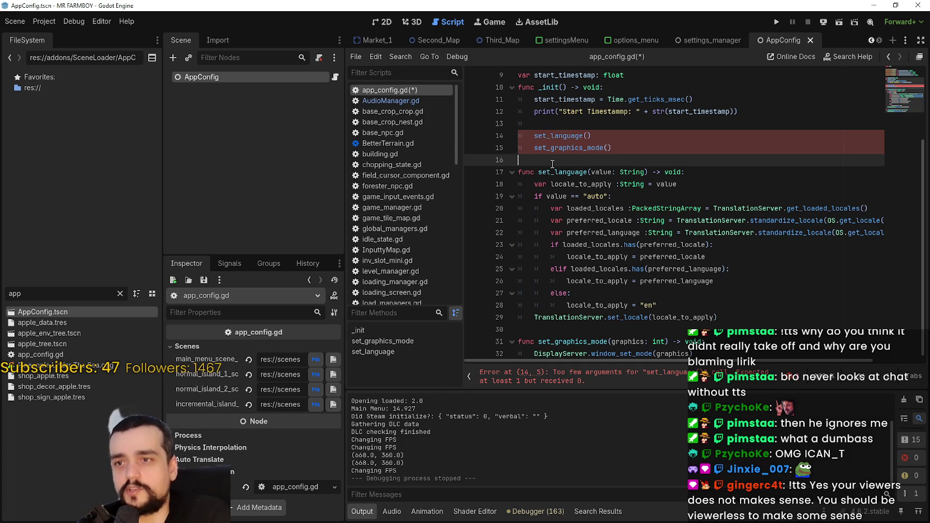
left_click(556, 125)
mouse_move(557, 132)
left_click(541, 163)
key("ctrl+s")
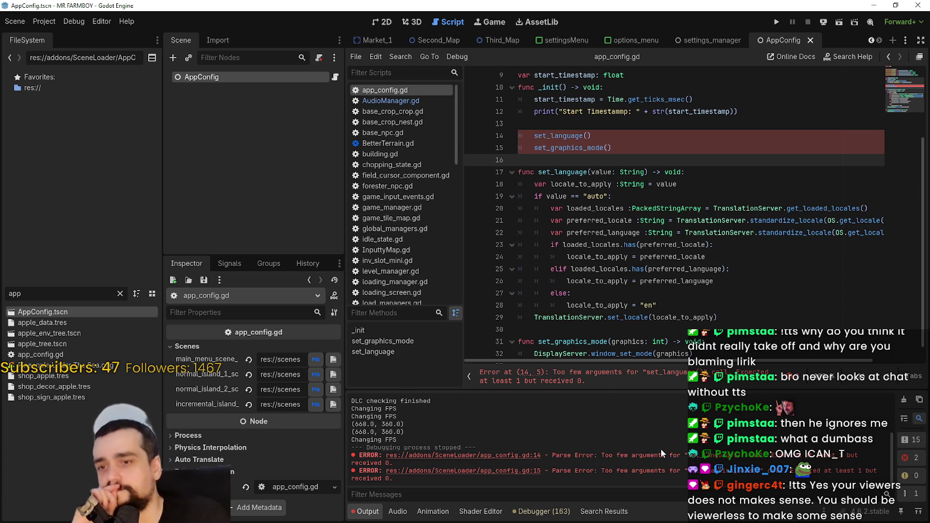
Review the _init calls, then open settingsManager.gd from the scripts list
scroll(629, 228, "up", 3)
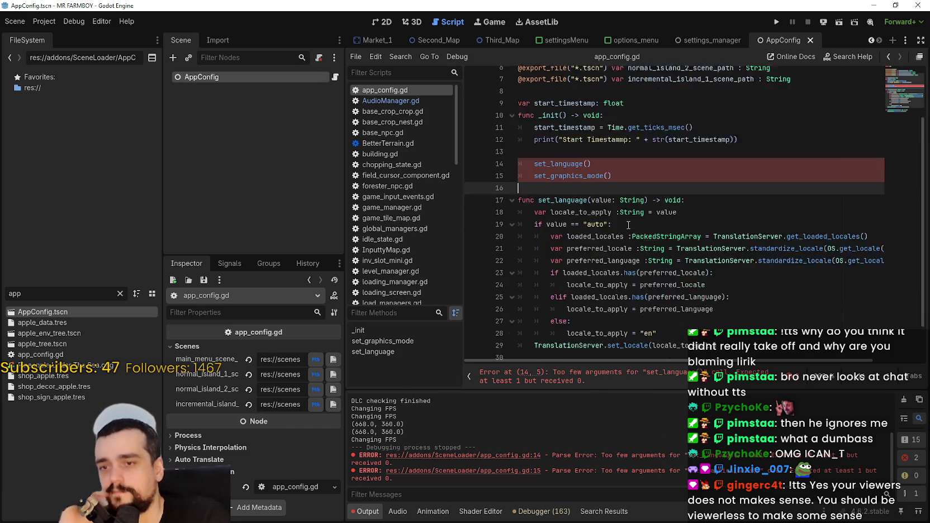
scroll(629, 228, "down", 1)
left_click(592, 136)
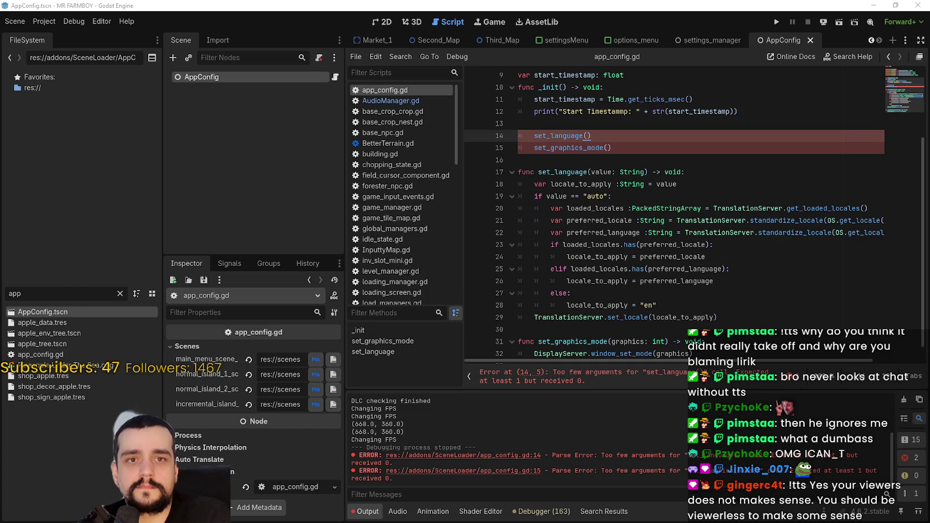
left_click(634, 208)
left_click(597, 160)
scroll(593, 251, "up", 1)
scroll(593, 252, "up", 3)
scroll(598, 241, "down", 3)
scroll(594, 213, "up", 1)
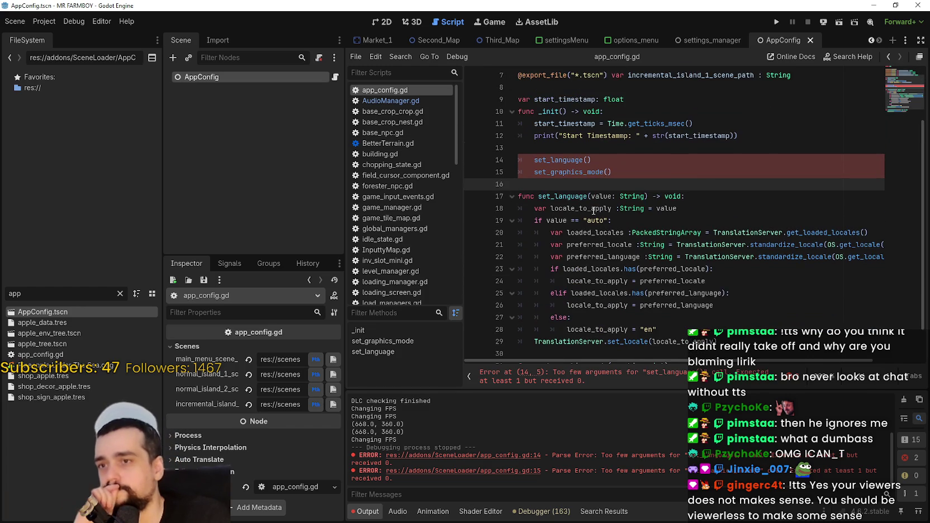
left_click(595, 149)
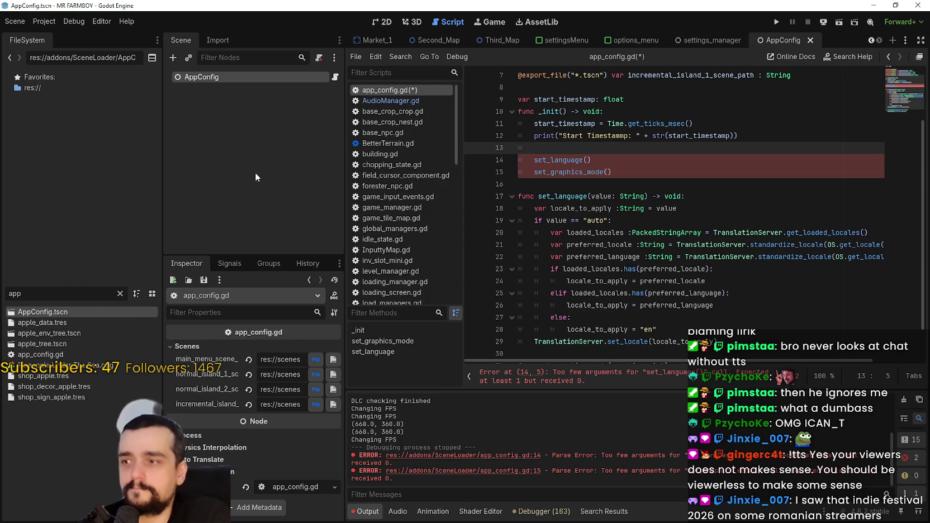
scroll(430, 246, "down", 5)
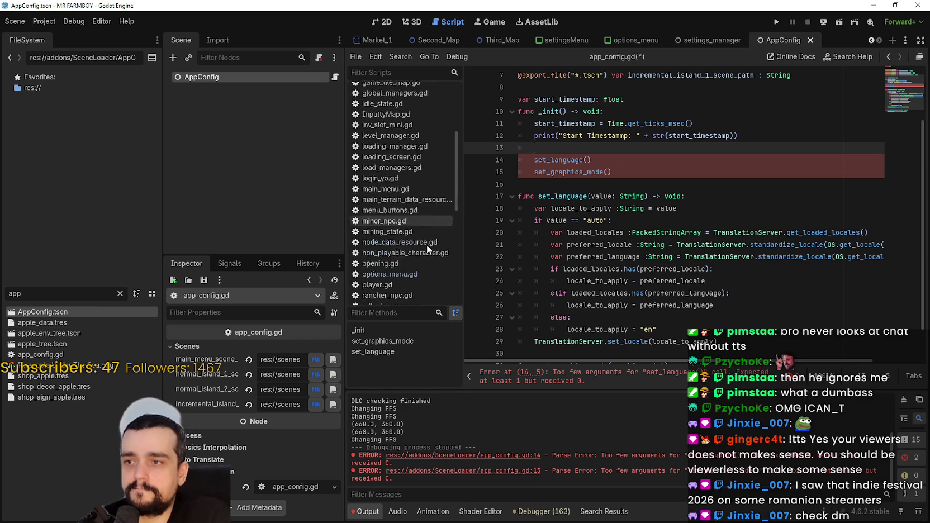
scroll(410, 247, "down", 5)
left_click(407, 207)
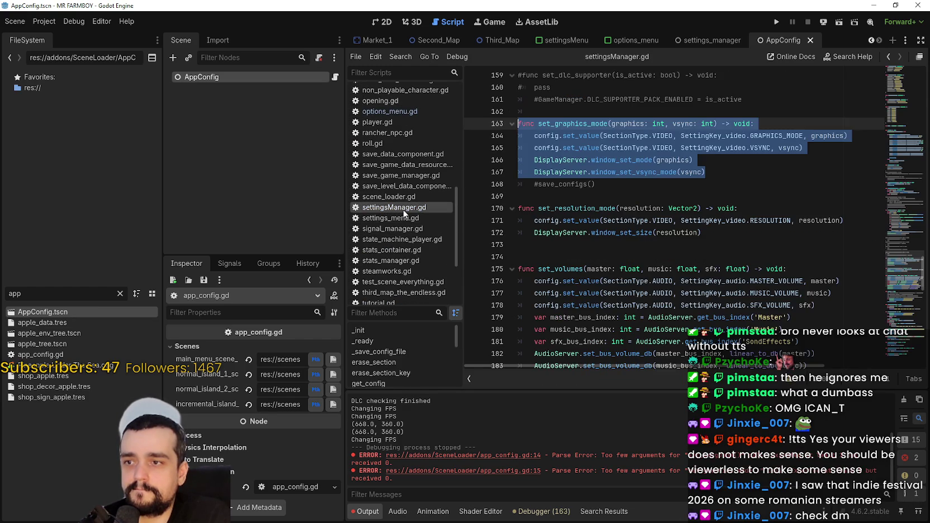
Delete the blank line above func set_volumes and save settingsManager.gd
left_click(655, 178)
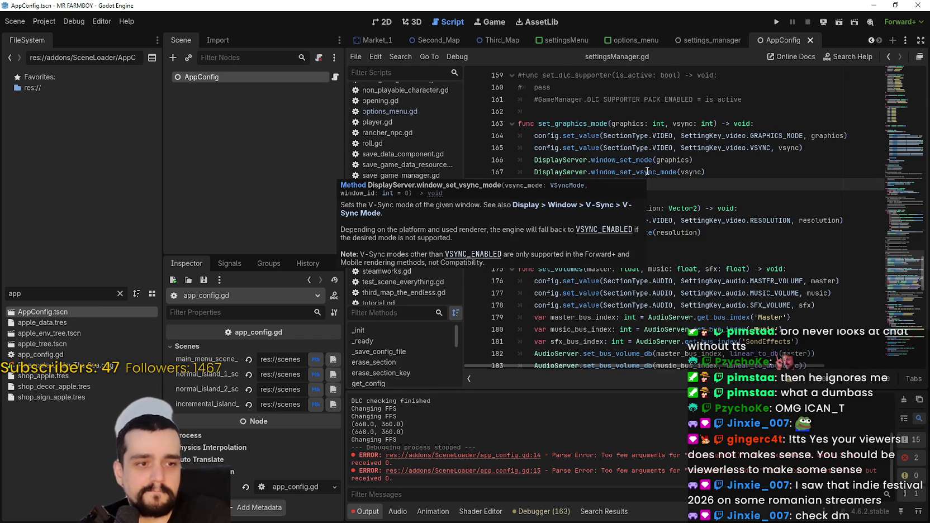
mouse_move(647, 172)
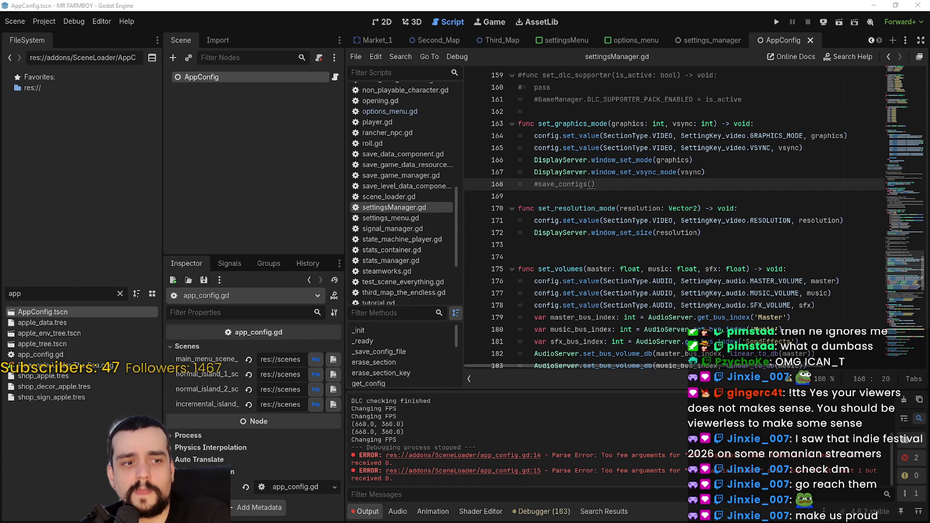
left_click(652, 257)
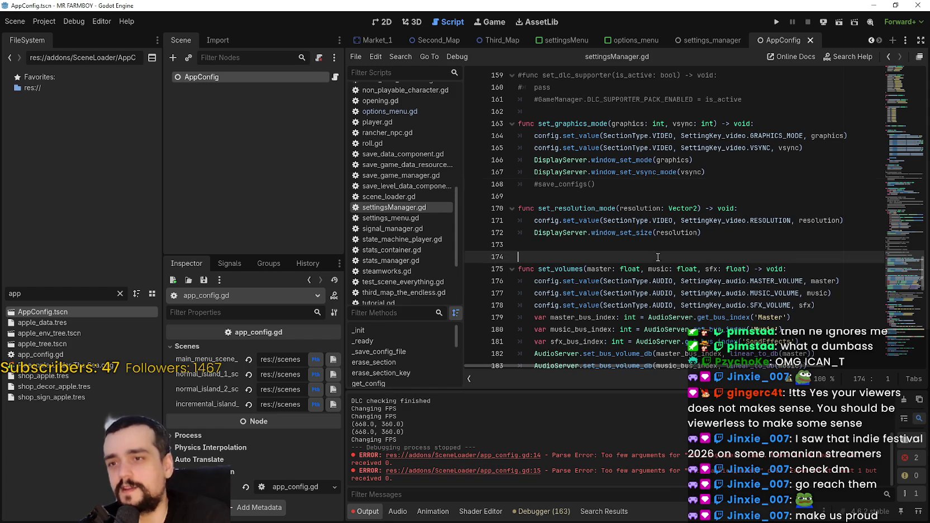
key("BackSpace")
key("ctrl+s")
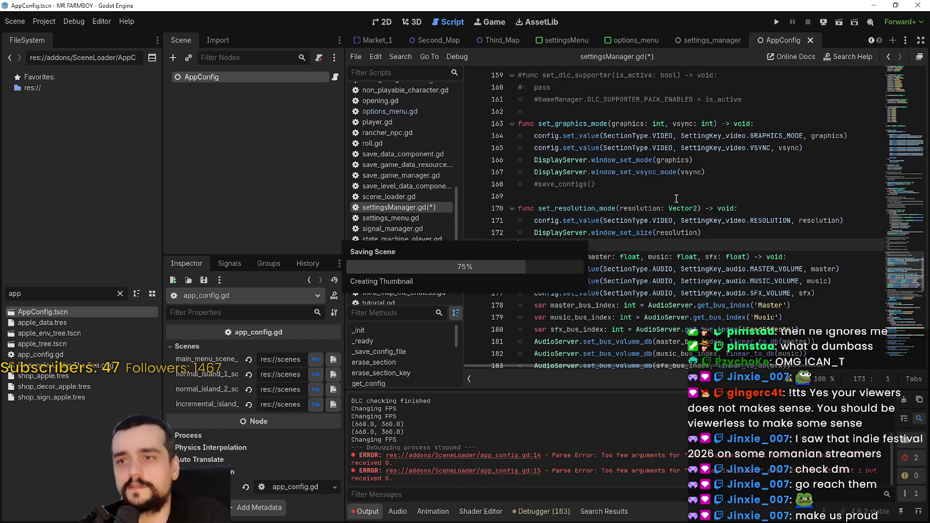
left_click(560, 110)
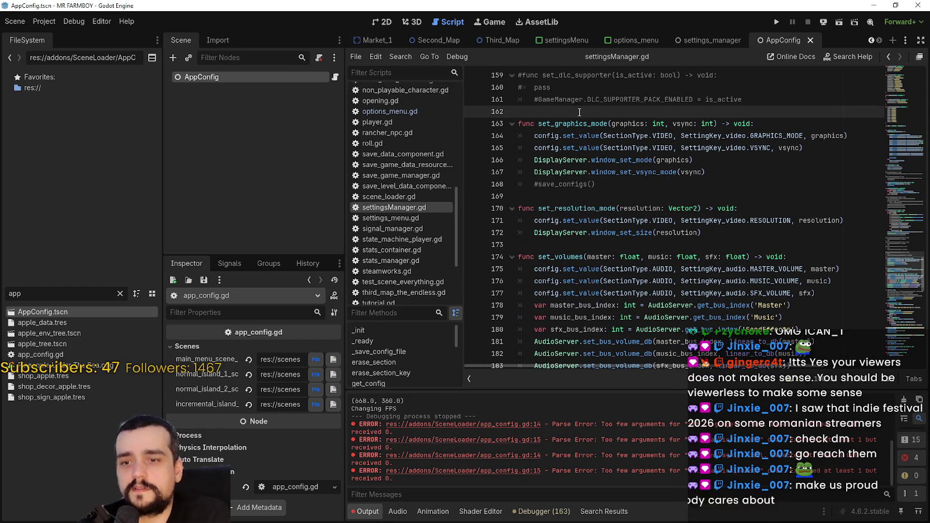
key("ctrl+s")
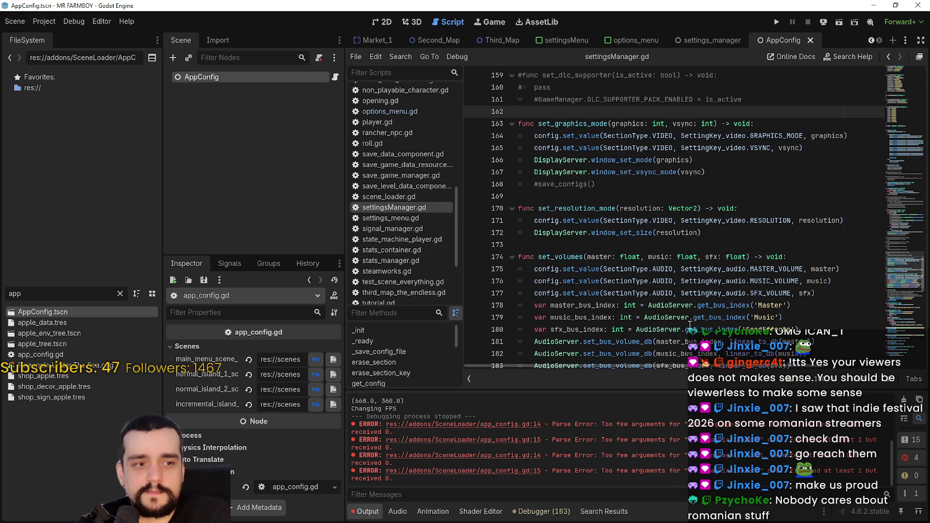
left_click(632, 293)
left_click(593, 244)
left_click(559, 183)
scroll(660, 224, "up", 4)
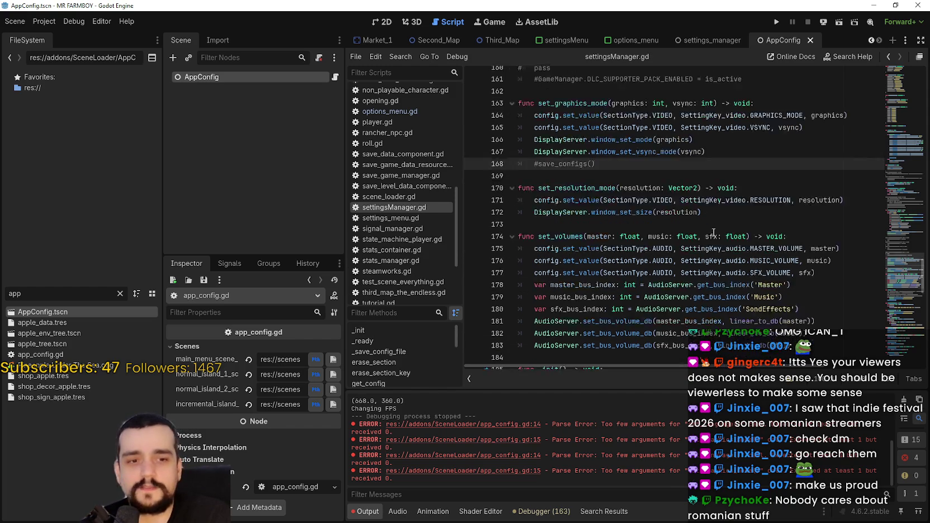
left_click(629, 218)
scroll(649, 235, "down", 5)
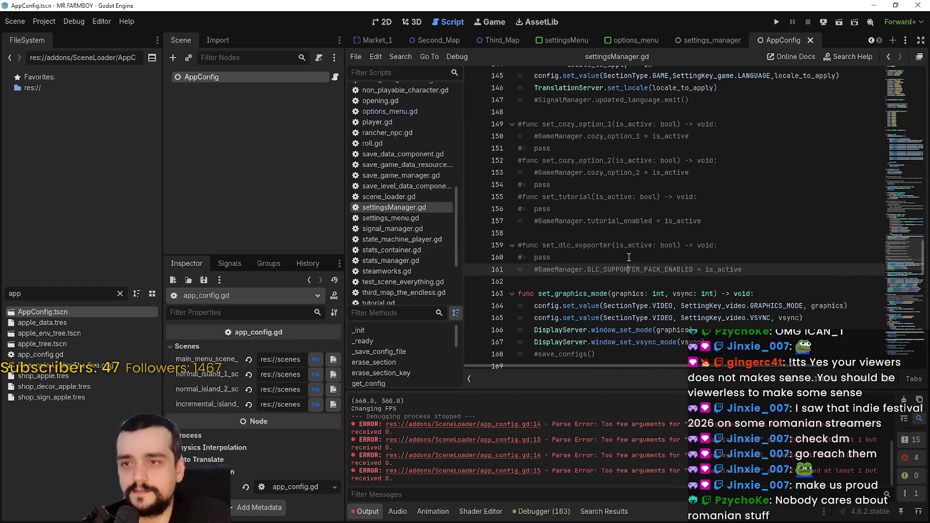
mouse_move(901, 251)
left_mouse_down()
mouse_move(909, 278)
mouse_move(895, 170)
mouse_move(905, 289)
left_mouse_up()
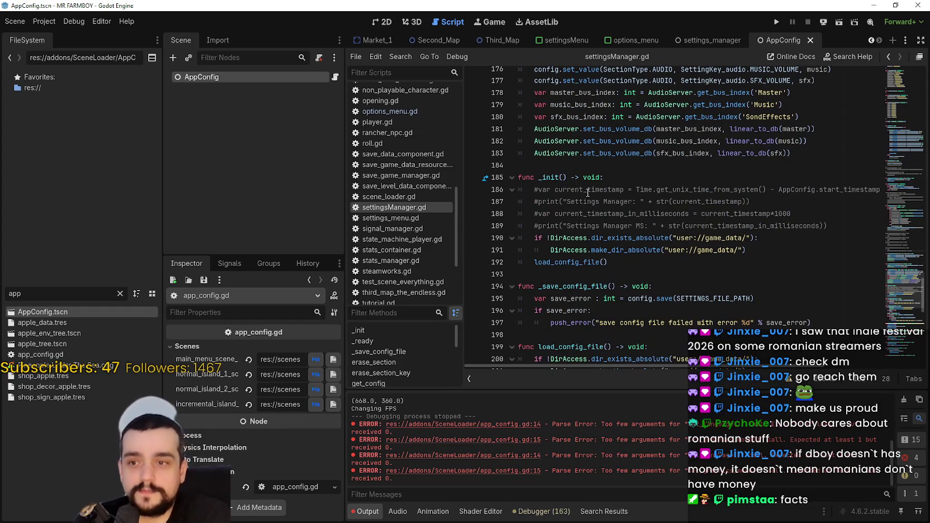
Copy the 'var config : ConfigFile = ConfigFile.new()' declaration from the top of settingsManager.gd
left_click(599, 263)
double_click(626, 250)
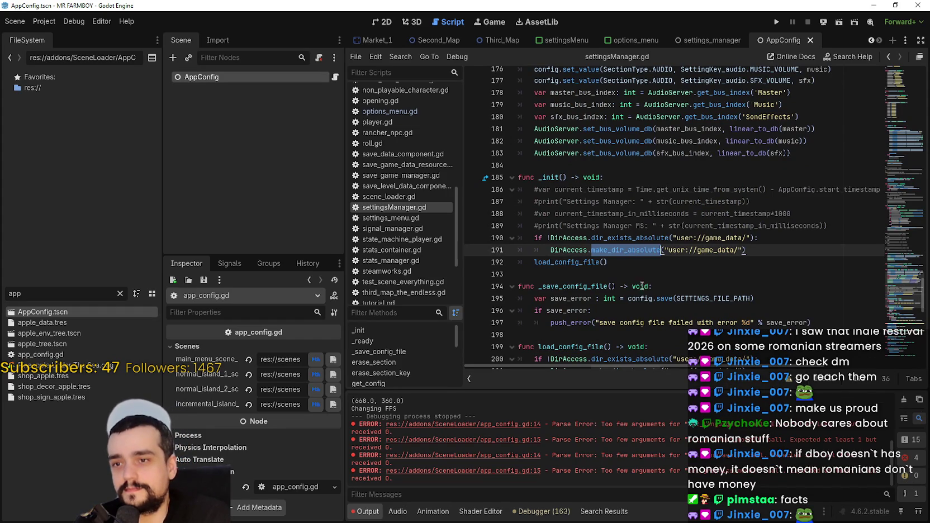
scroll(630, 267, "down", 5)
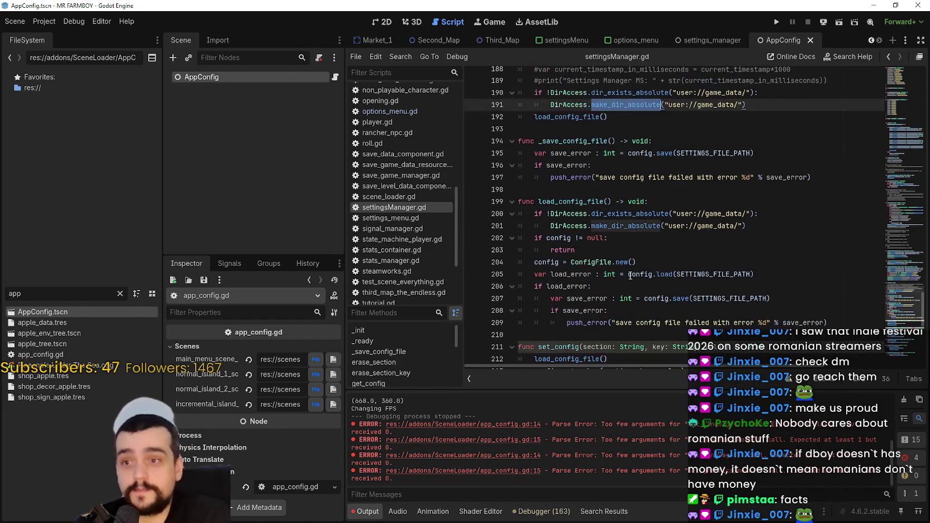
scroll(655, 302, "down", 1)
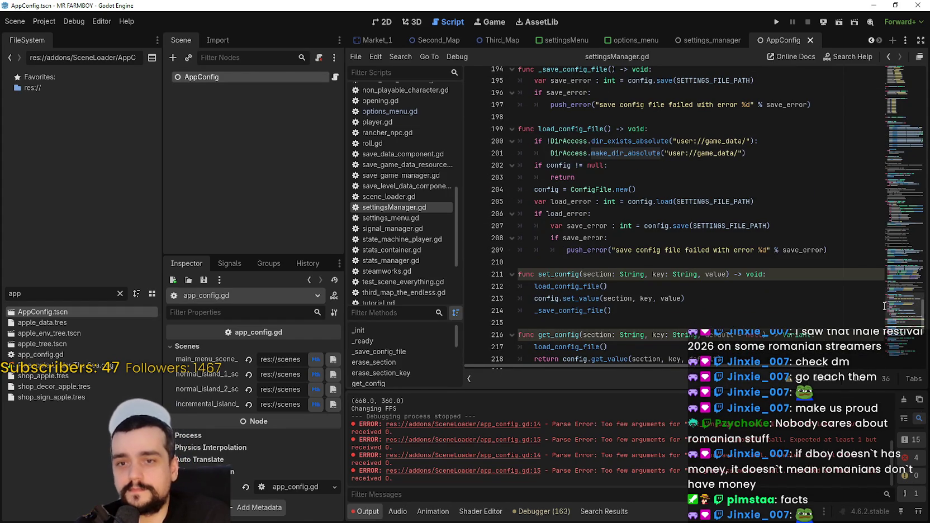
scroll(889, 315, "down", 1)
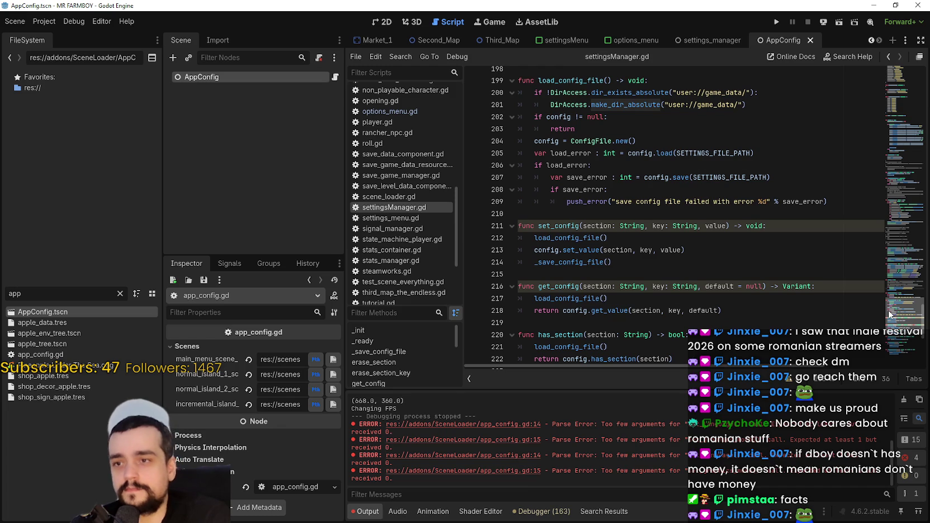
mouse_move(890, 314)
left_mouse_down()
mouse_move(880, 141)
mouse_move(898, 70)
mouse_move(894, 83)
mouse_move(893, 45)
left_mouse_up()
left_click_drag(891, 110, 879, 147)
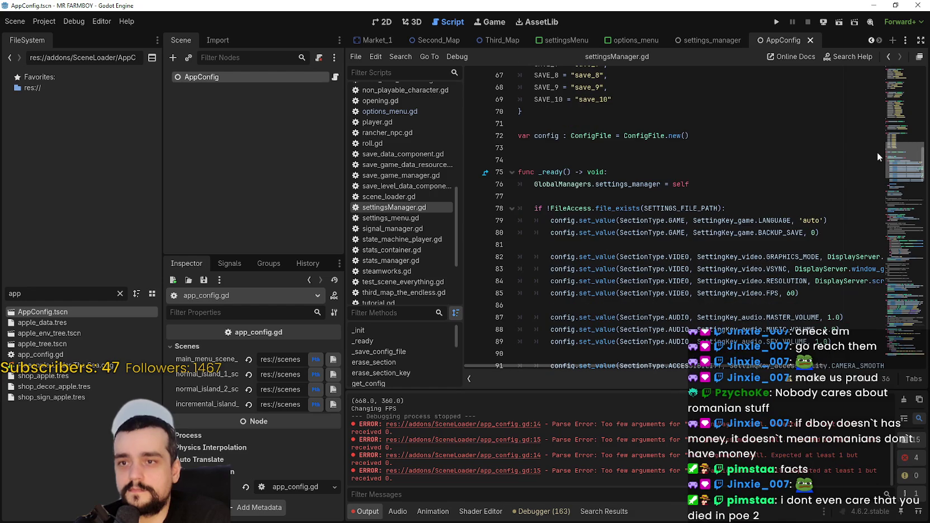
scroll(877, 152, "down", 6)
scroll(557, 130, "down", 2)
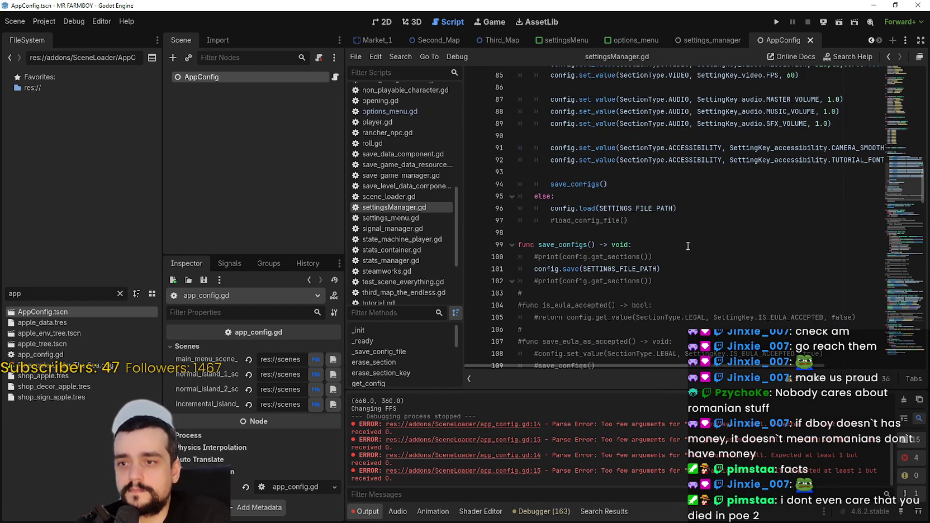
left_click_drag(677, 208, 551, 209)
scroll(630, 242, "up", 2)
scroll(630, 242, "up", 5)
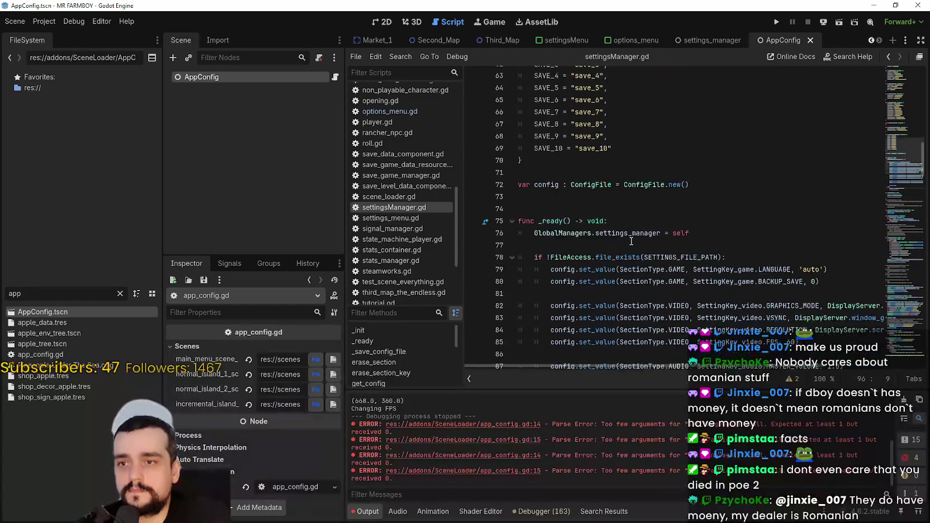
left_click_drag(689, 148, 518, 148)
right_click(530, 150)
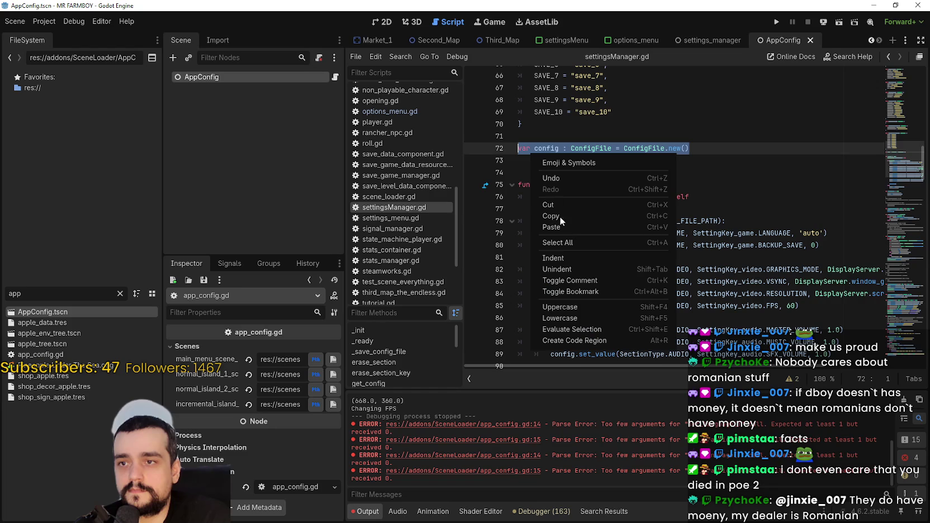
left_click(561, 213)
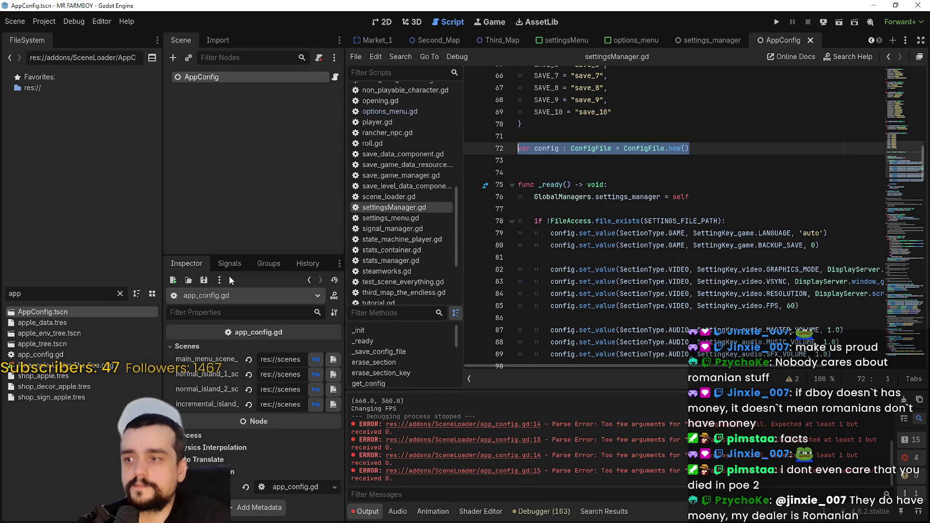
Paste the ConfigFile declaration into app_config.gd's _init with an empty line after it
left_click(335, 77)
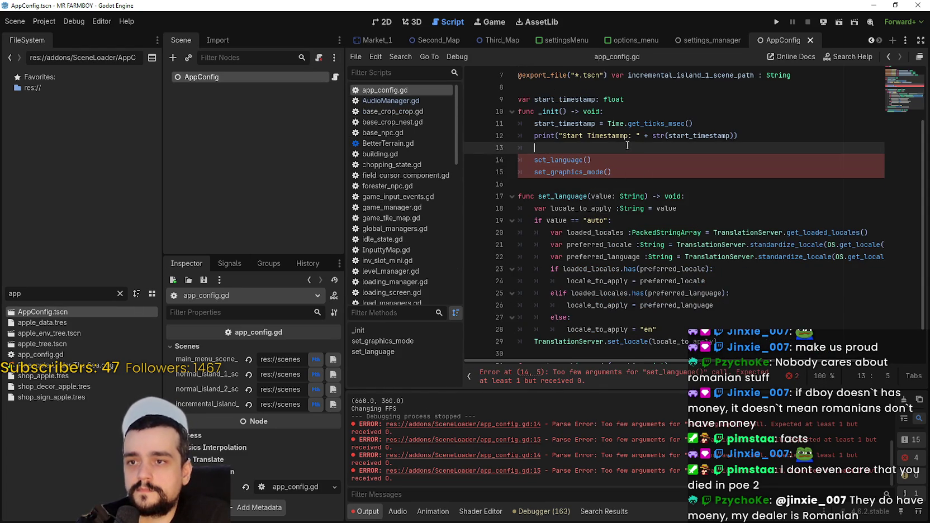
key("ctrl+v")
key("Down")
key("Down")
left_click(721, 148)
key("Return")
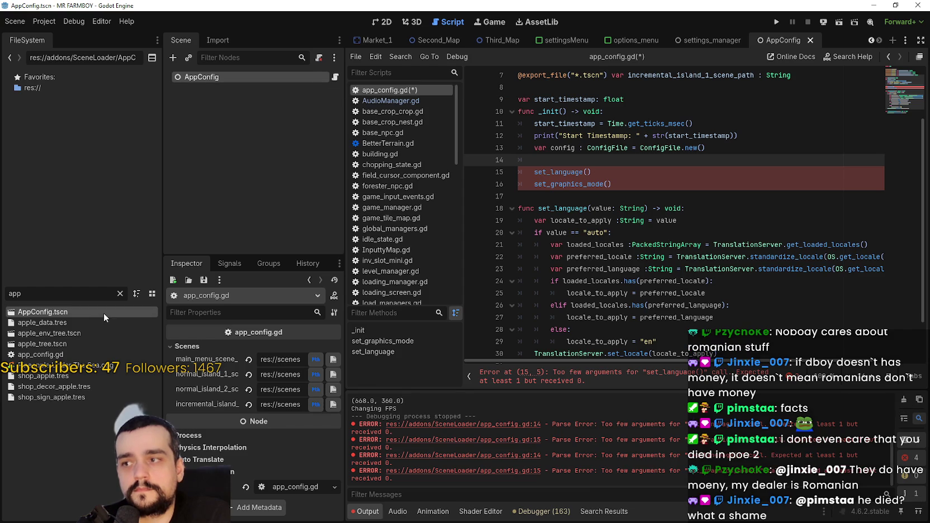
scroll(421, 237, "down", 5)
scroll(421, 232, "down", 10)
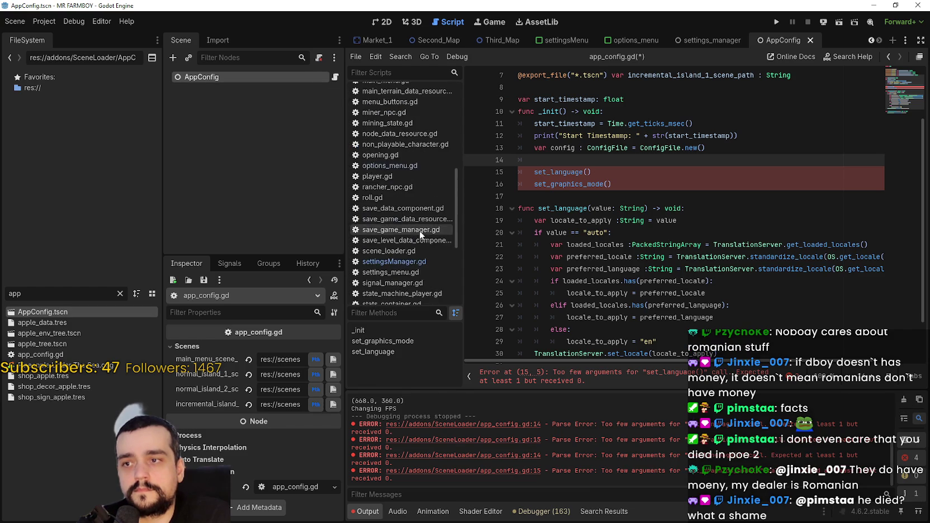
left_click(395, 180)
Search settingsManager.gd for SETTINGS_FILE_PATH until reaching the file-exists check on line 78
scroll(531, 196, "down", 3)
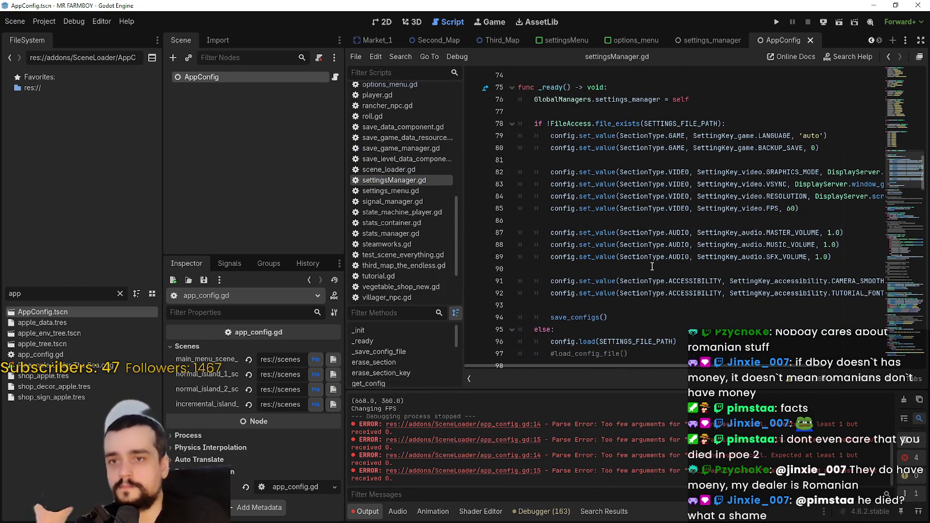
left_click_drag(726, 365, 804, 379)
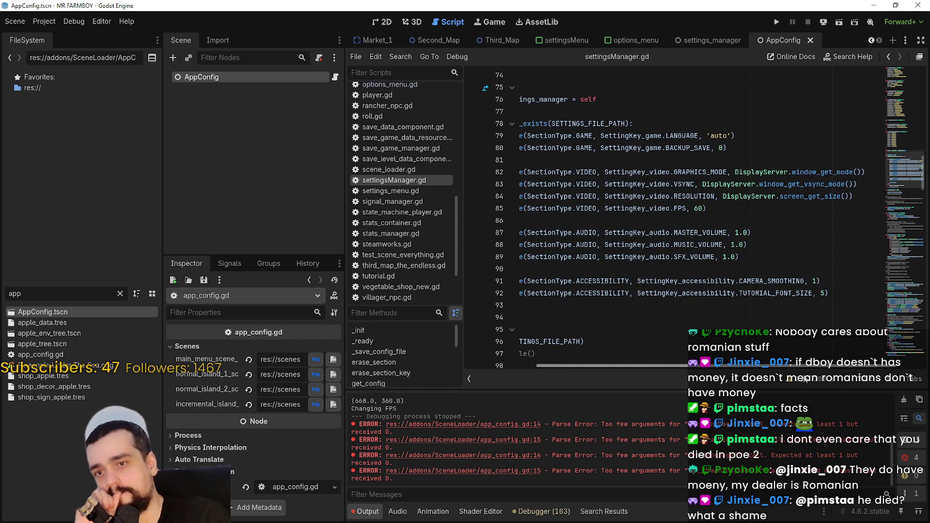
left_click(610, 320)
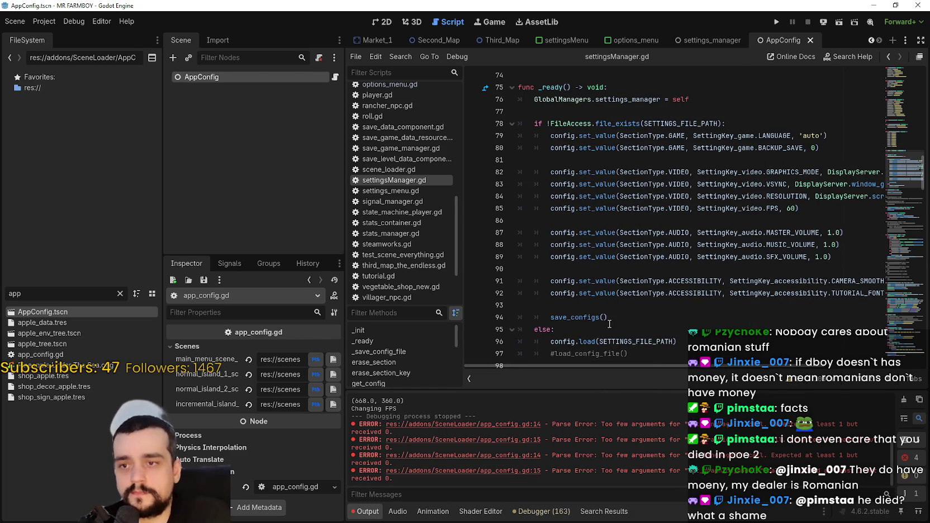
scroll(609, 325, "down", 1)
left_click_drag(677, 305, 549, 305)
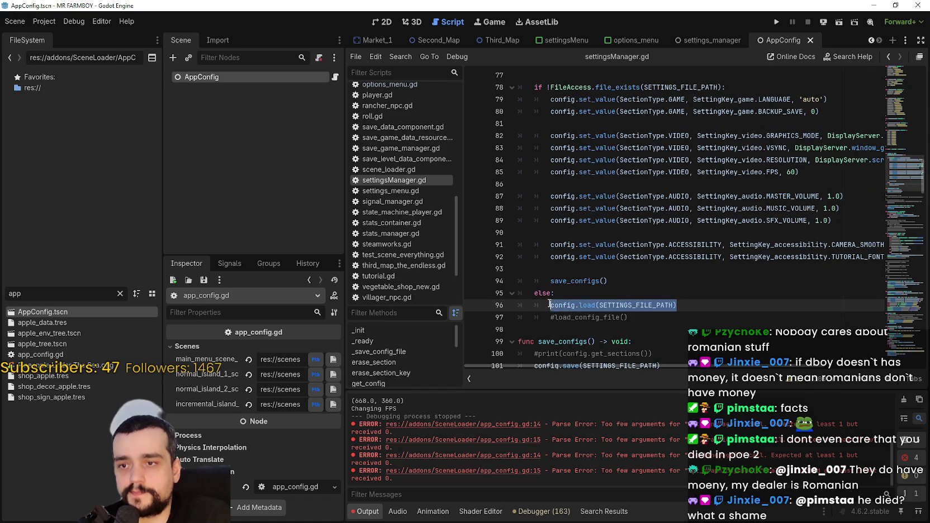
scroll(664, 241, "down", 4)
double_click(639, 220)
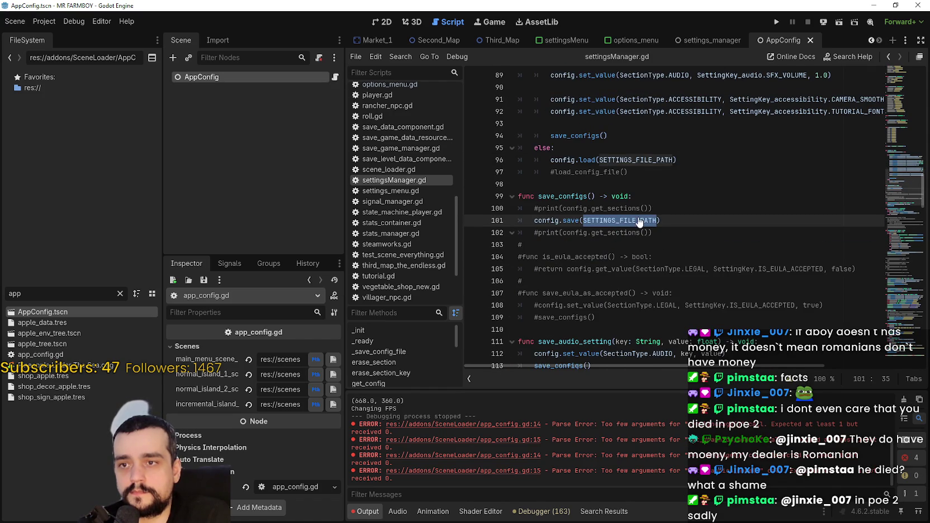
key("ctrl+f")
left_click(788, 386)
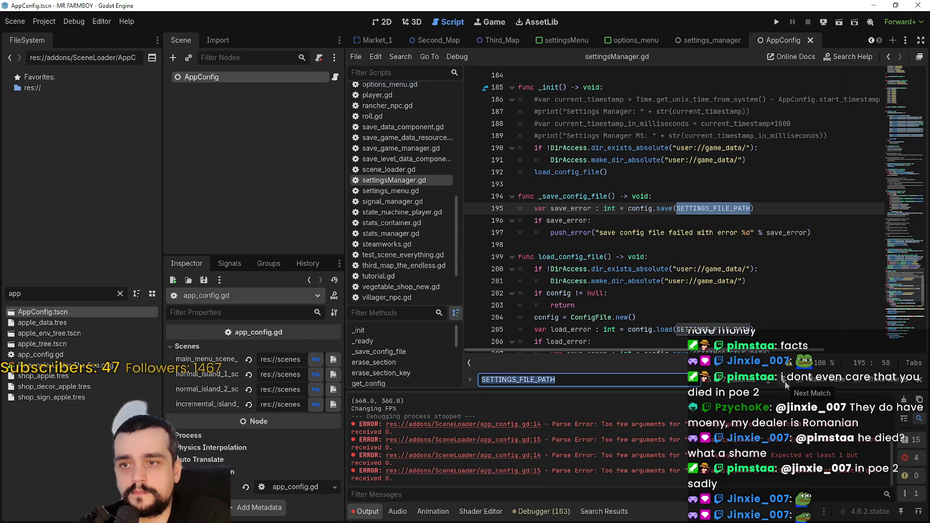
left_click(787, 384)
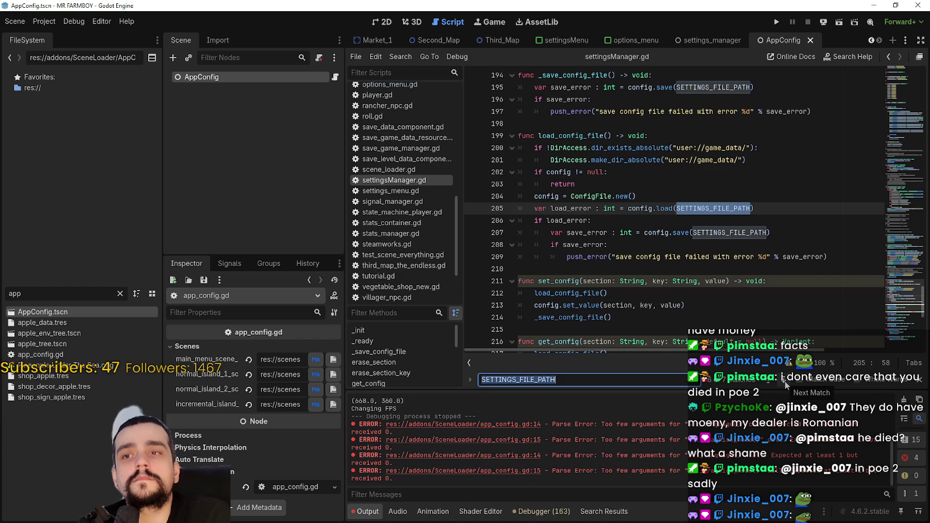
left_click(786, 384)
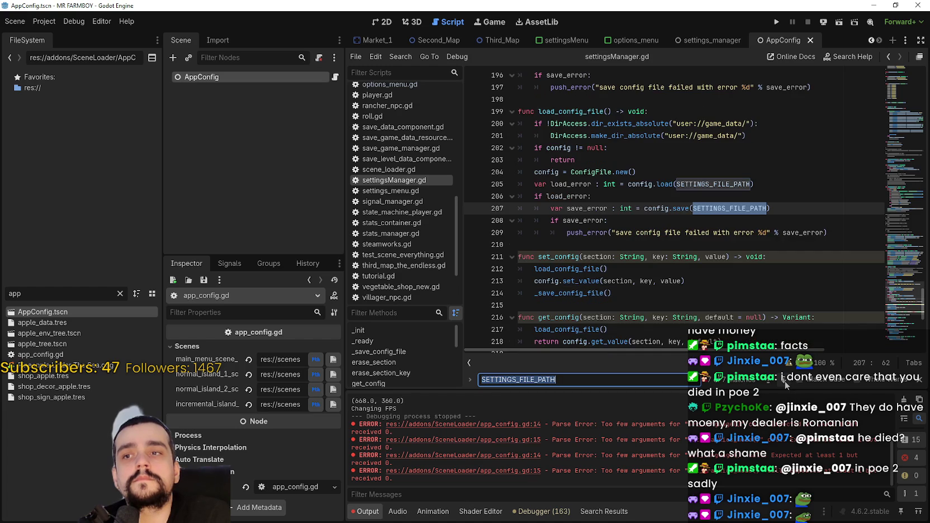
left_click(786, 384)
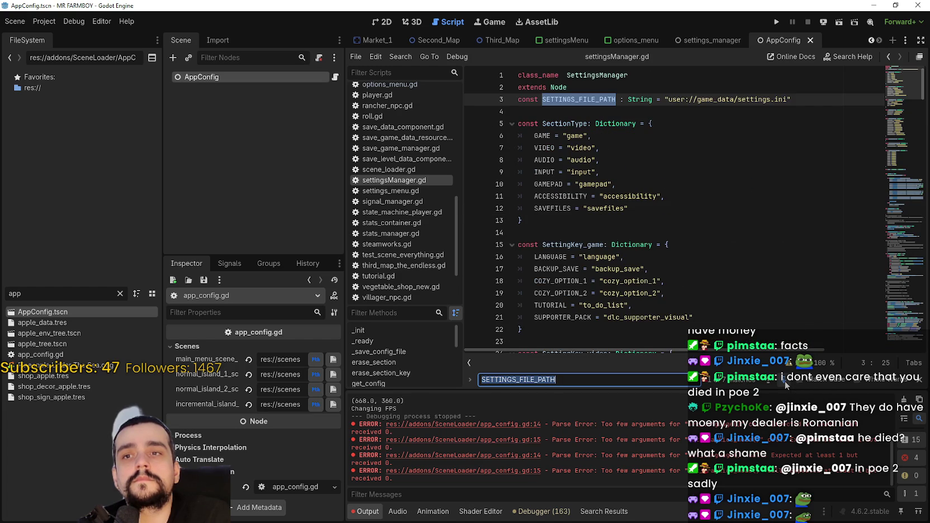
left_click(785, 383)
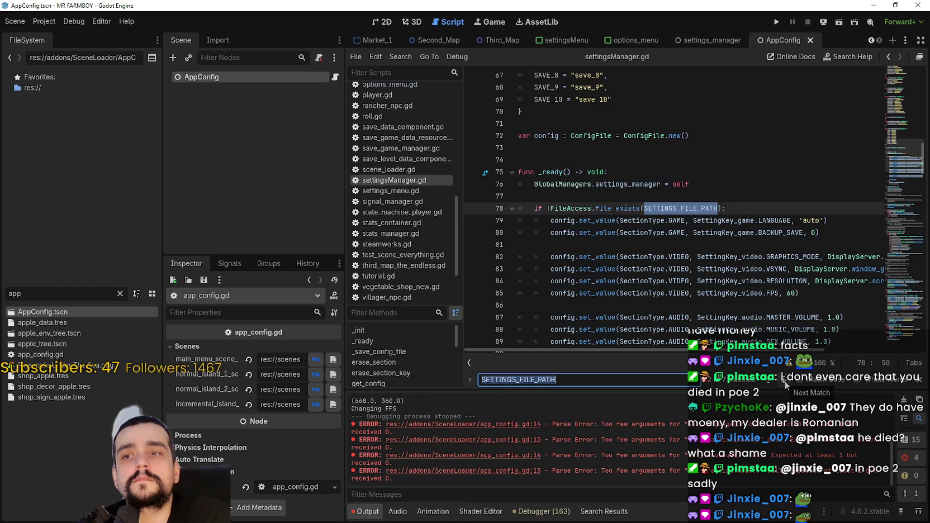
Copy the if !FileAccess.file_exists(SETTINGS_FILE_PATH) line onto line 14 of app_config.gd
left_click_drag(726, 208, 536, 208)
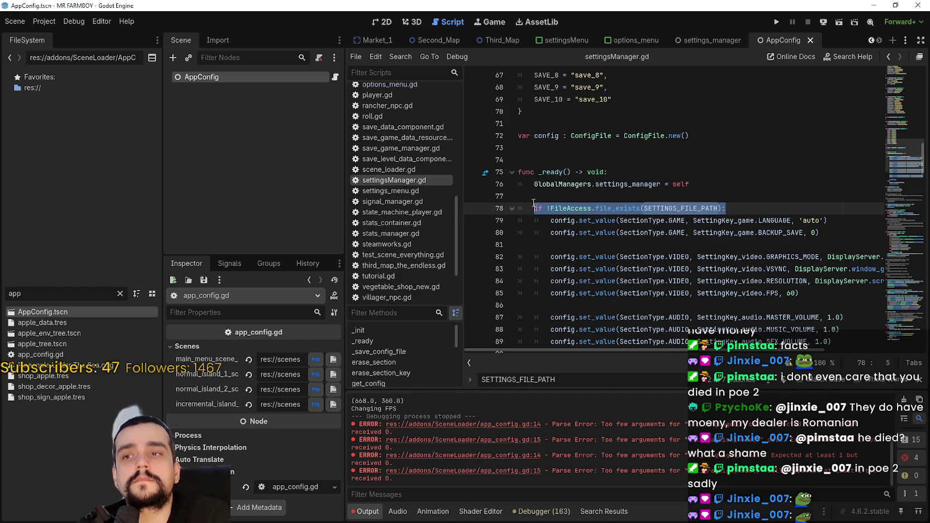
left_click(335, 77)
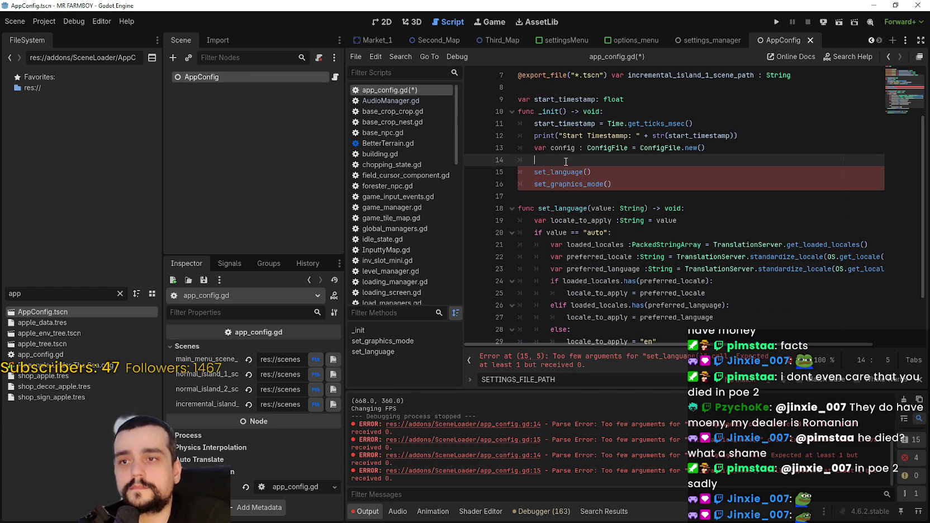
key("ctrl+v")
left_click(526, 172)
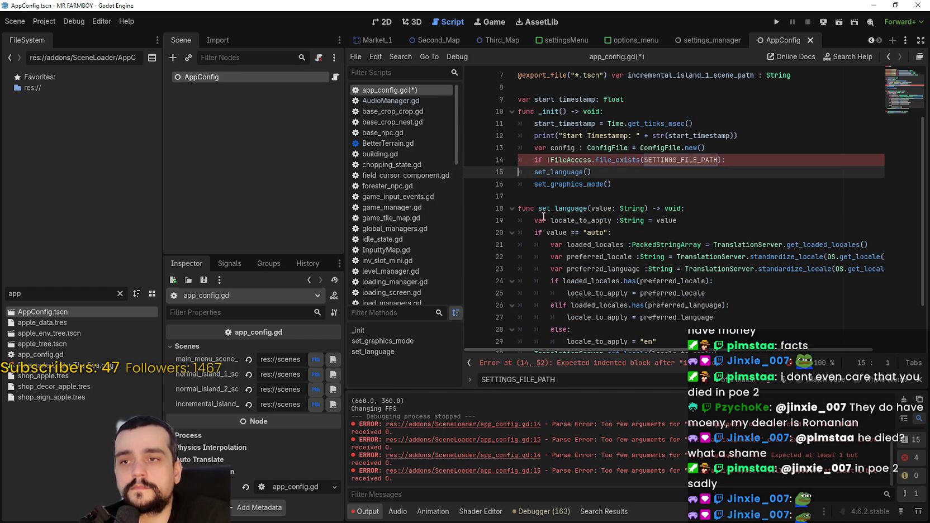
Indent set_language and set_graphics_mode under the if and remove its '!' negation
key("Tab")
key("Down")
key("Tab")
key("Up")
key("Up")
key("End")
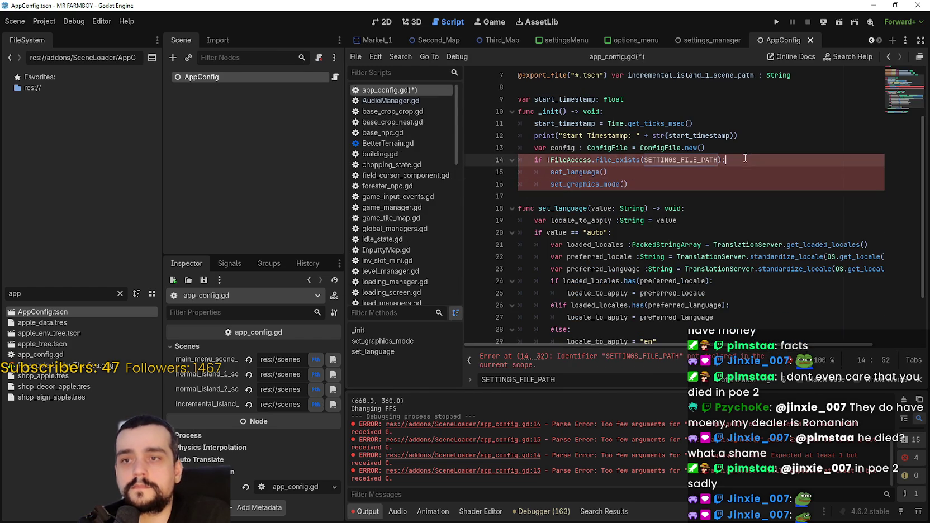
key("Return")
key("Up")
key("BackSpace")
key("Down")
left_click(565, 161)
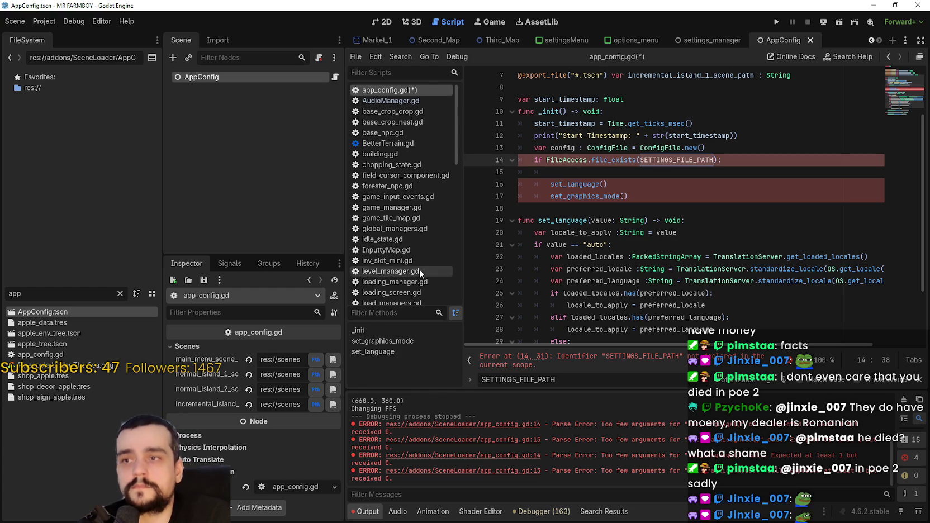
Copy the SETTINGS_FILE_PATH constant from settingsManager.gd line 3 into app_config.gd above start_timestamp
scroll(420, 269, "down", 2)
scroll(419, 262, "down", 6)
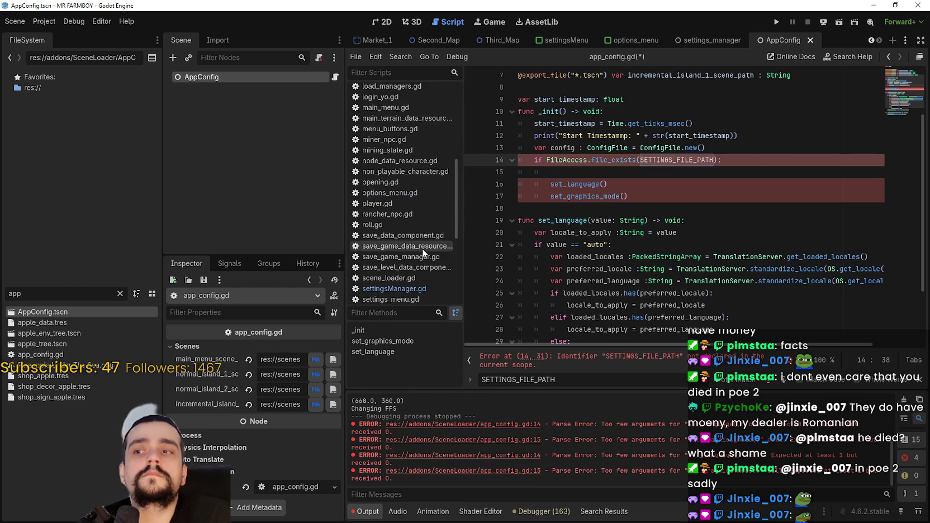
left_click(417, 261)
scroll(559, 235, "up", 3)
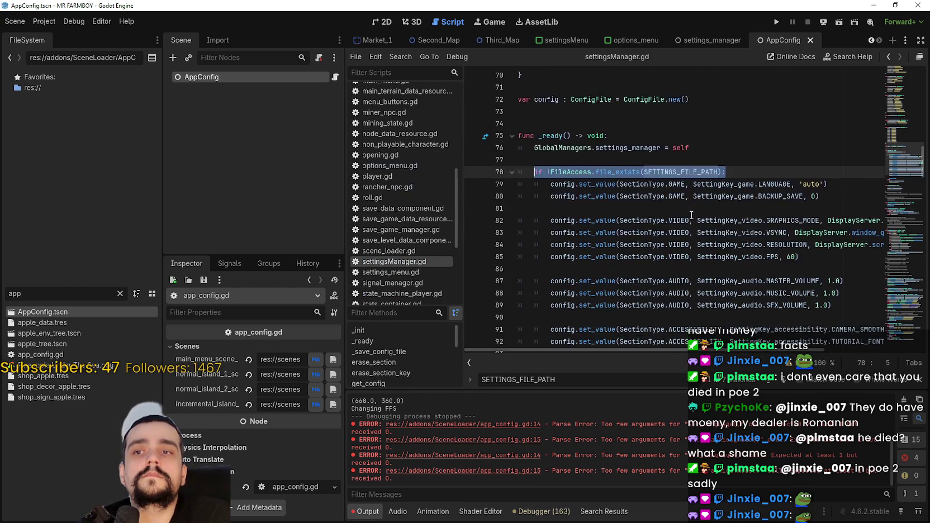
scroll(697, 212, "up", 15)
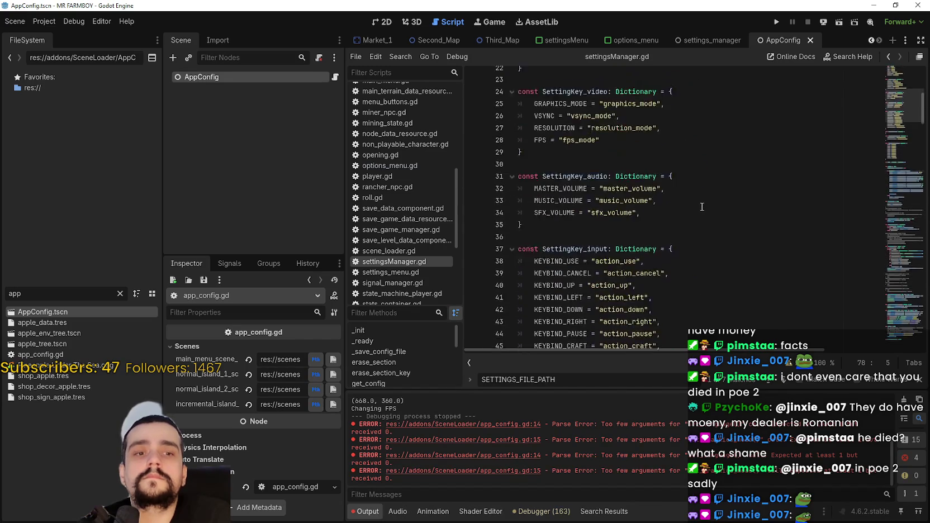
scroll(702, 206, "up", 3)
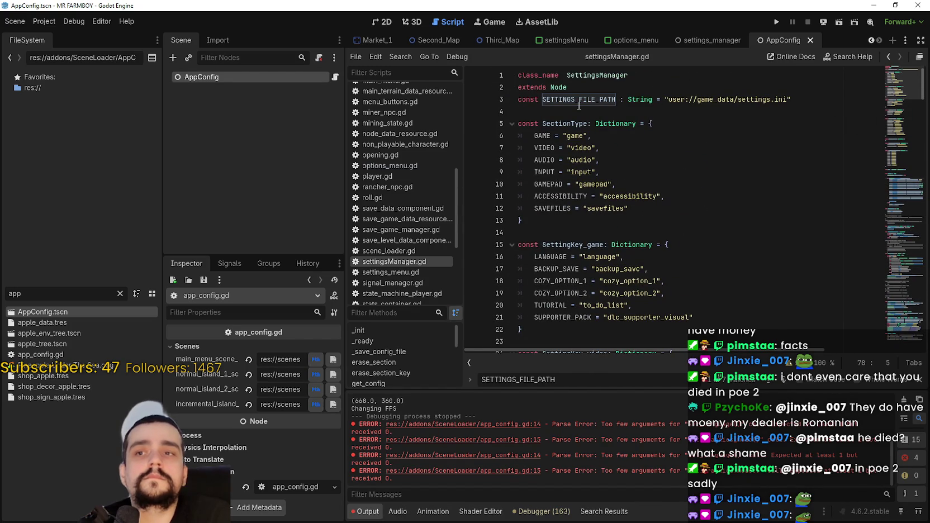
left_click_drag(786, 99, 507, 99)
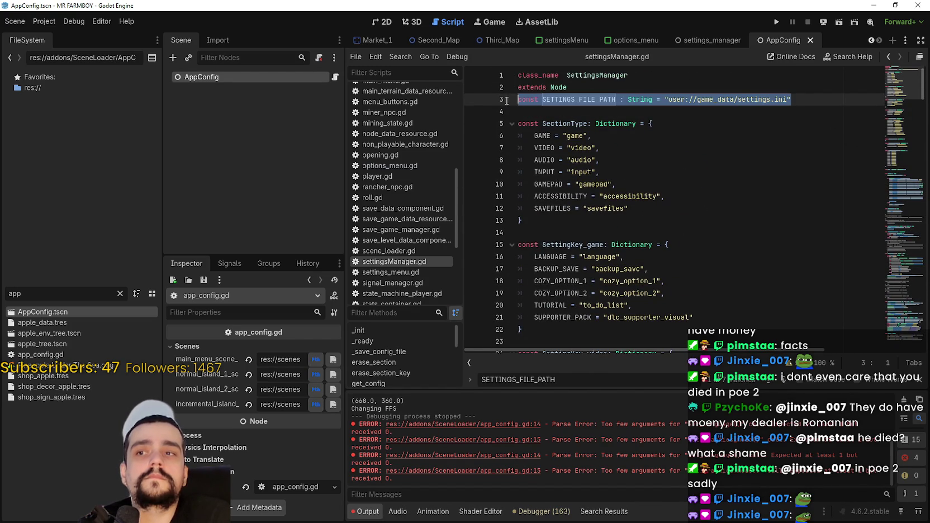
left_click(335, 78)
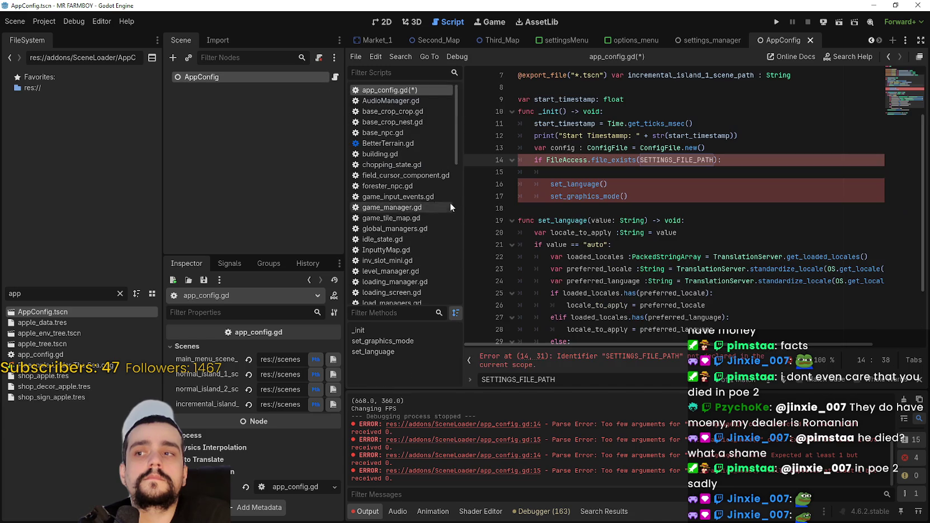
scroll(615, 196, "up", 2)
left_click(558, 160)
key("ctrl+v")
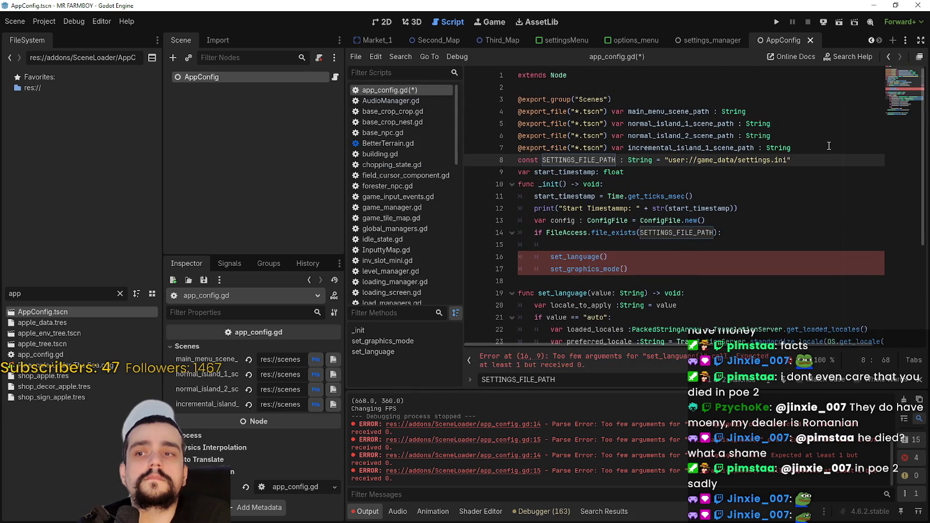
key("Return")
left_click(558, 184)
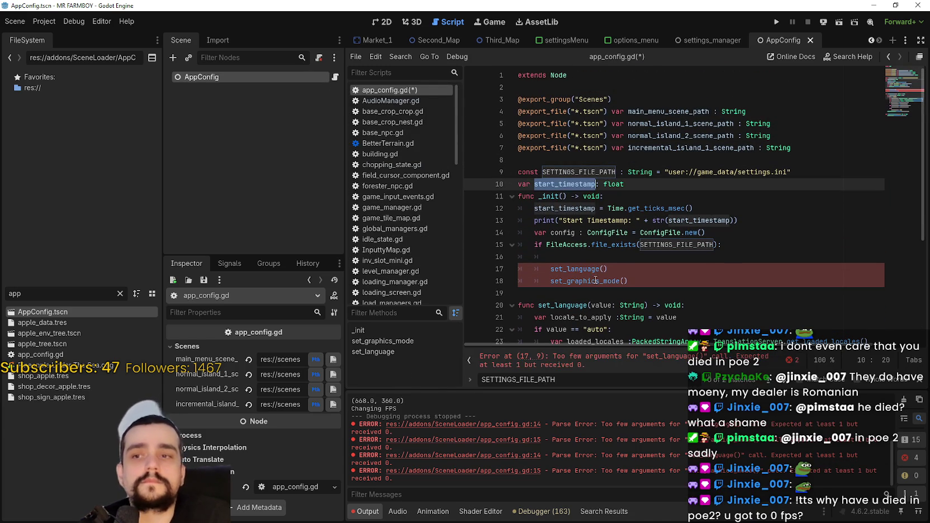
Copy config.load(SETTINGS_FILE_PATH) from settingsManager.gd and paste it under the if in app_config.gd
left_click(581, 258)
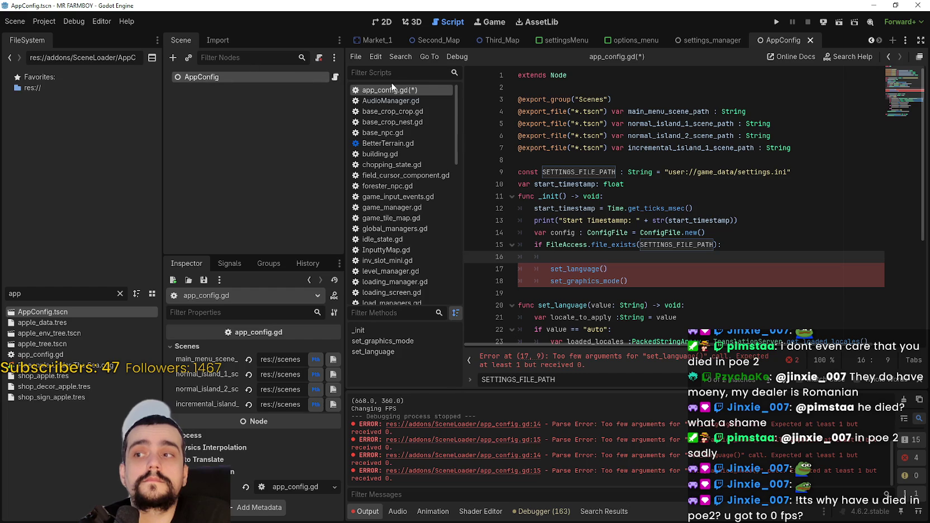
scroll(424, 232, "down", 10)
left_click(408, 207)
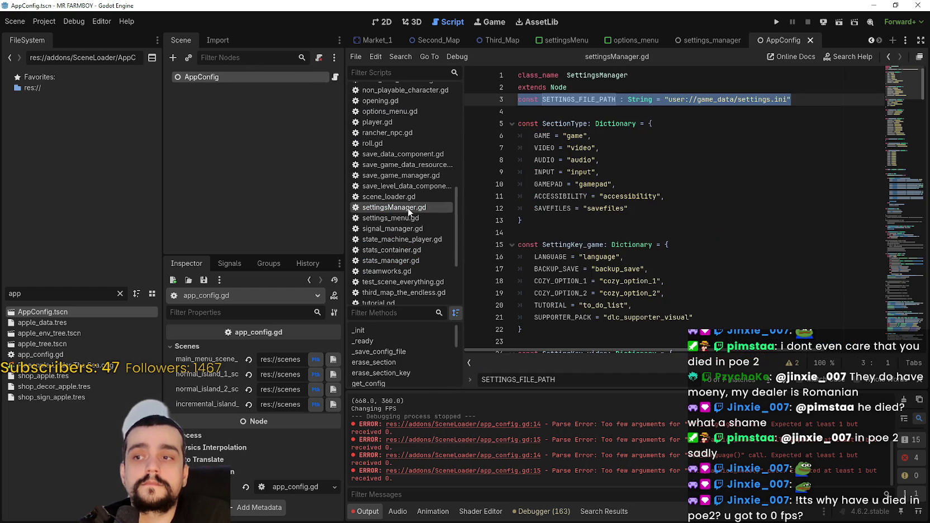
scroll(654, 176, "down", 20)
scroll(654, 176, "down", 10)
left_click(683, 137)
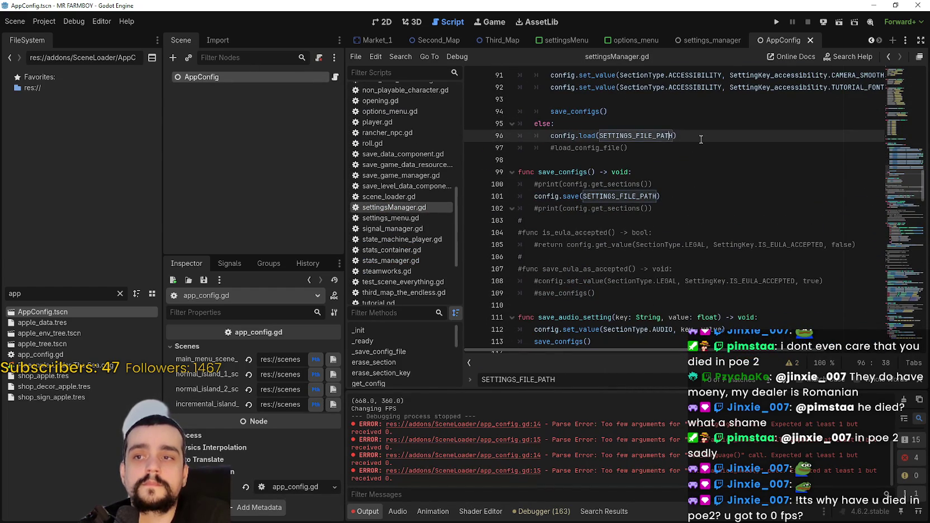
key("shift+Home")
key("ctrl+c")
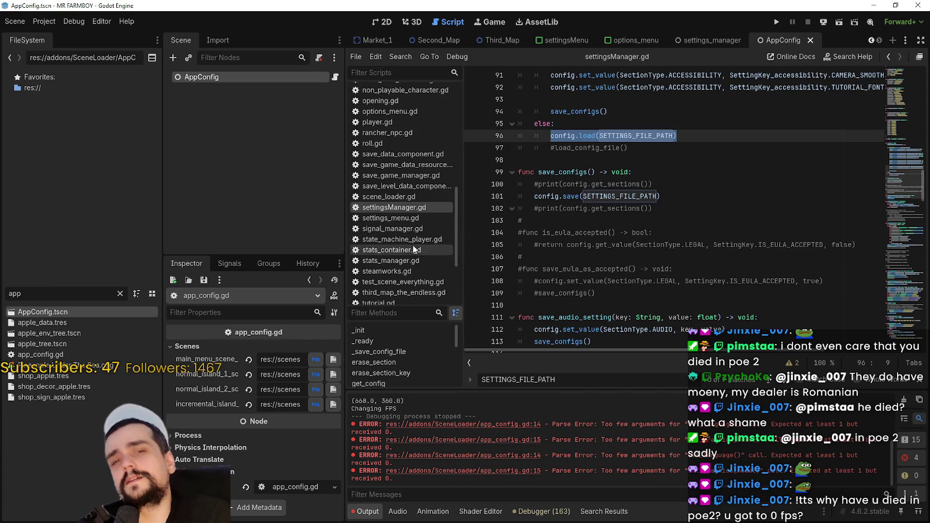
scroll(410, 246, "up", 4)
scroll(402, 285, "up", 3)
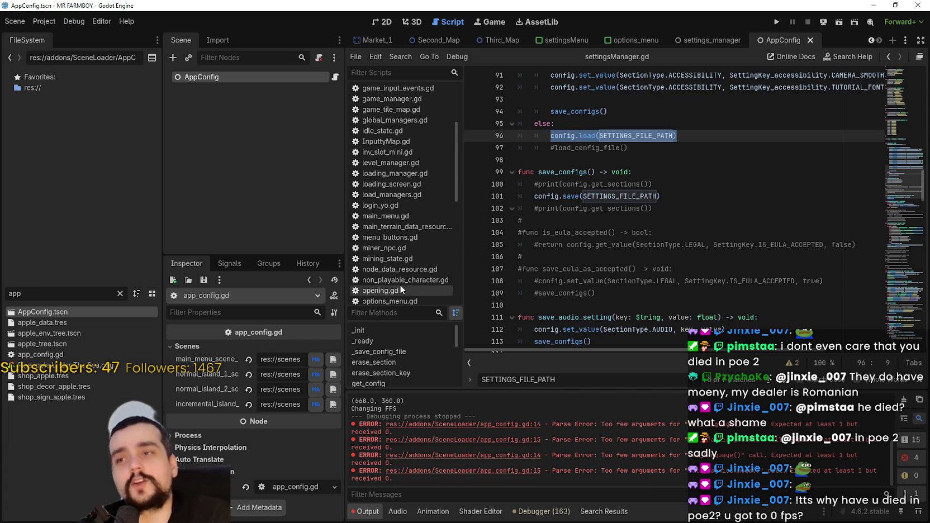
scroll(400, 251, "up", 4)
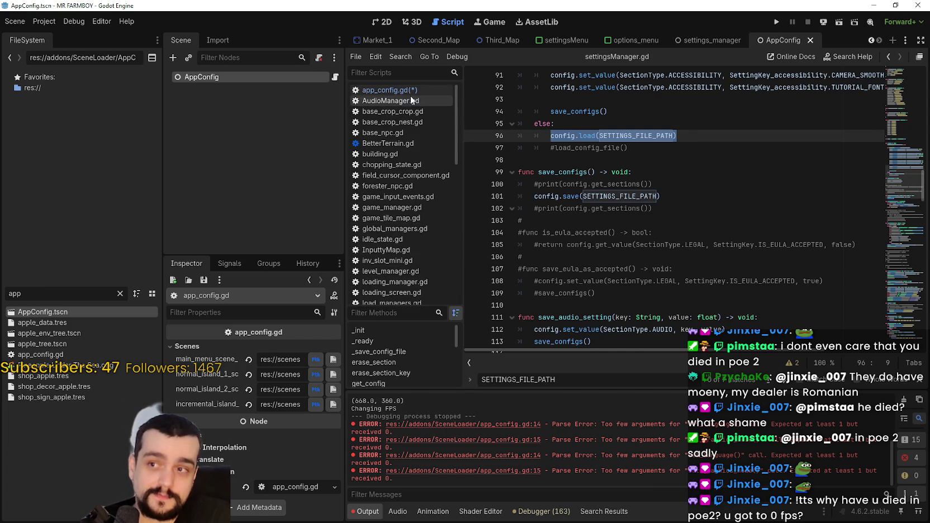
left_click(390, 90)
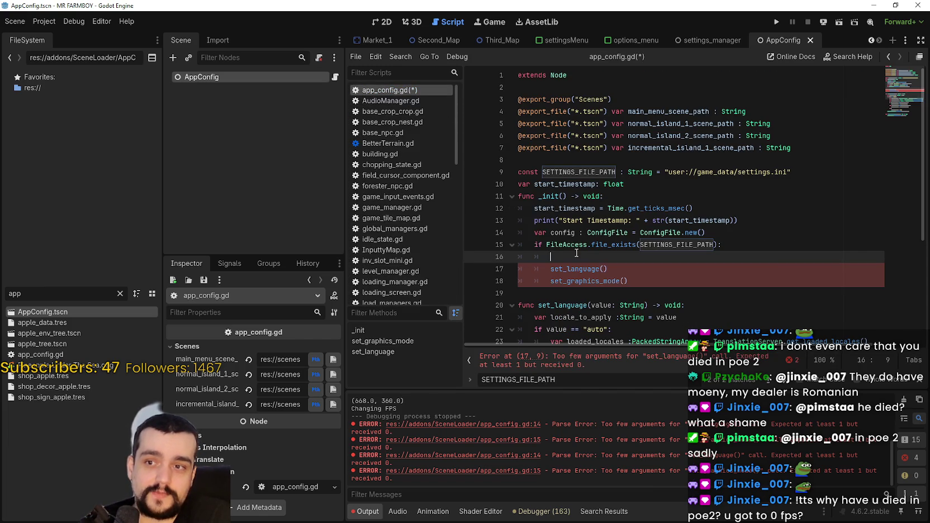
key("ctrl+v")
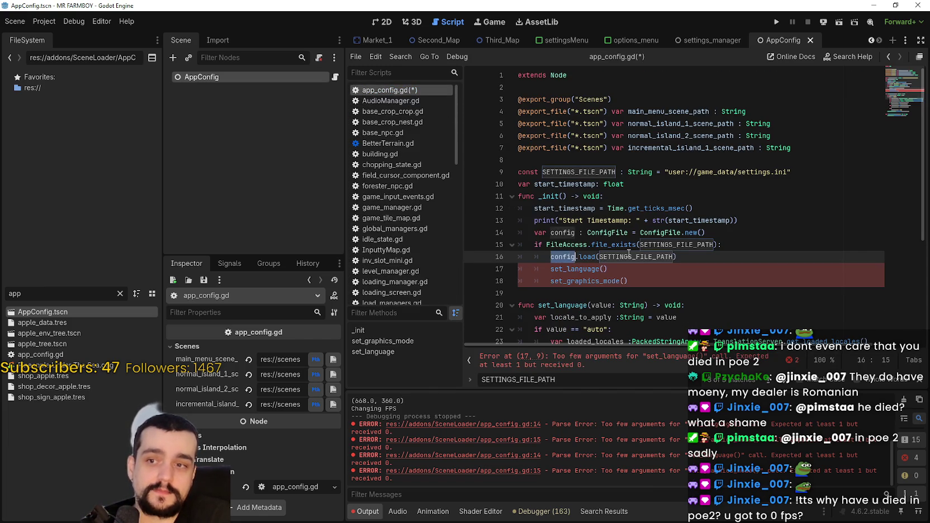
Add an 'await get_tree().physics_frame' line after config.load, using the physics_frame autocomplete
key("Return")
type("await get_tree")
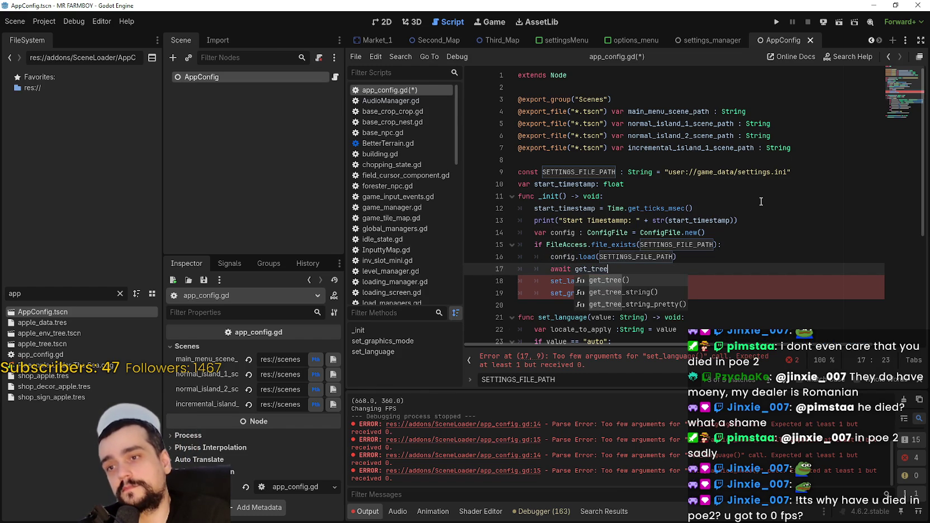
type("().ph")
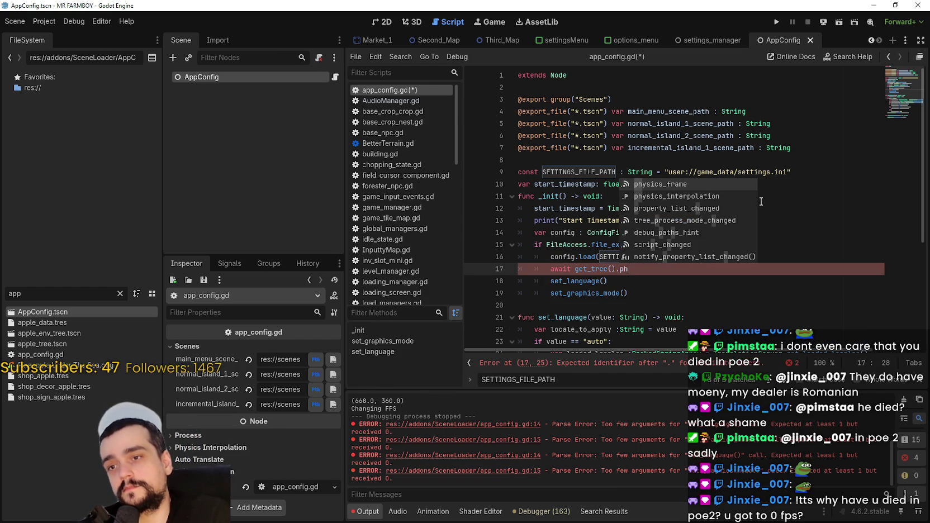
key("Return")
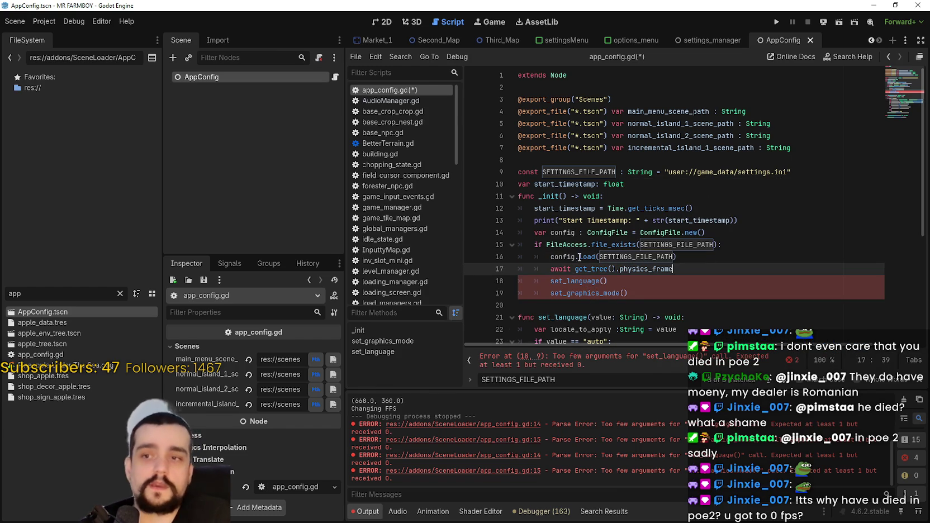
left_click(657, 298)
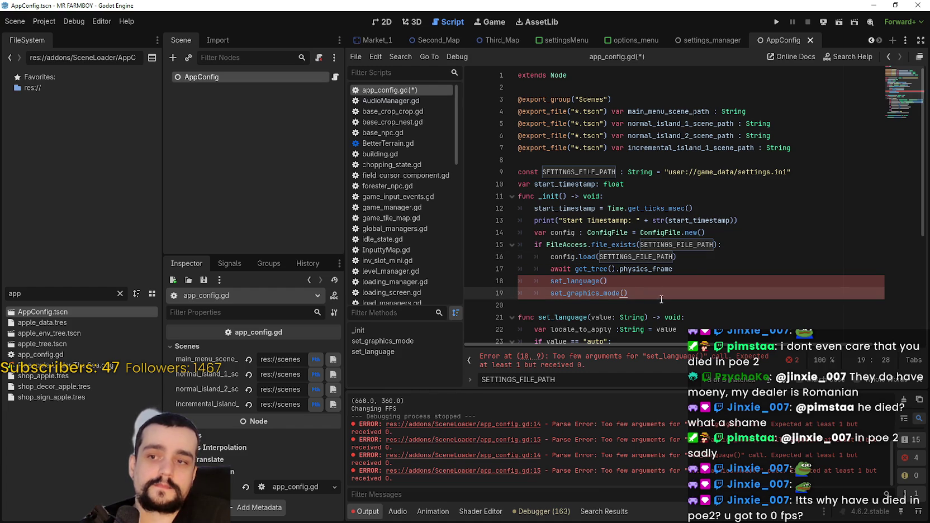
left_click(698, 271)
scroll(659, 330, "down", 2)
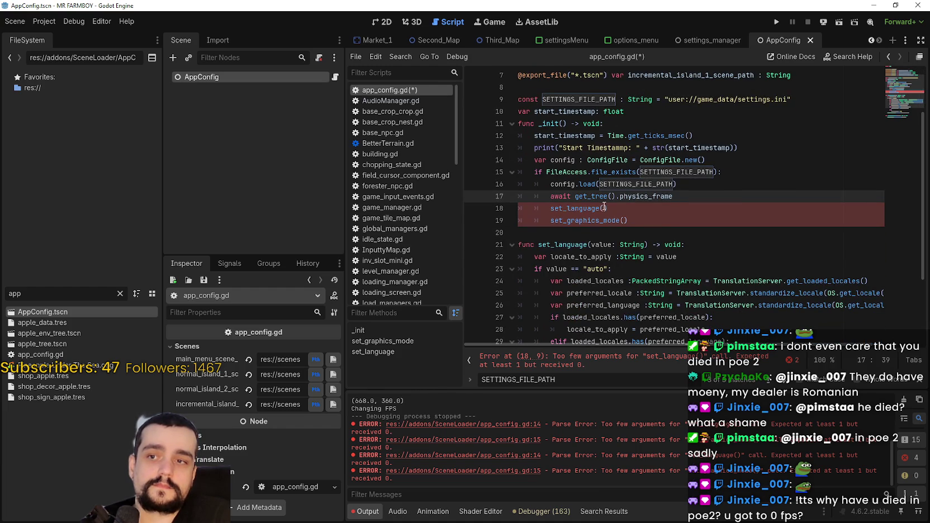
left_click(604, 208)
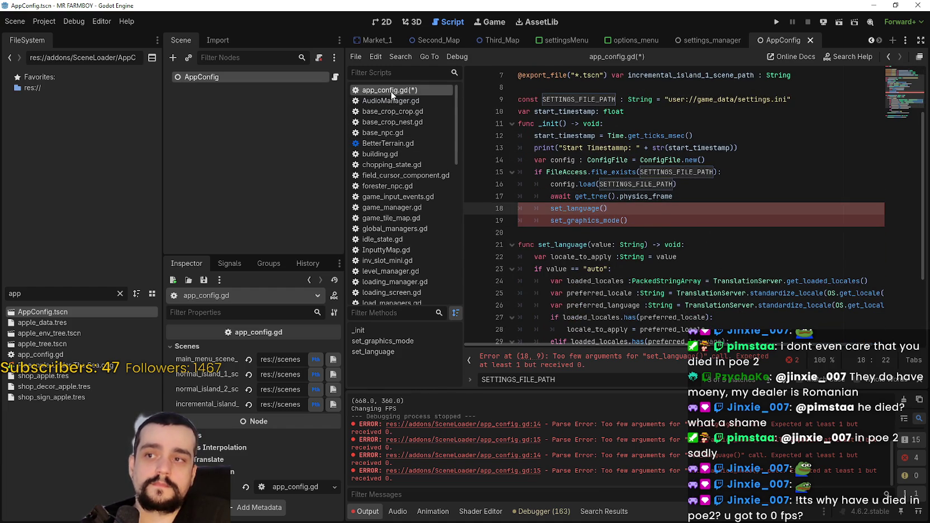
scroll(425, 184, "down", 5)
Copy the settingsManager.gd line that sets LANGUAGE to 'auto' via the right-click menu
scroll(429, 191, "down", 10)
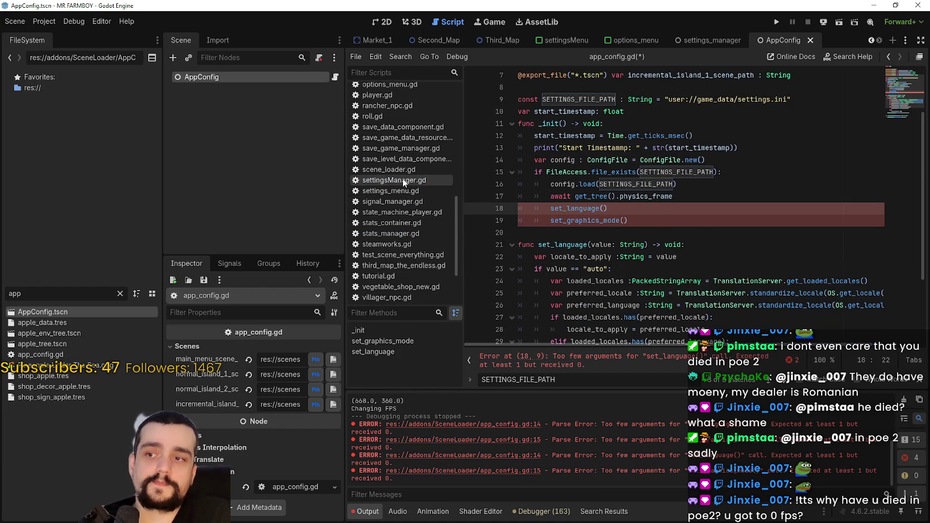
left_click(403, 179)
scroll(644, 239, "down", 10)
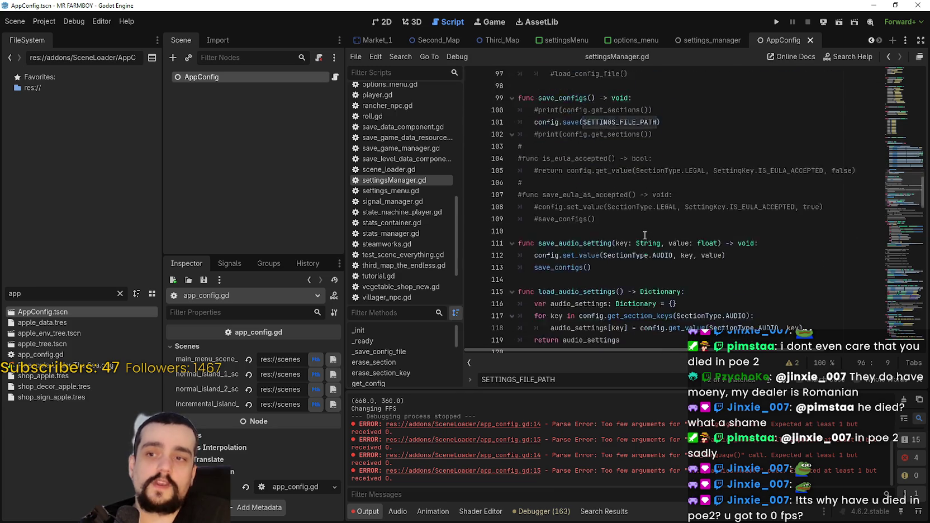
scroll(649, 246, "down", 8)
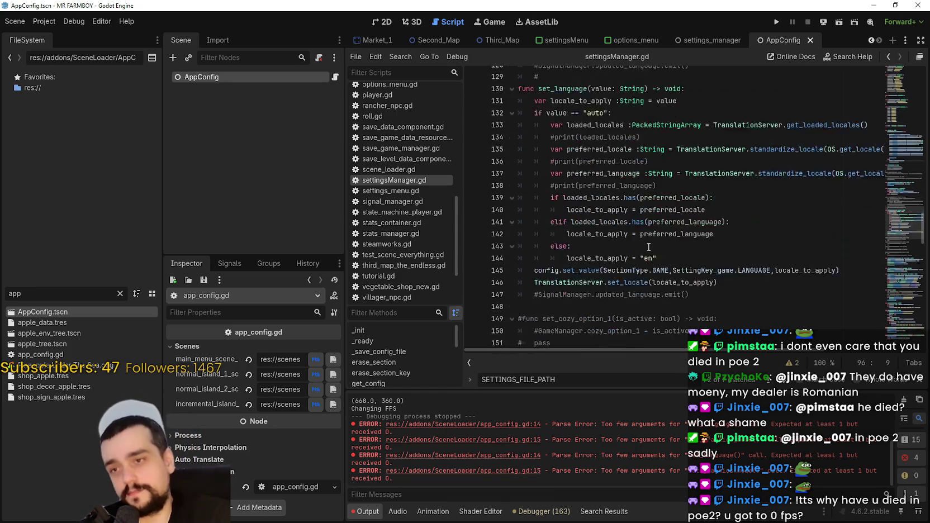
scroll(649, 246, "up", 20)
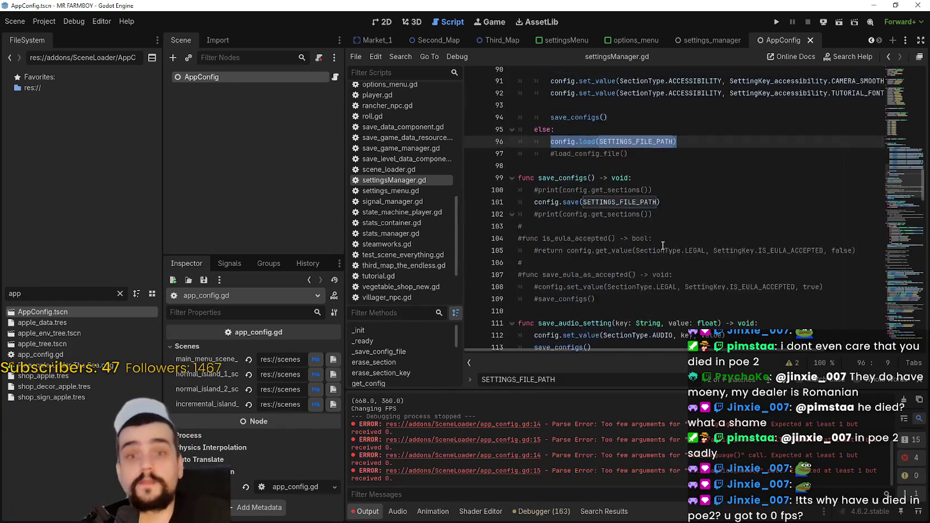
scroll(662, 244, "up", 4)
scroll(660, 242, "down", 5)
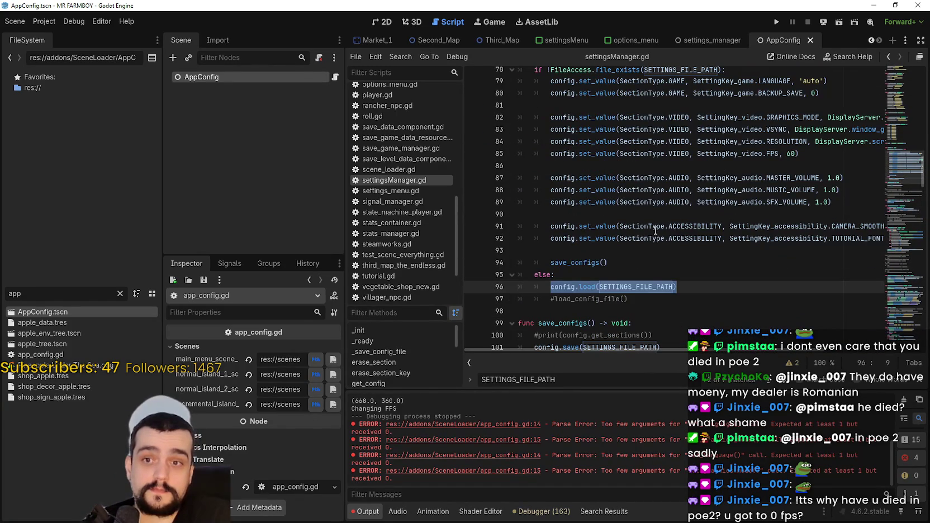
mouse_move(656, 230)
scroll(844, 217, "up", 2)
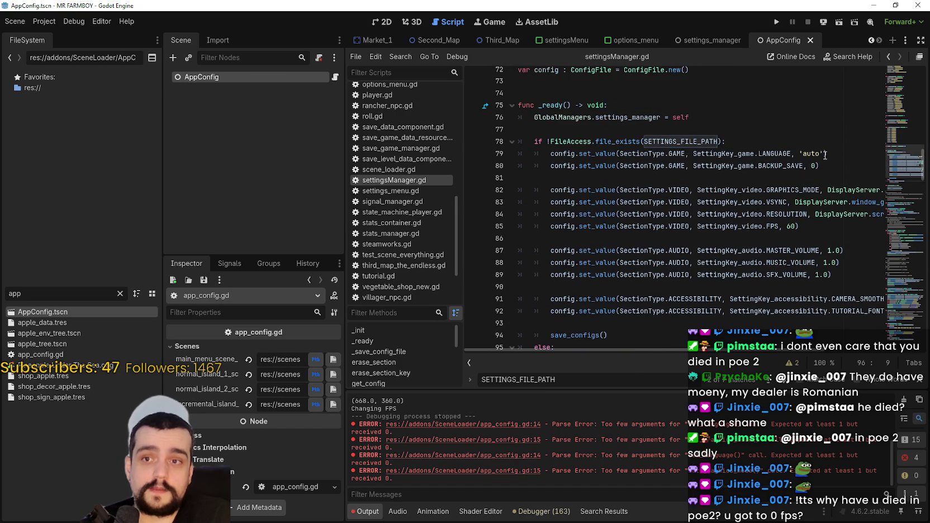
left_click_drag(836, 158, 553, 156)
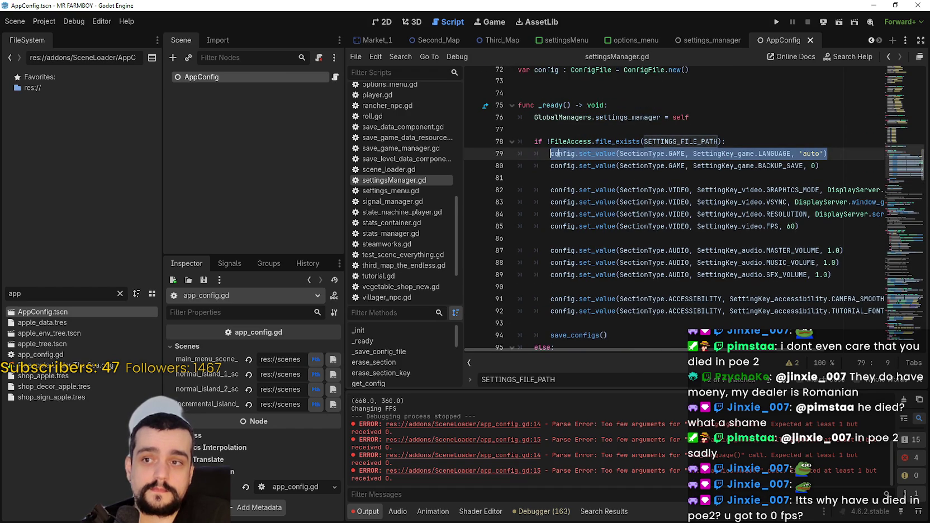
right_click(560, 154)
left_click(578, 215)
Reselect and clear the LANGUAGE line on line 79, then switch back to app_config.gd
left_click(572, 176)
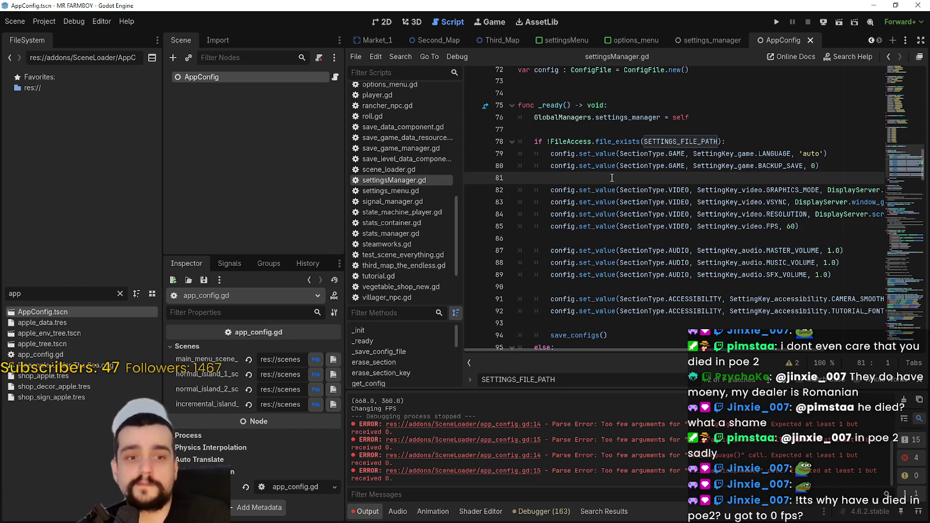
left_click_drag(854, 151, 551, 153)
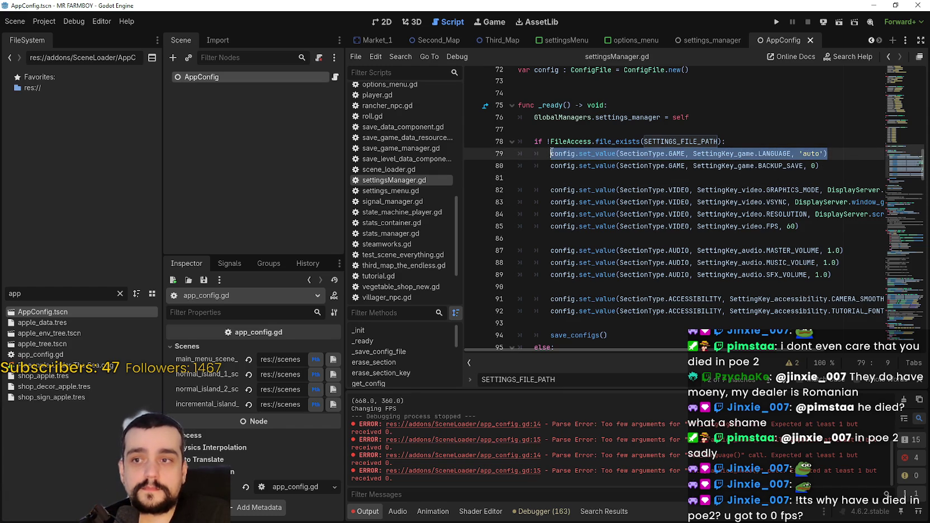
left_click(576, 180)
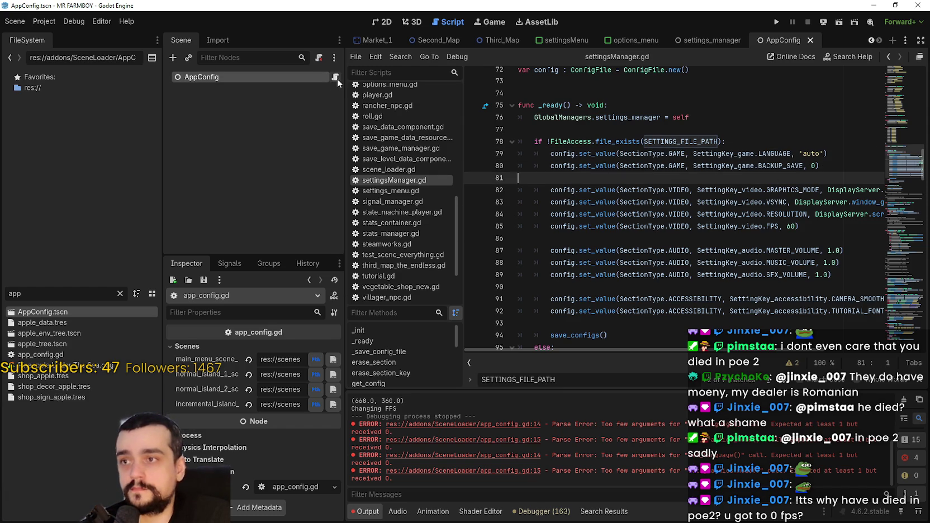
left_click(336, 77)
left_click_drag(679, 184, 720, 196)
Add a get_lang variable line after the await, filled with the pasted LANGUAGE set_value call
left_click(718, 198)
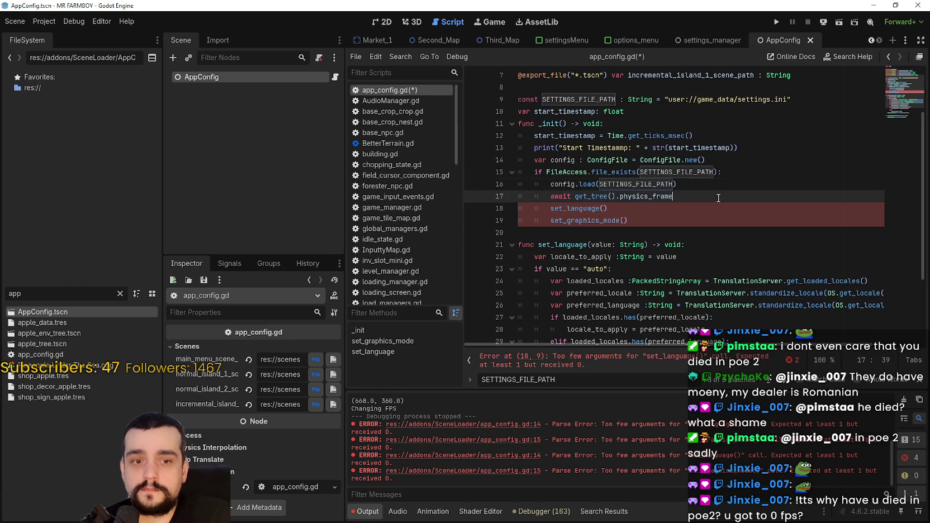
key("Return")
type("var get_lang =")
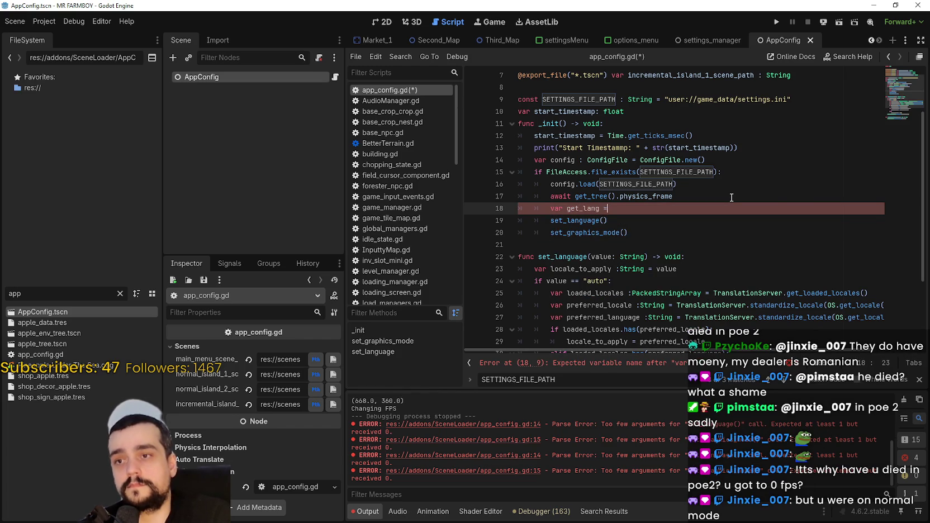
key("ctrl+v")
Pass get_lang as the argument of set_language()
left_click(688, 196)
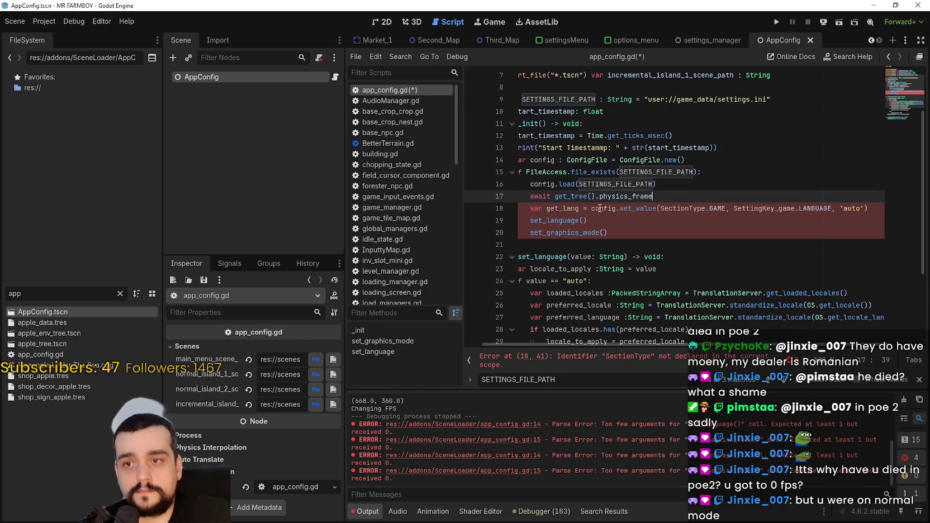
double_click(555, 185)
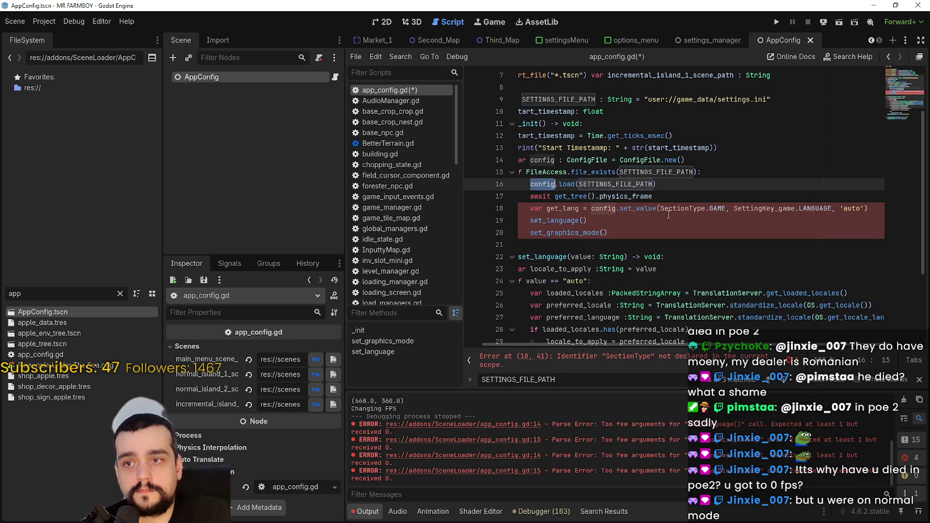
double_click(817, 209)
double_click(554, 208)
key("ctrl+c")
left_click(659, 223)
key("Left")
key("ctrl+v")
key("End")
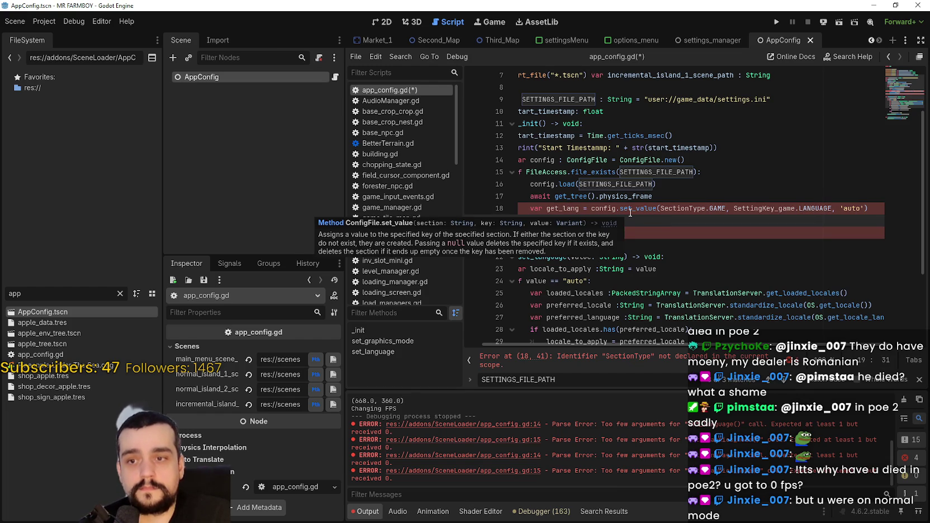
Change set_value to get_value on line 18, leaving SectionType flagged as undeclared
left_click(690, 363)
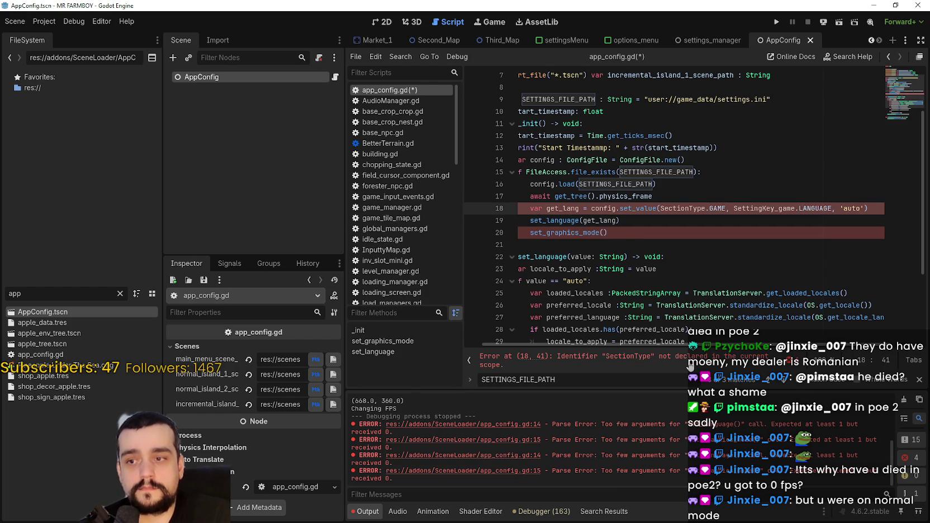
double_click(644, 210)
type("get_va")
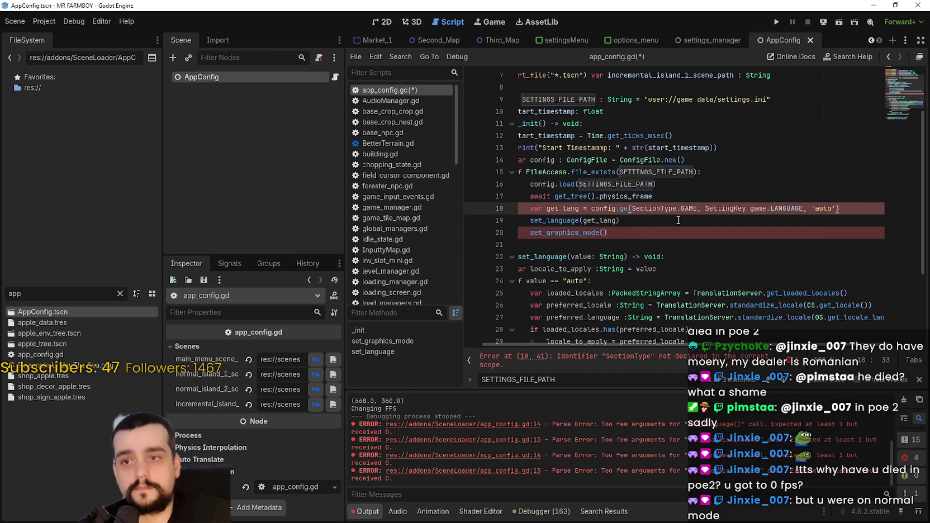
type("lue")
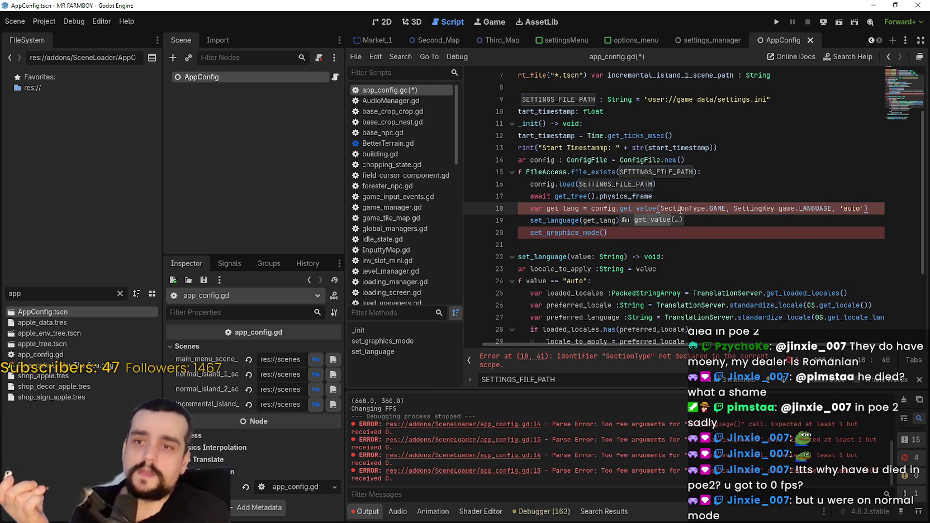
left_click(689, 208)
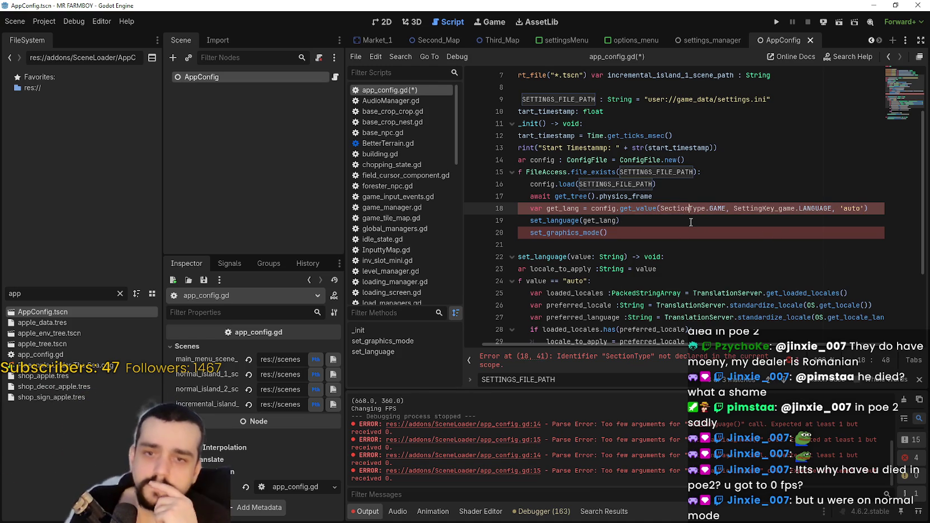
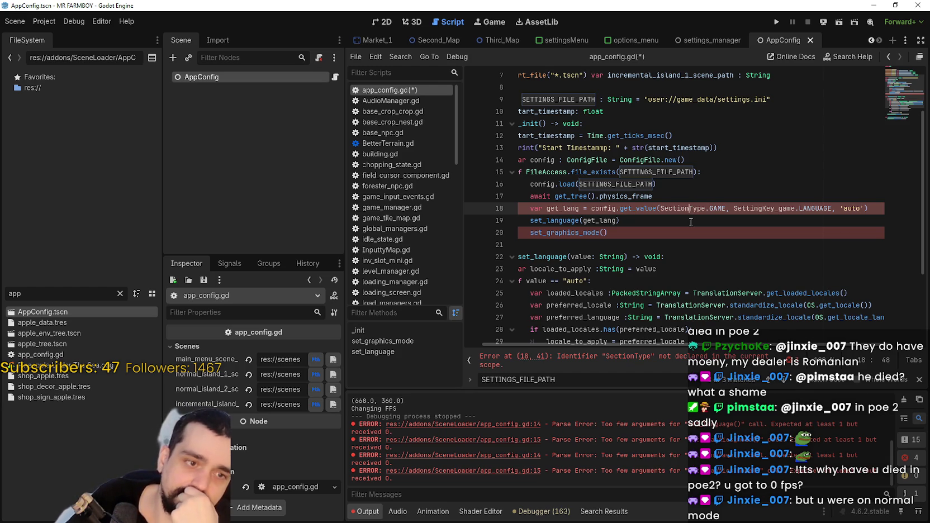
Copy the class name SettingsManager from settingsManager.gd
left_click(659, 208)
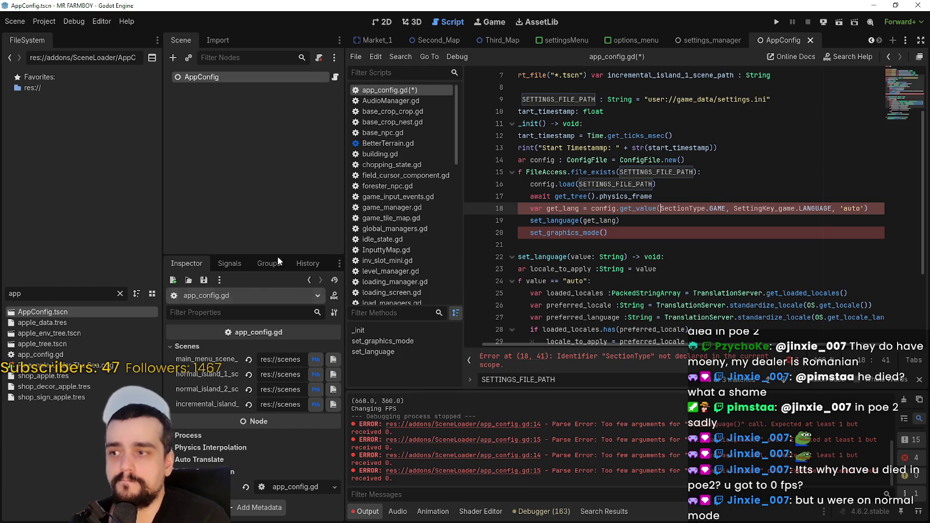
scroll(408, 195, "down", 10)
left_click(397, 208)
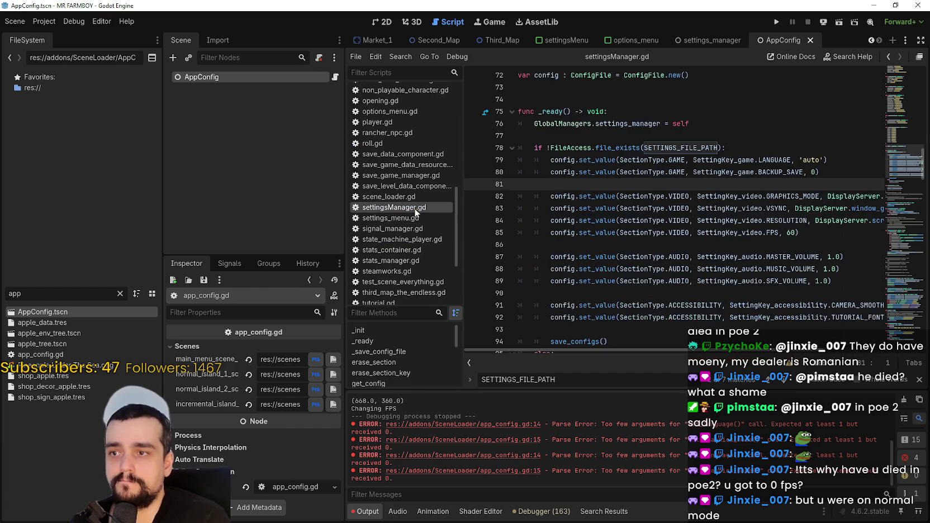
scroll(805, 189, "up", 20)
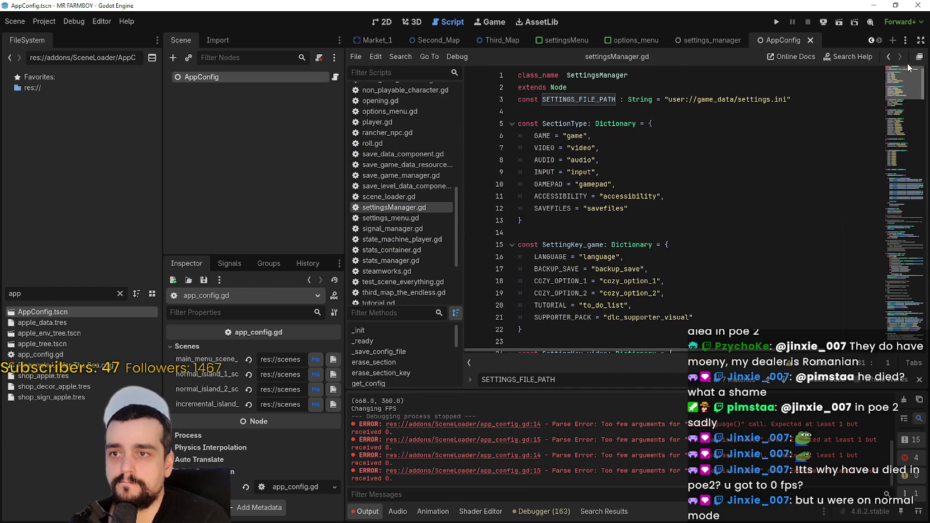
double_click(641, 76)
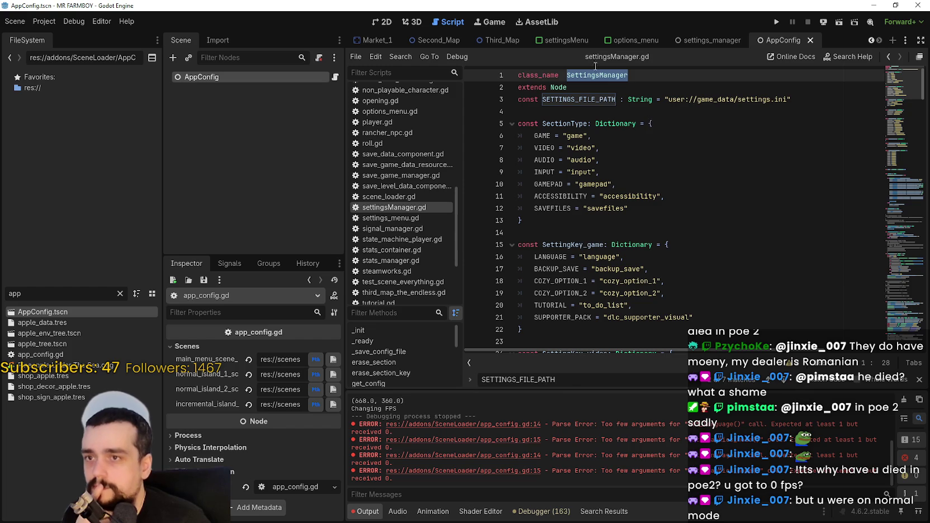
right_click(597, 75)
left_click(622, 139)
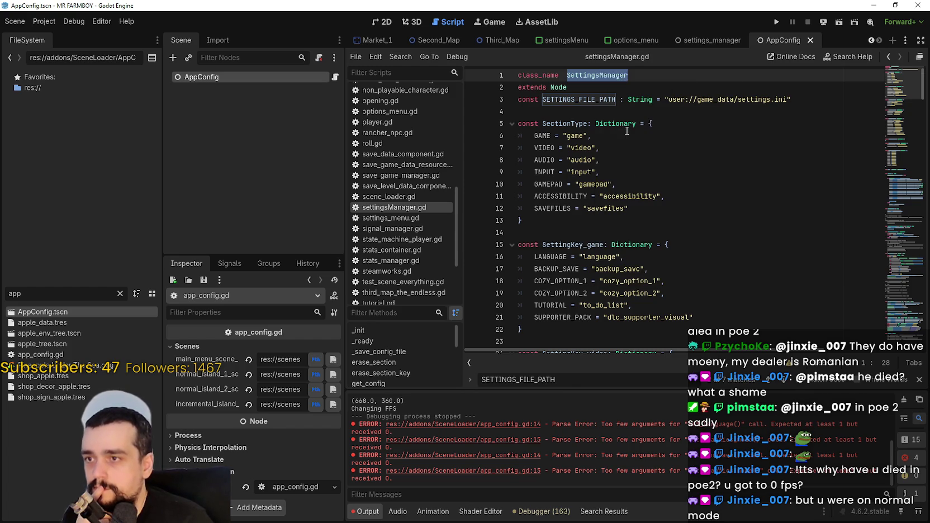
left_click(615, 136)
Prefix SectionType and SettingKey_game on line 18 of app_config.gd with 'SettingsManager.'
left_click(336, 78)
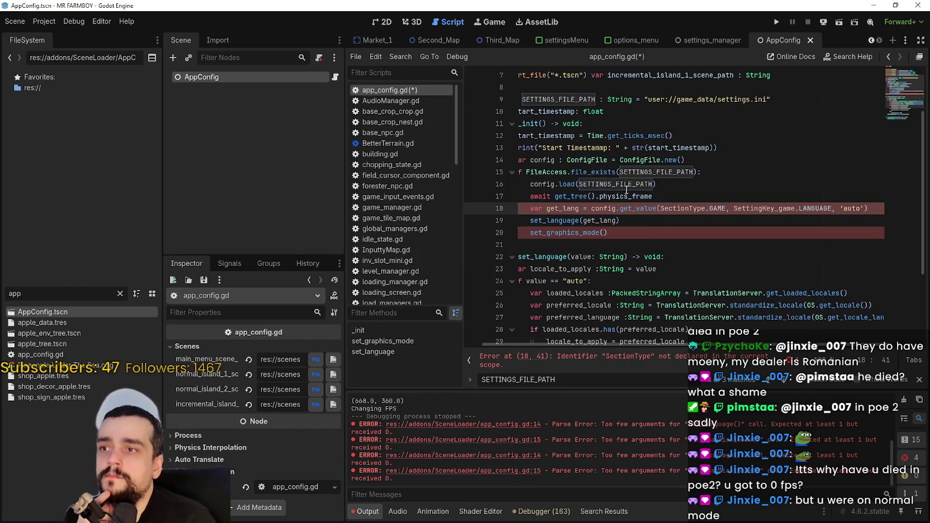
left_click(660, 208)
key("ctrl+v")
type(".")
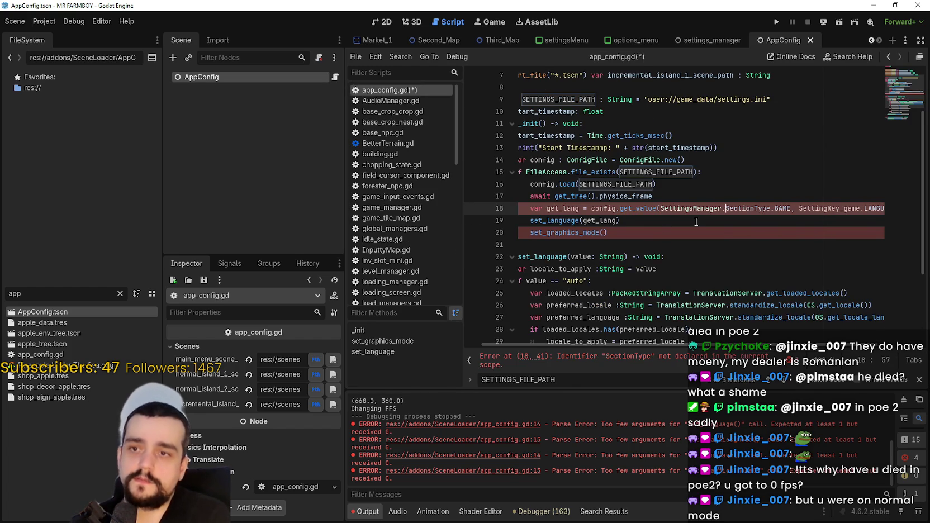
left_click(800, 208)
key("ctrl+v")
type(".")
left_click(671, 281)
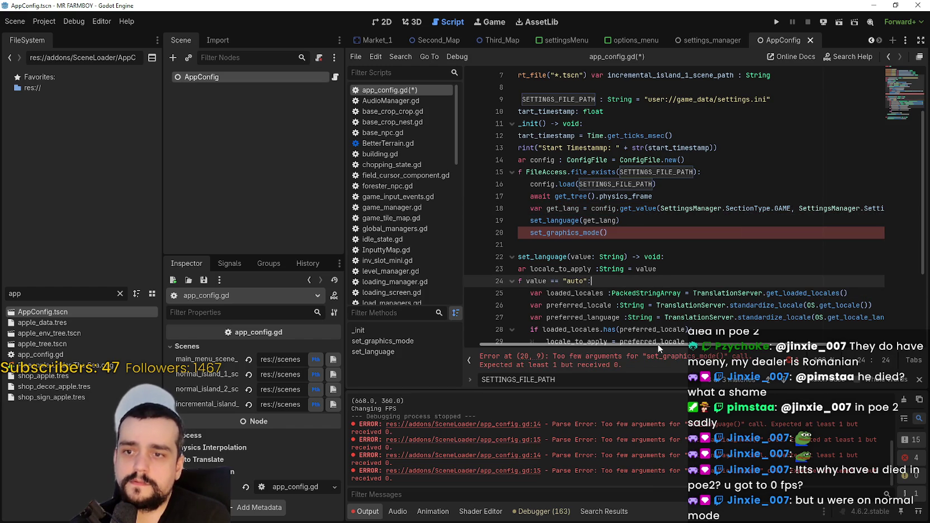
left_click_drag(656, 341, 741, 342)
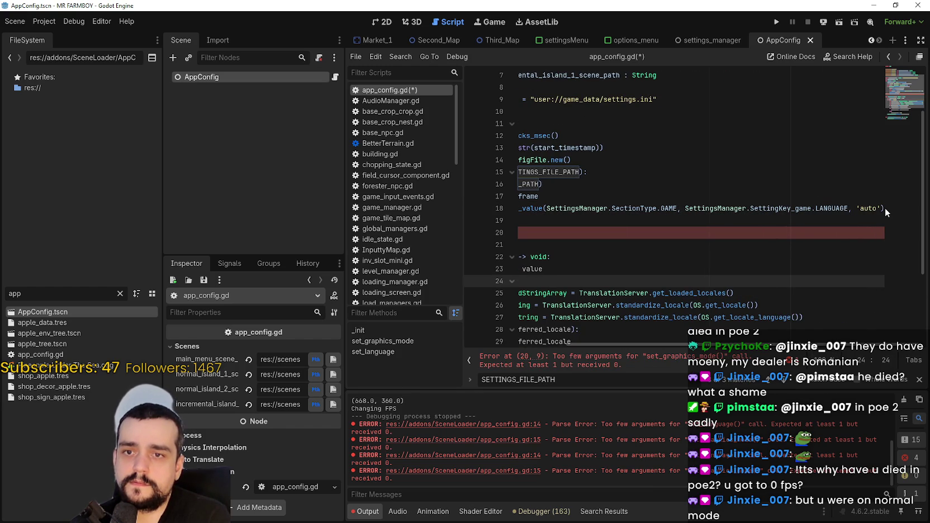
mouse_move(885, 208)
left_mouse_down()
mouse_move(469, 207)
mouse_move(549, 208)
left_mouse_up()
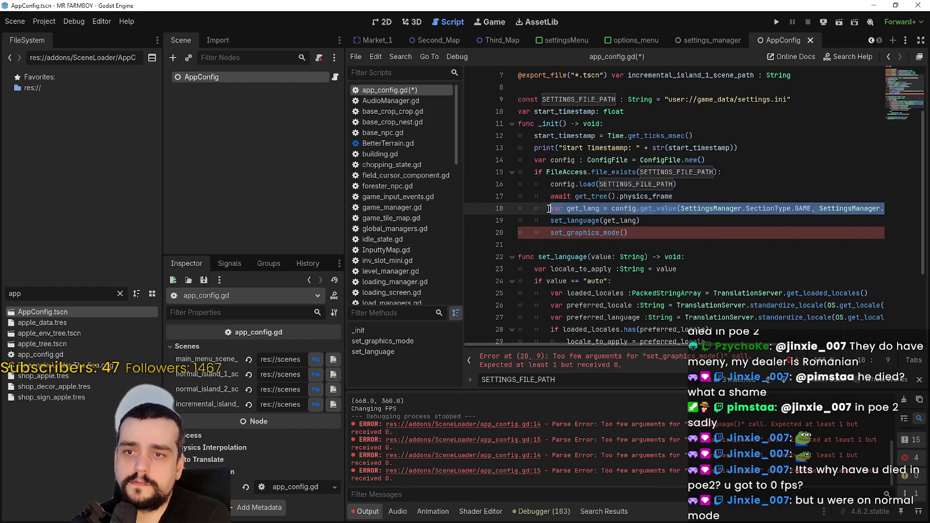
Duplicate the get_lang line as line 20, renamed get_graphic, with section VIDEO instead of GAME
left_click(666, 221)
key("Return")
key("ctrl+v")
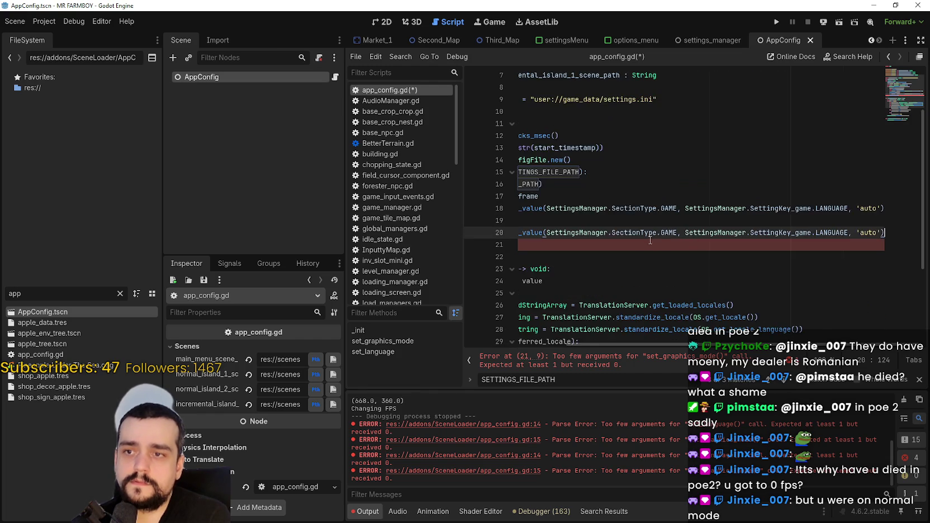
scroll(671, 232, "left", 3)
left_click(638, 234)
left_click_drag(600, 232, 584, 233)
type("graphic = config.get")
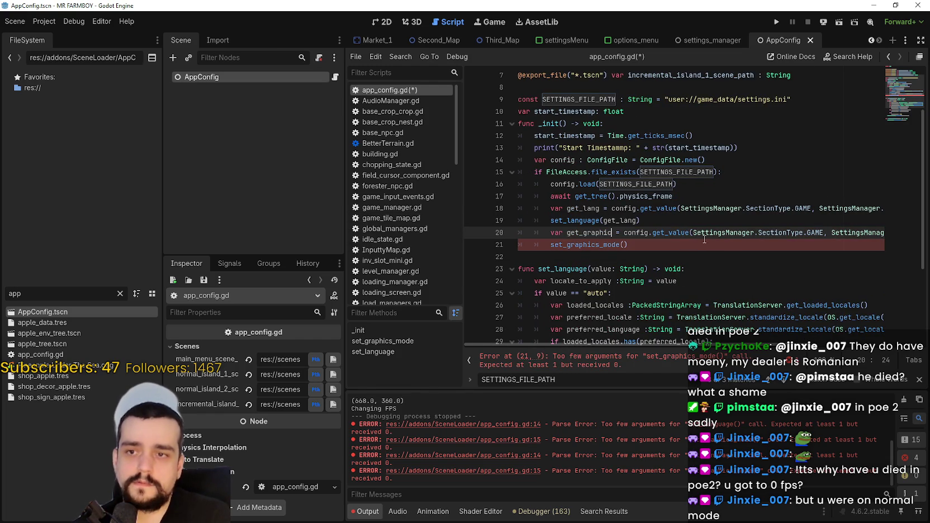
left_click_drag(688, 234, 918, 235)
double_click(668, 233)
type("VIDEO")
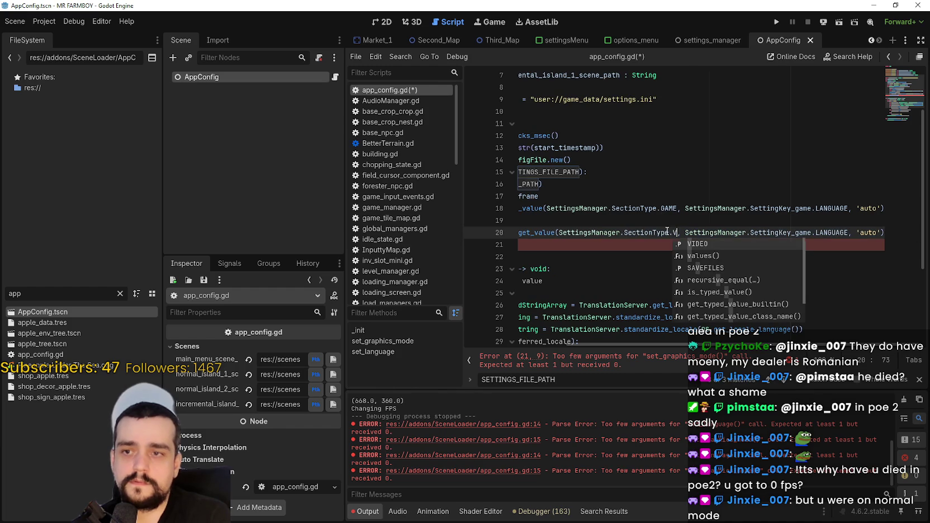
Replace SettingKey_game with SettingKey_video on line 20
scroll(837, 241, "up", 1)
double_click(840, 270)
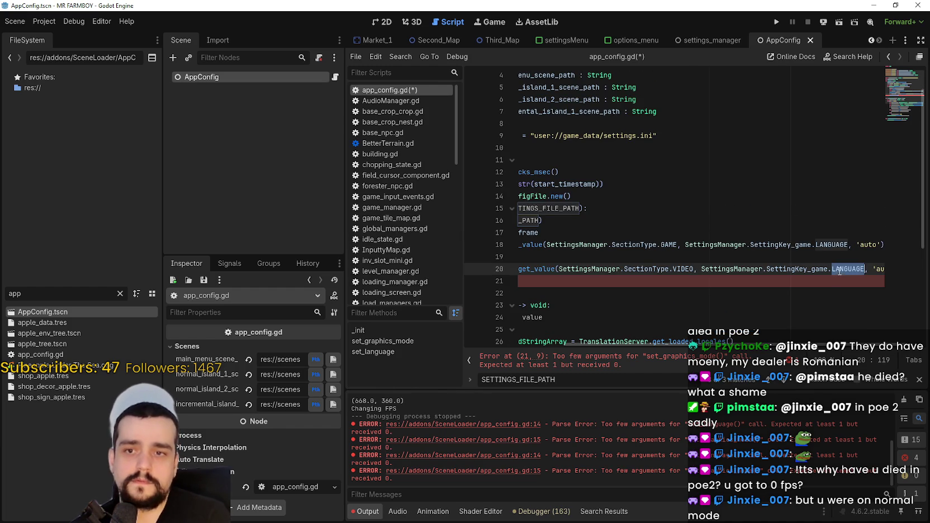
type("L")
key("BackSpace")
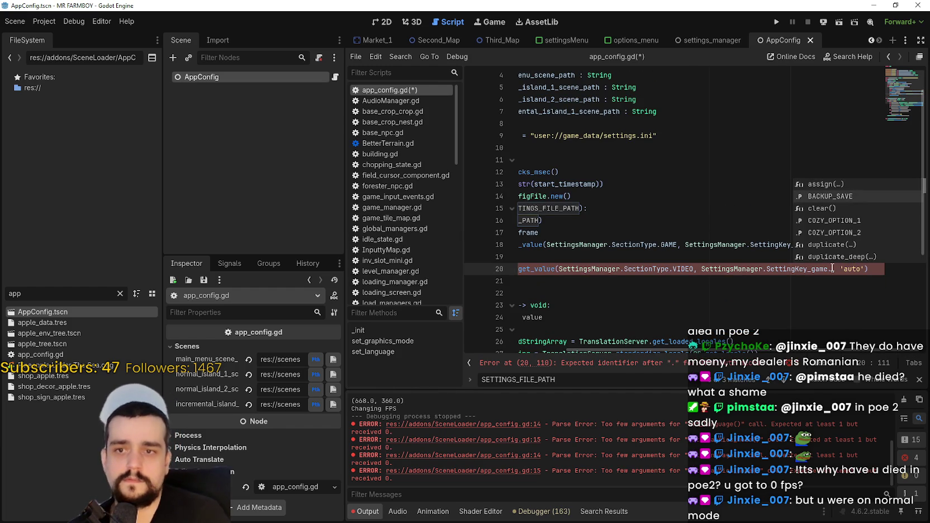
key("Down")
key("Down")
key("Down")
key("BackSpace")
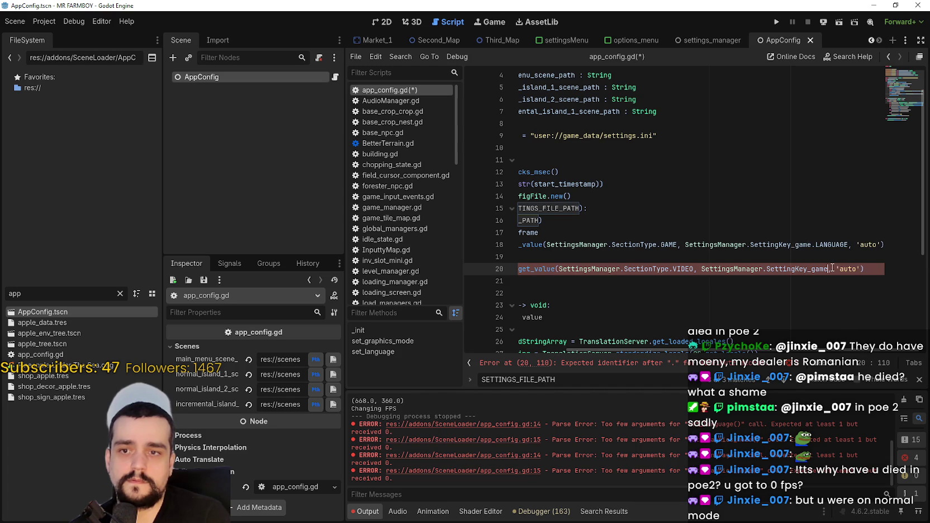
key("BackSpace")
key("BackSpace")
key("BackSpace")
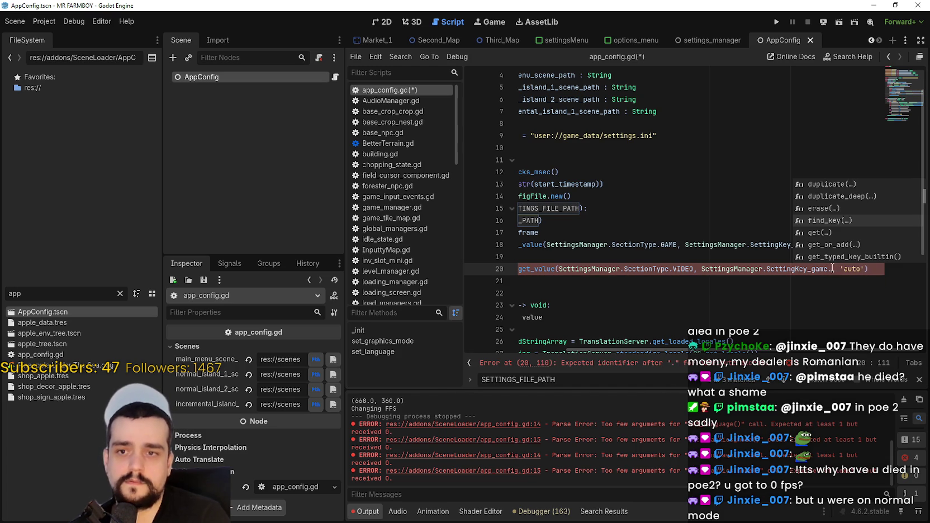
key("BackSpace")
key("BackSpace")
key("BackSpace")
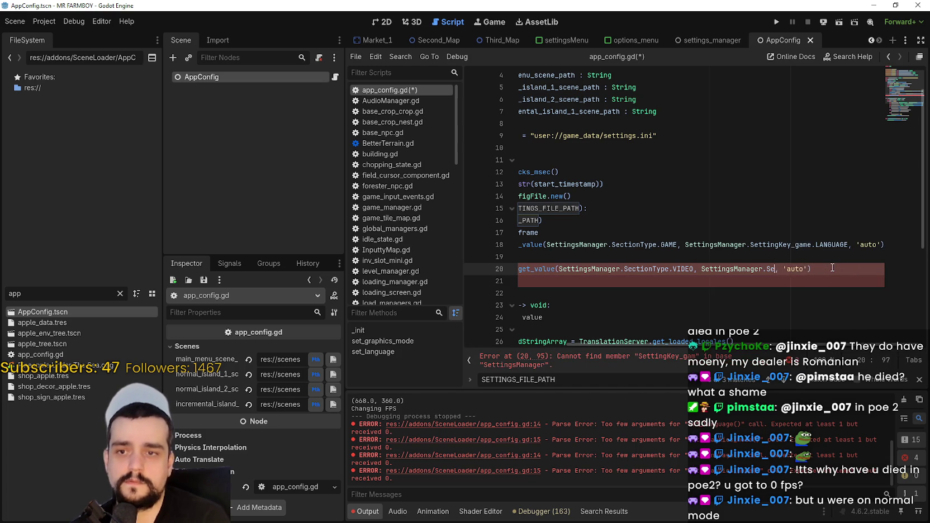
type("vide")
key("Return")
Set line 20's setting key to GRAPHICS_MODE with default 'auto'
type(".")
key("Down")
key("Down")
key("Down")
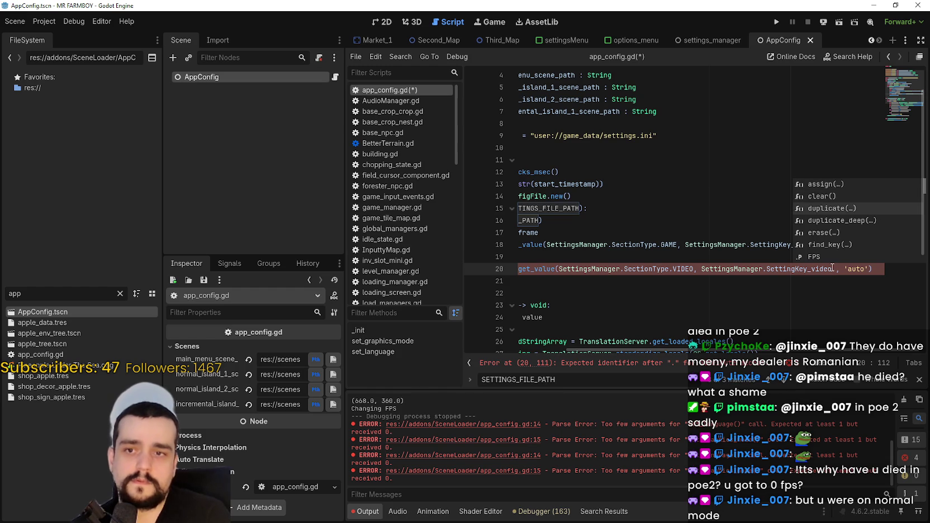
key("Down")
key("Down")
key("Down")
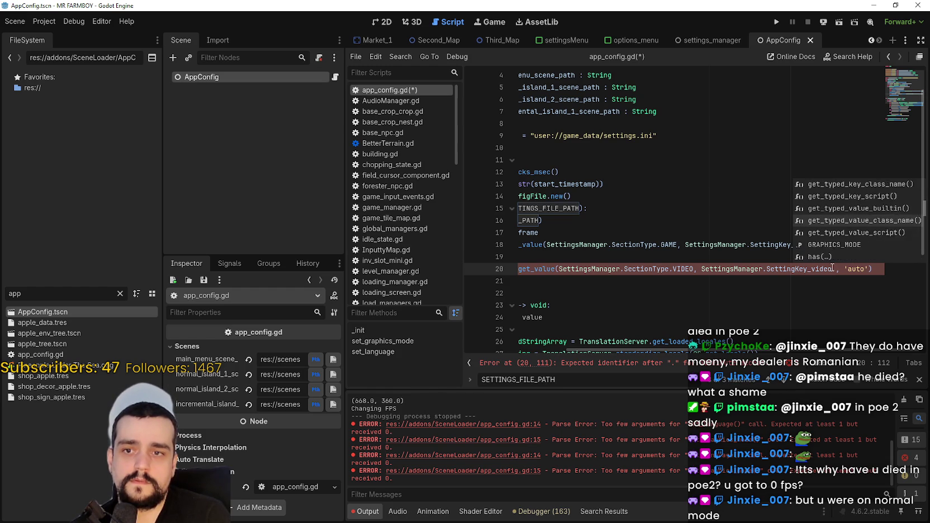
key("Return")
type("uto')")
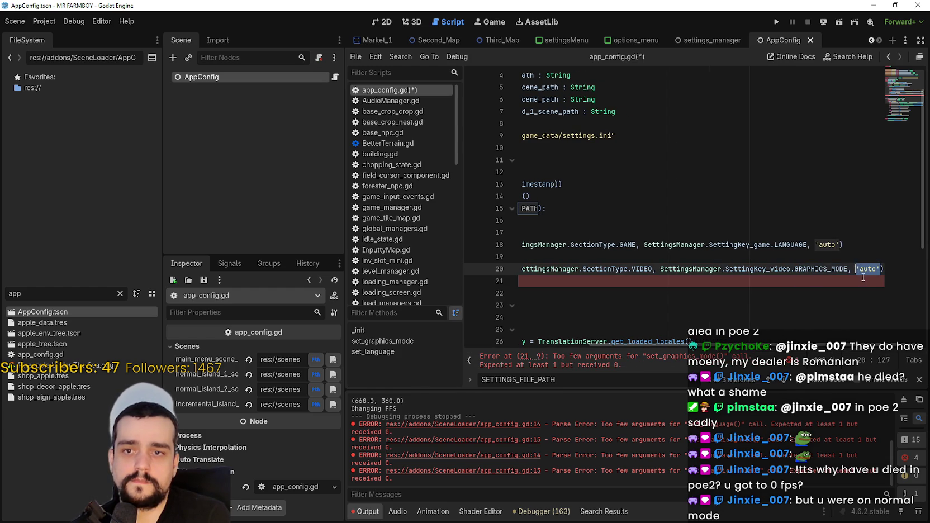
left_click(843, 279)
scroll(372, 246, "down", 10)
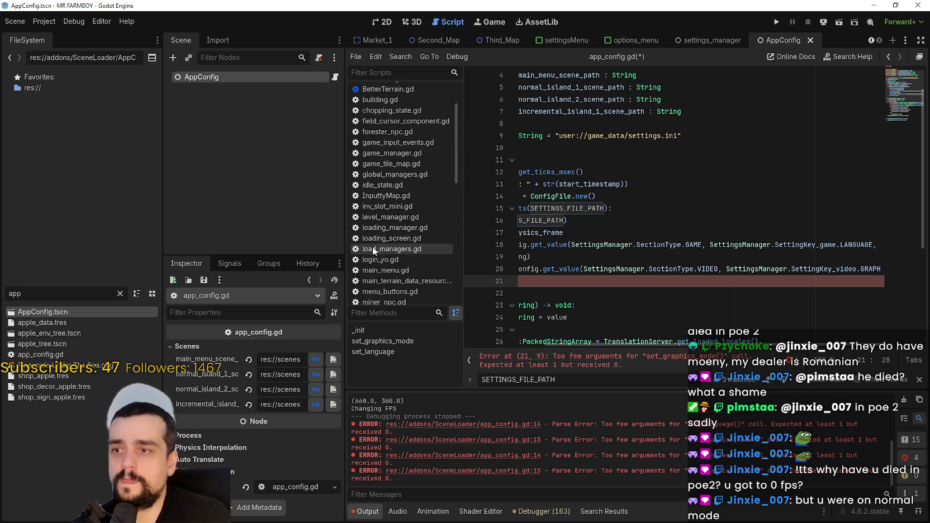
Copy DisplayServer.window_get_mode() from line 82 of settingsManager.gd
left_click(415, 211)
scroll(658, 319, "down", 7)
scroll(657, 319, "down", 15)
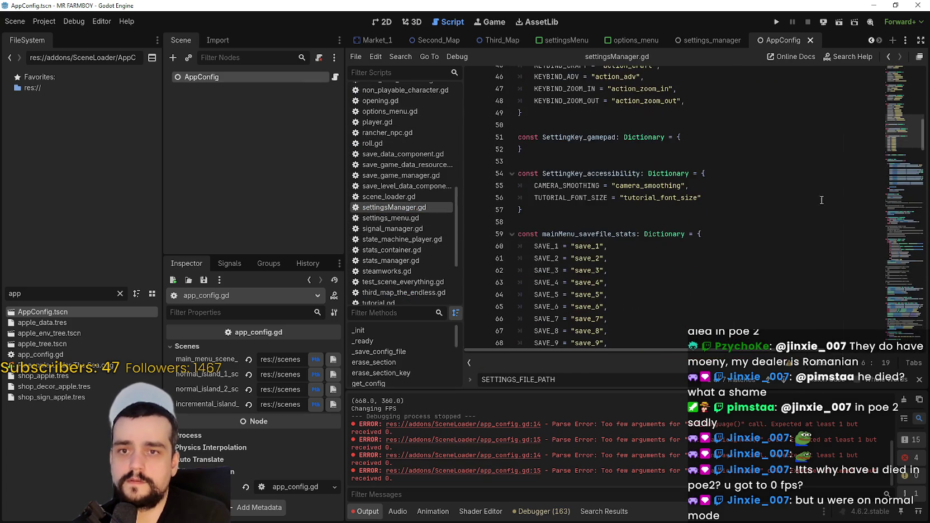
left_click_drag(626, 351, 721, 350)
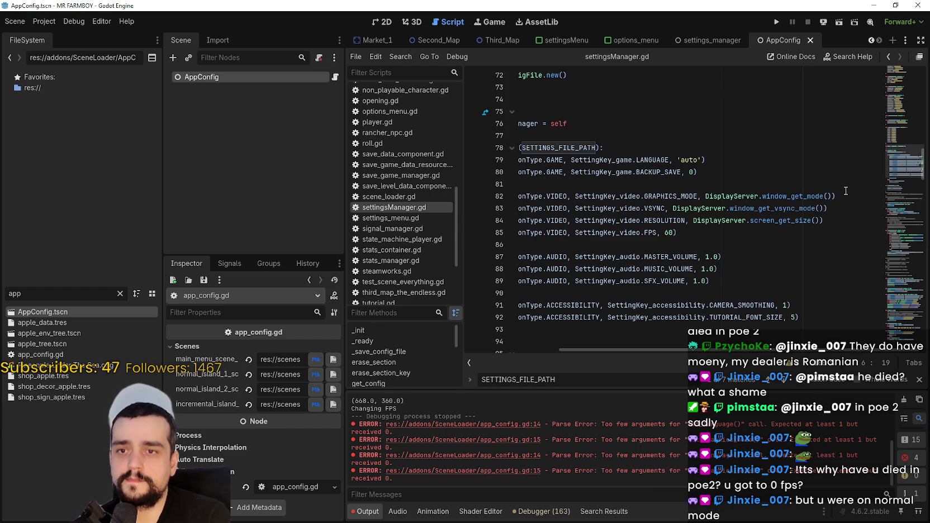
left_click_drag(703, 196, 832, 196)
scroll(410, 152, "up", 10)
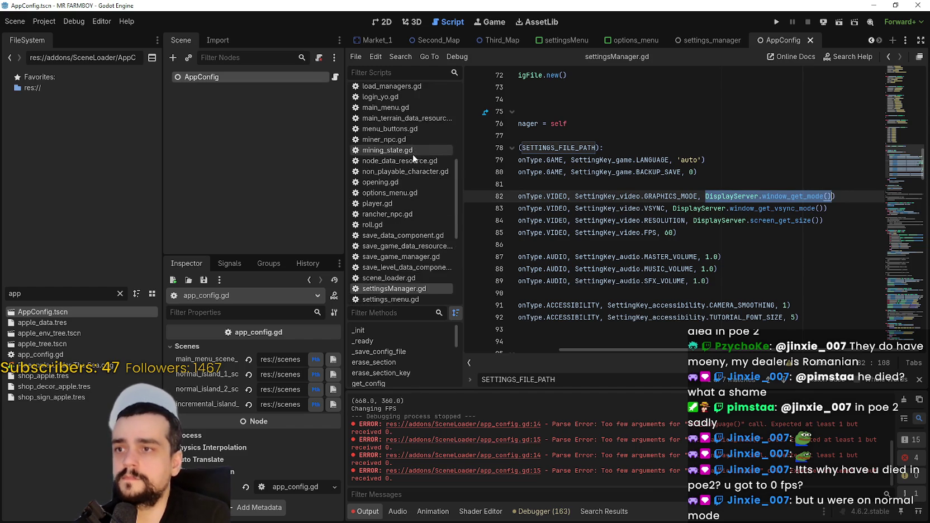
Make DisplayServer.window_get_mode() the default argument of line 20's GRAPHICS_MODE lookup in app_config.gd
left_click(447, 90)
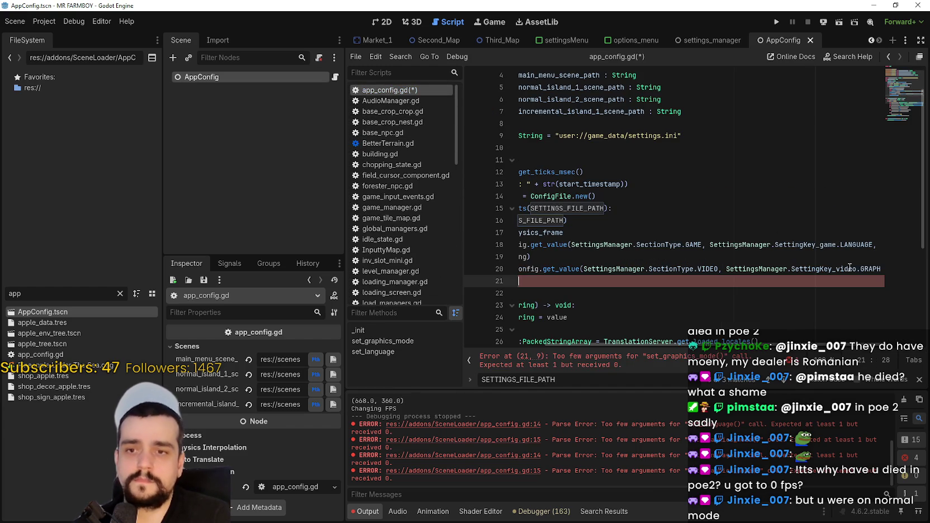
left_click_drag(848, 269, 901, 269)
left_click(877, 269)
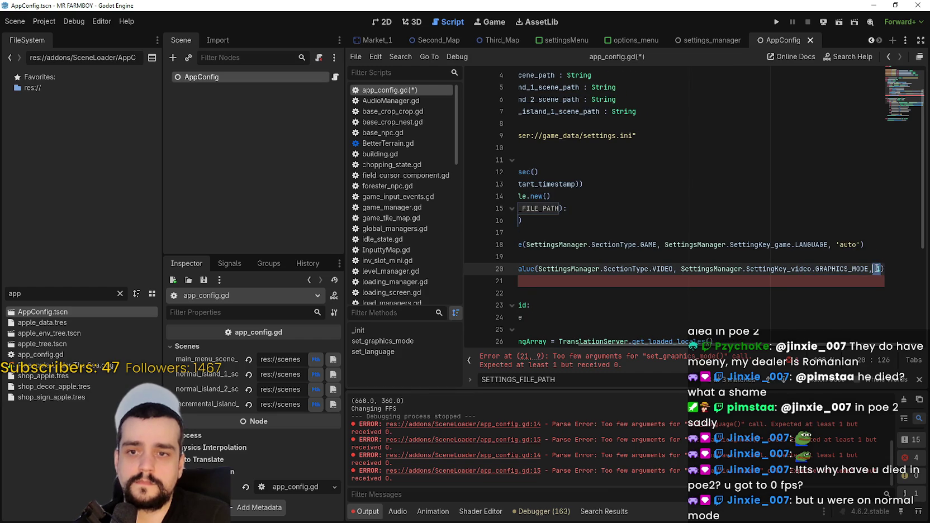
key("Delete")
key("ctrl+v")
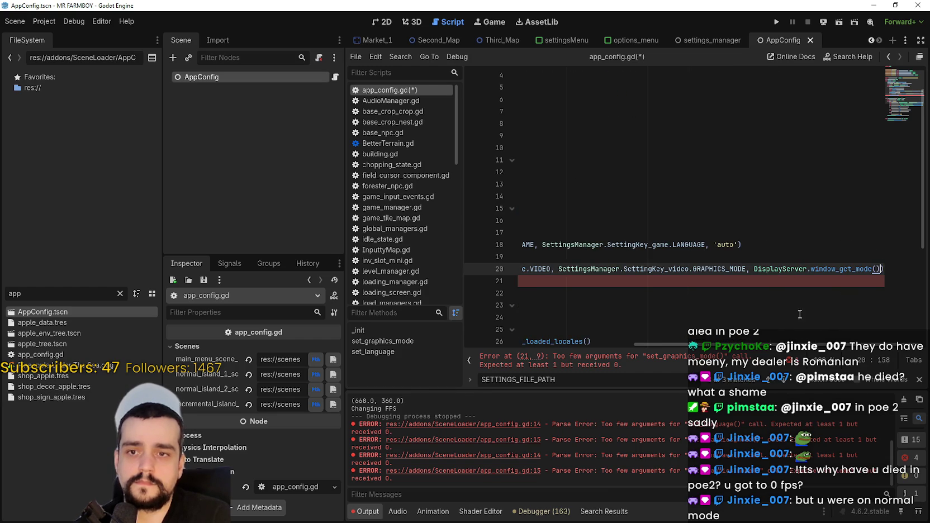
left_click_drag(654, 344, 484, 344)
left_click(611, 269)
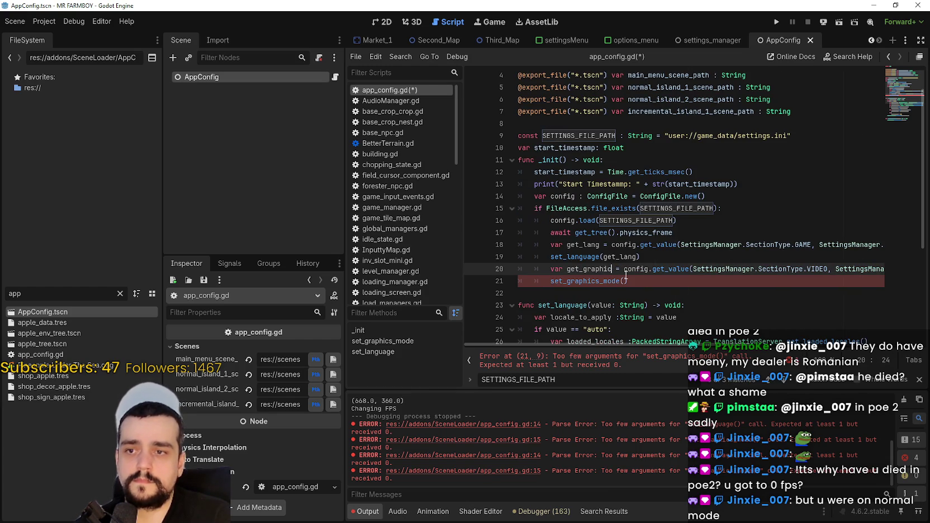
Type get_graphic as int and pass get_graphic to the set_graphics_mode call
type(": int")
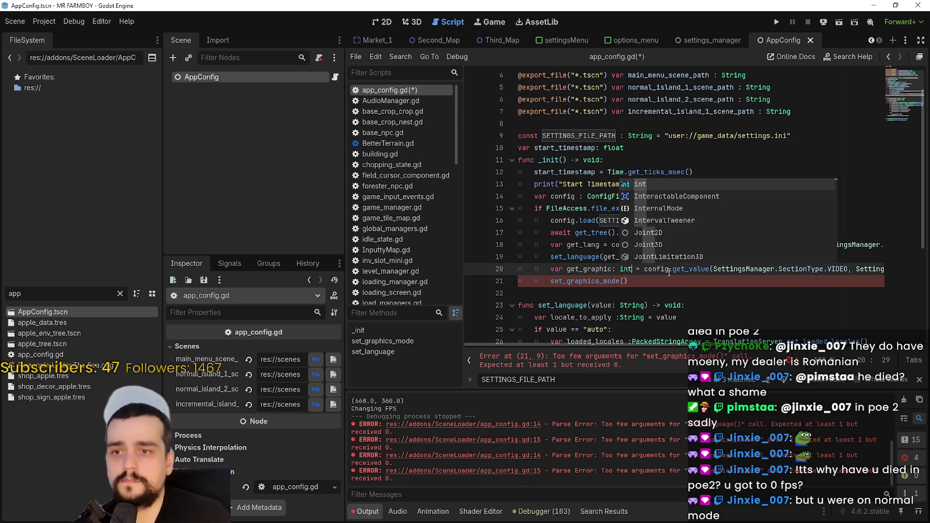
key("Escape")
key("Down")
key("Left")
type("get_graphic")
Annotate get_lang on line 18 with the String type
left_click(602, 245)
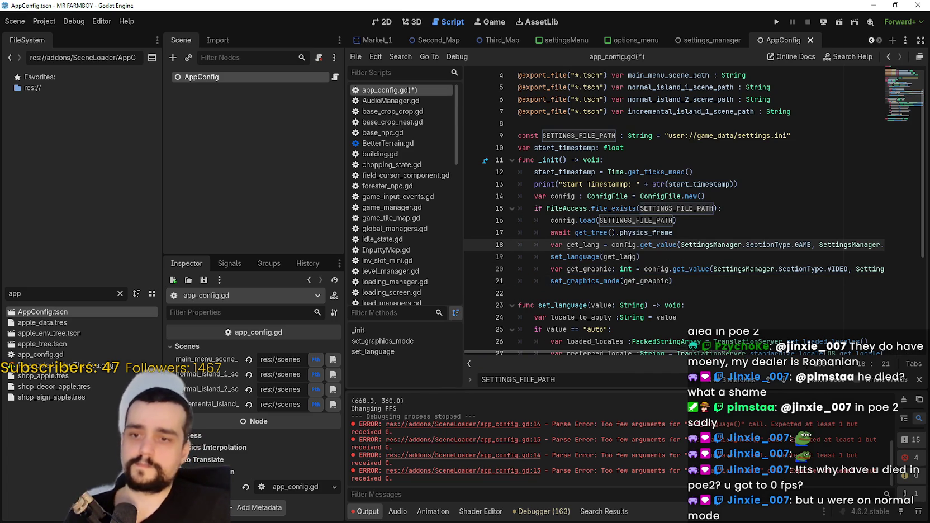
type(": string")
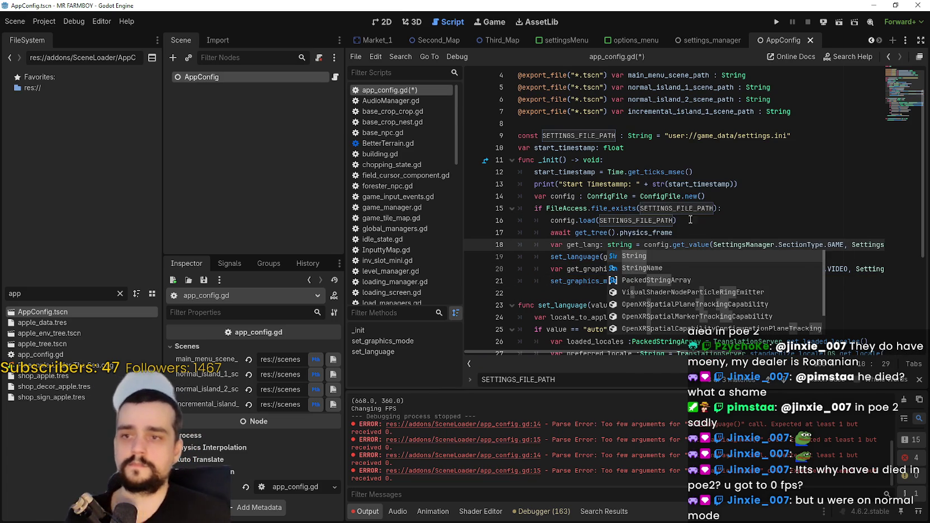
left_click(694, 225)
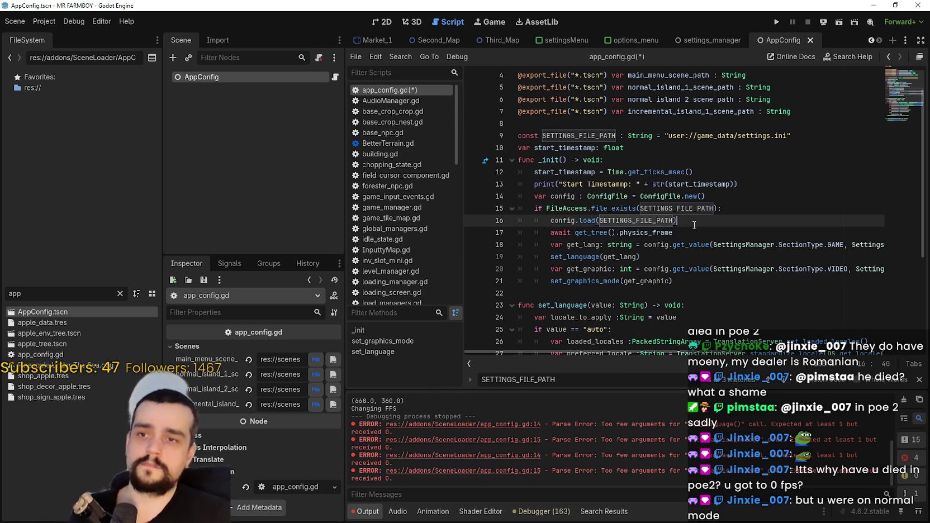
double_click(594, 245)
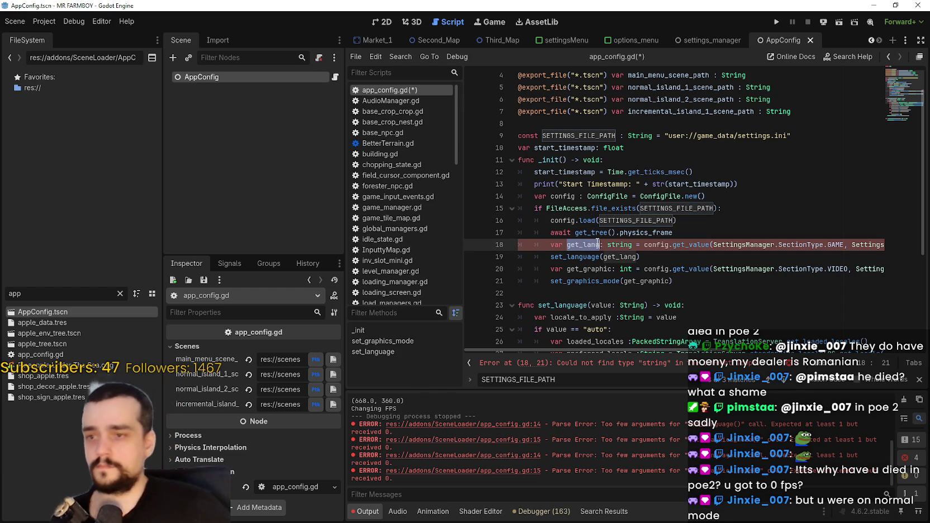
double_click(621, 245)
type("String")
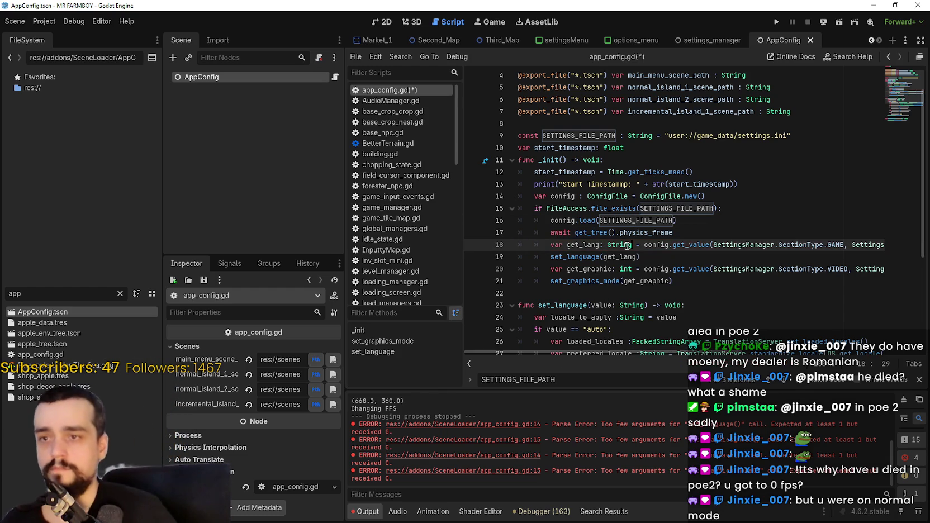
Save app_config.gd and run the project with F5
scroll(625, 243, "down", 2)
left_click(651, 208)
left_click(651, 222)
key("ctrl+s")
scroll(694, 204, "up", 2)
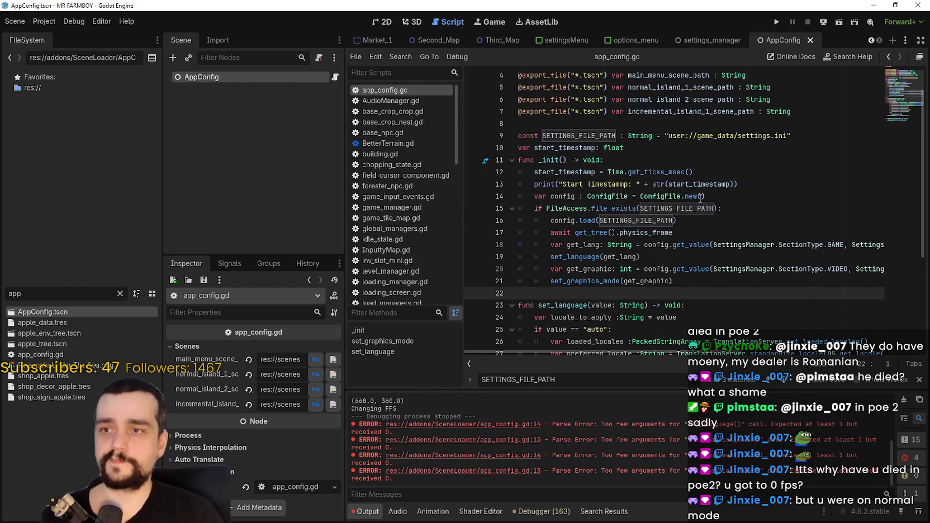
scroll(699, 199, "down", 2)
scroll(700, 199, "up", 1)
key("F5")
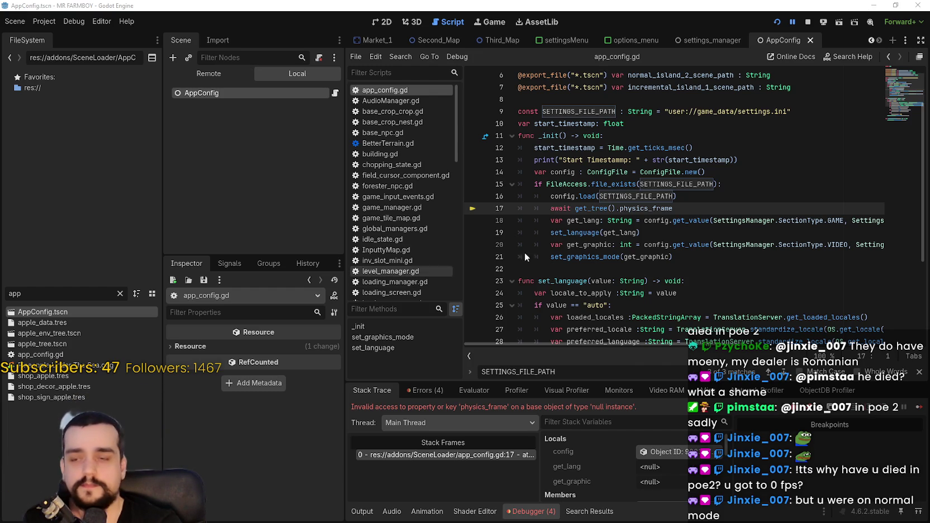
Add '#' before await on line 17, relaunch the game, then stop it with F8
left_click(548, 209)
type("#")
left_click(781, 21)
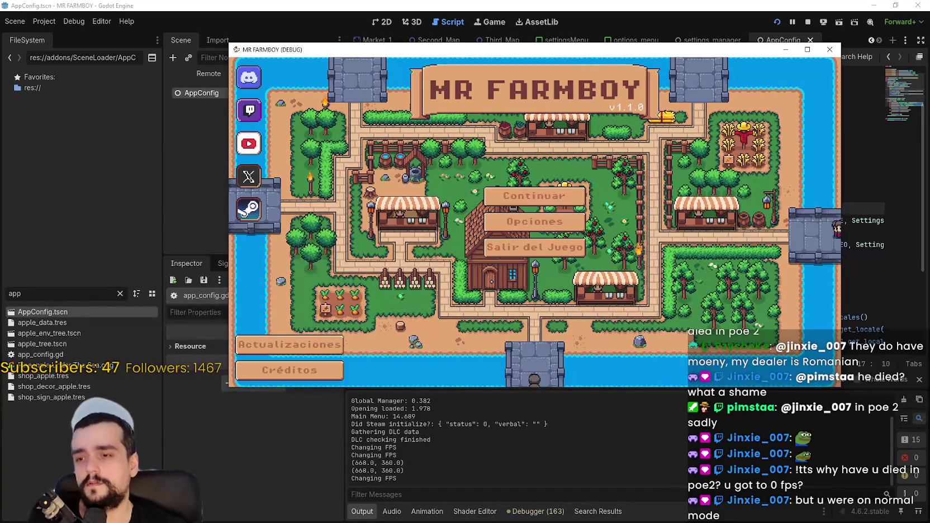
key("F8")
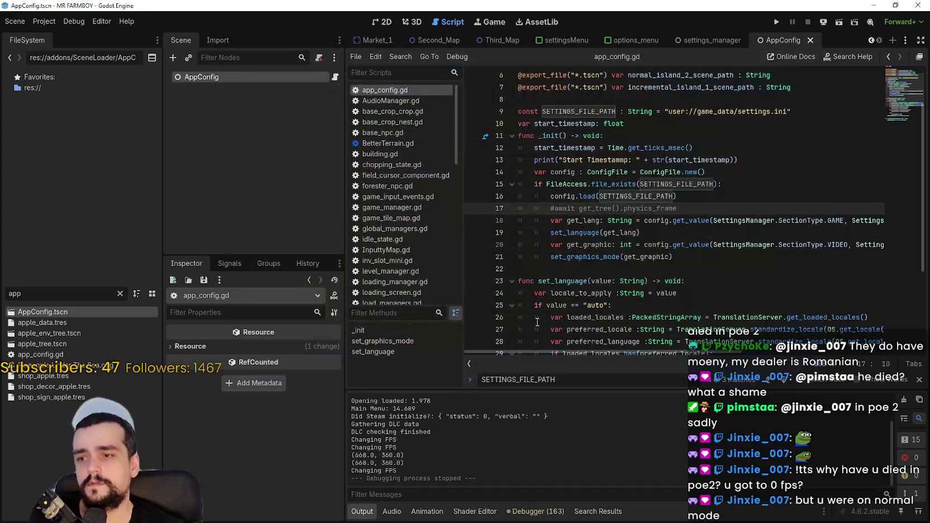
Relaunch MR FARMBOY, move its window aside while loading, then close it at the main menu
scroll(570, 446, "up", 1)
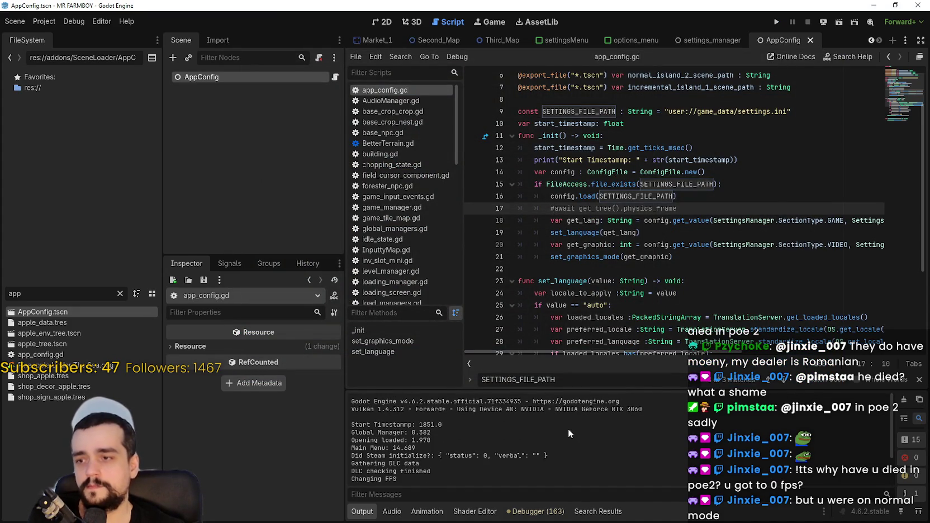
left_click(776, 22)
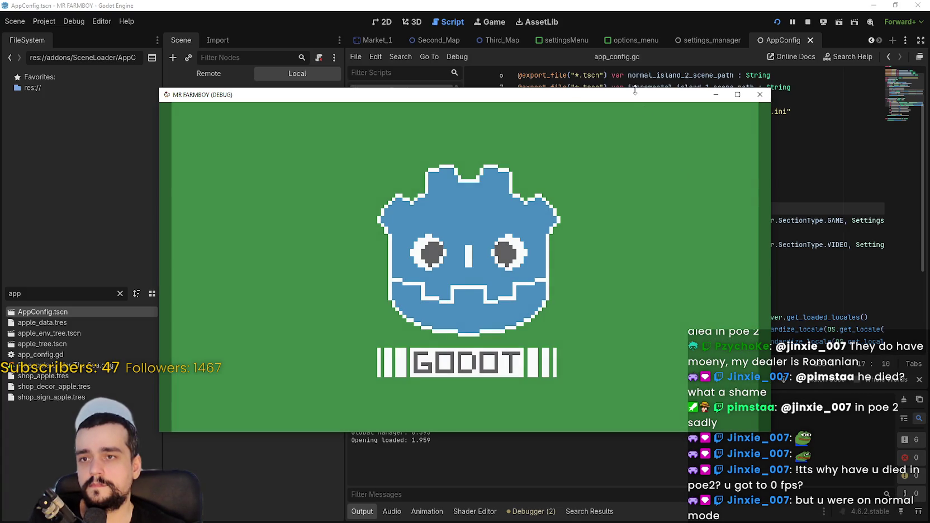
left_click_drag(632, 93, 684, 72)
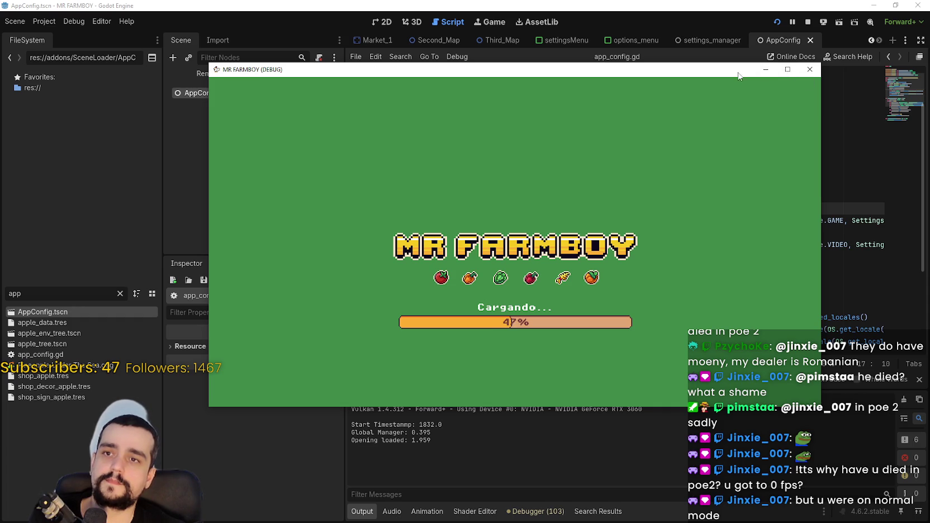
left_click_drag(738, 72, 717, 65)
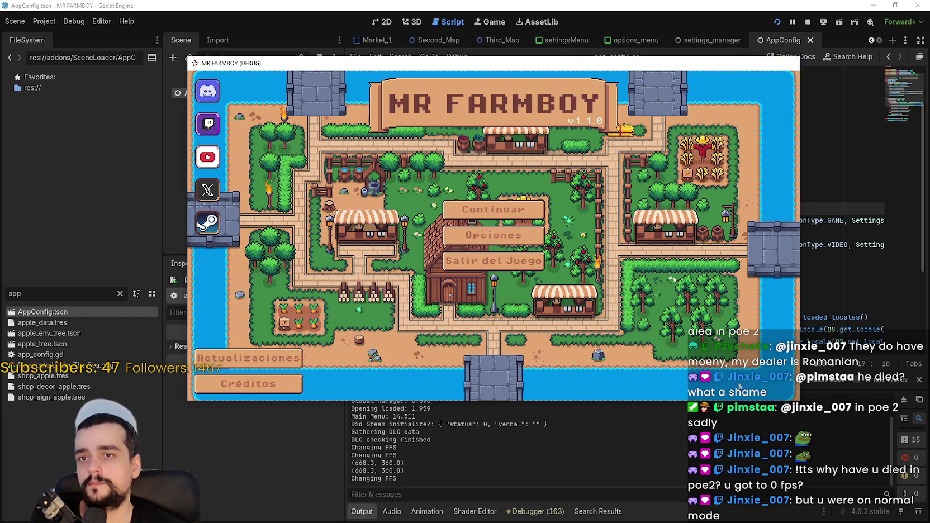
left_click(789, 63)
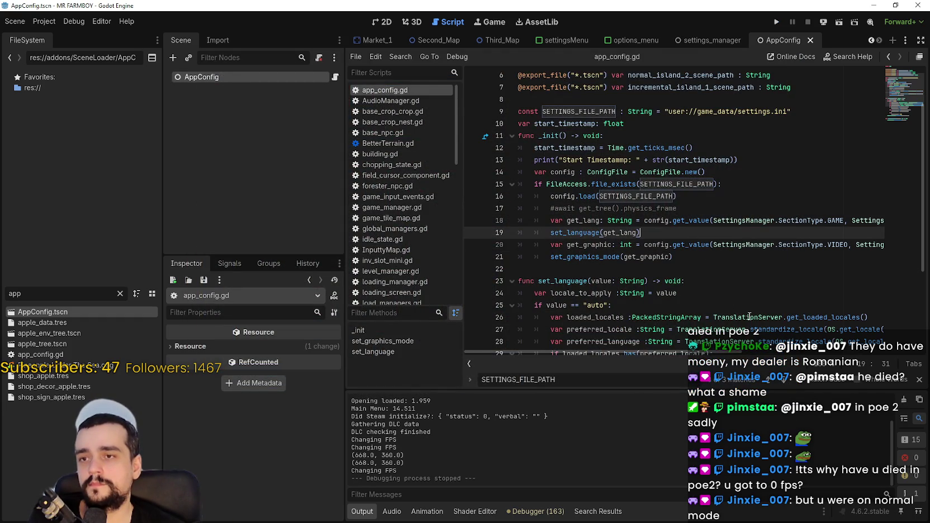
Comment out the get_graphic lines 20 and 21 with '#' and save the script
left_click(920, 379)
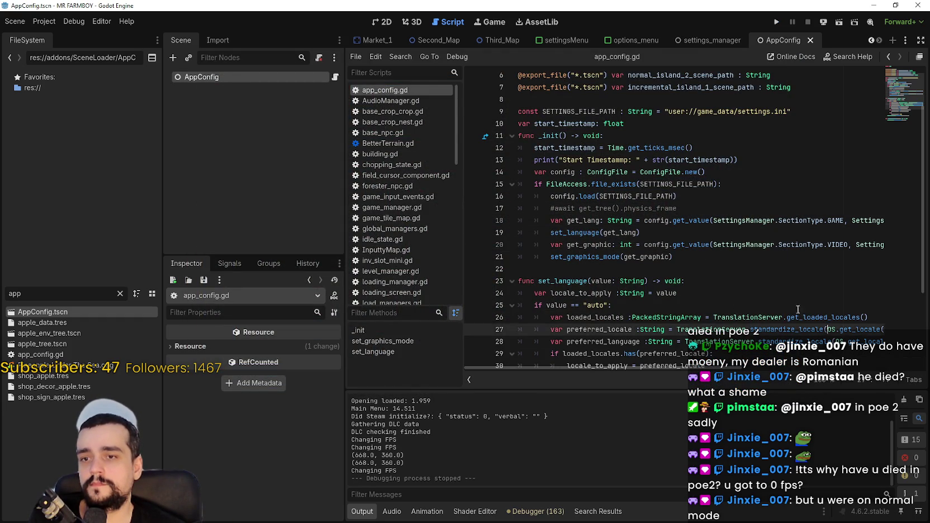
left_click(745, 265)
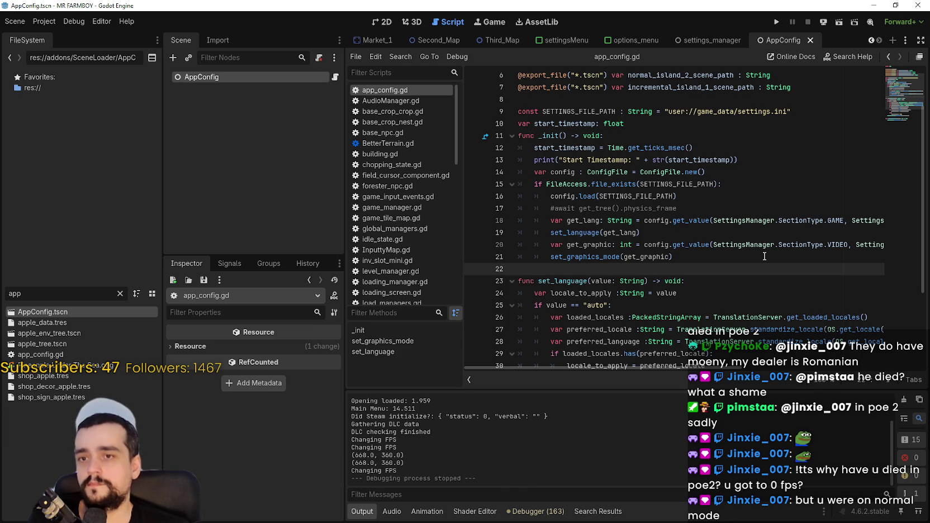
scroll(810, 224, "down", 1)
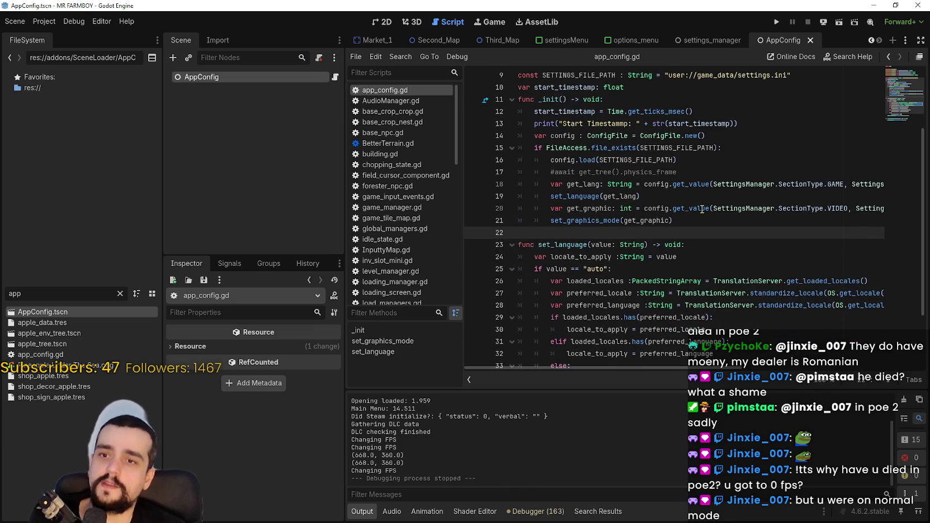
key("Up")
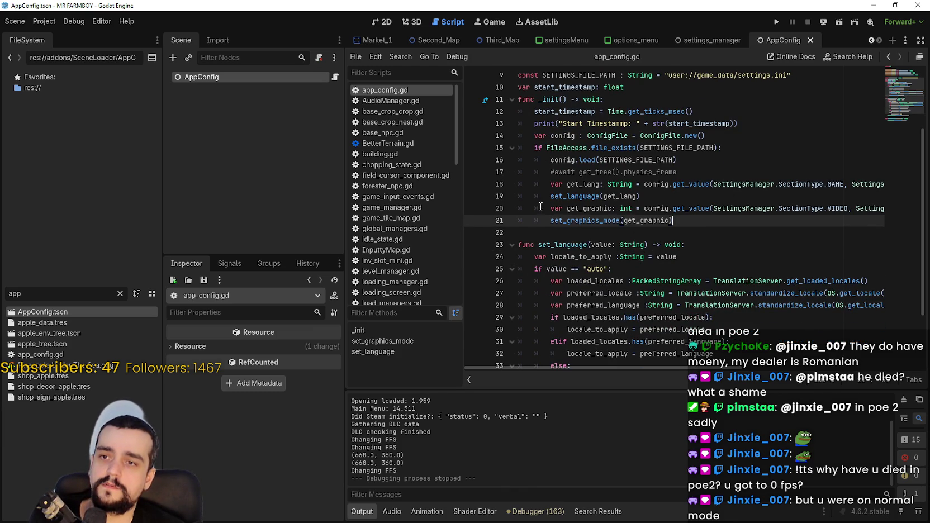
left_click(539, 206)
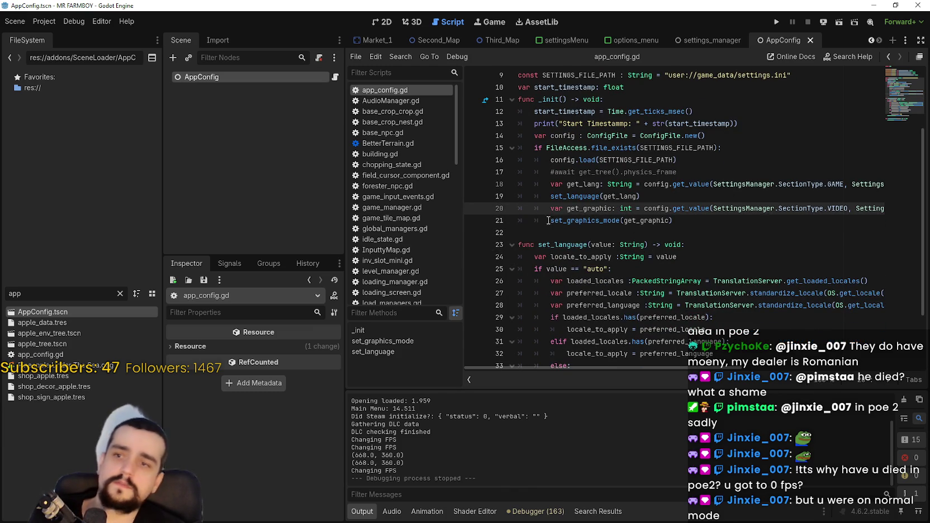
type("#")
left_click(549, 219)
type("#")
key("ctrl+s")
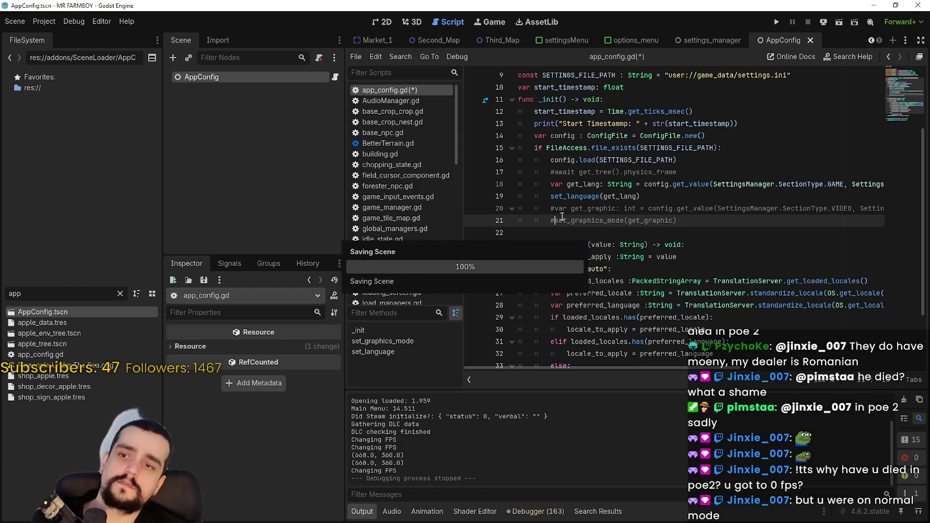
Comment out lines 37–38 of the set_graphics_mode function with Ctrl+K
scroll(568, 269, "down", 2)
scroll(557, 277, "up", 2)
scroll(557, 272, "down", 1)
scroll(557, 273, "down", 1)
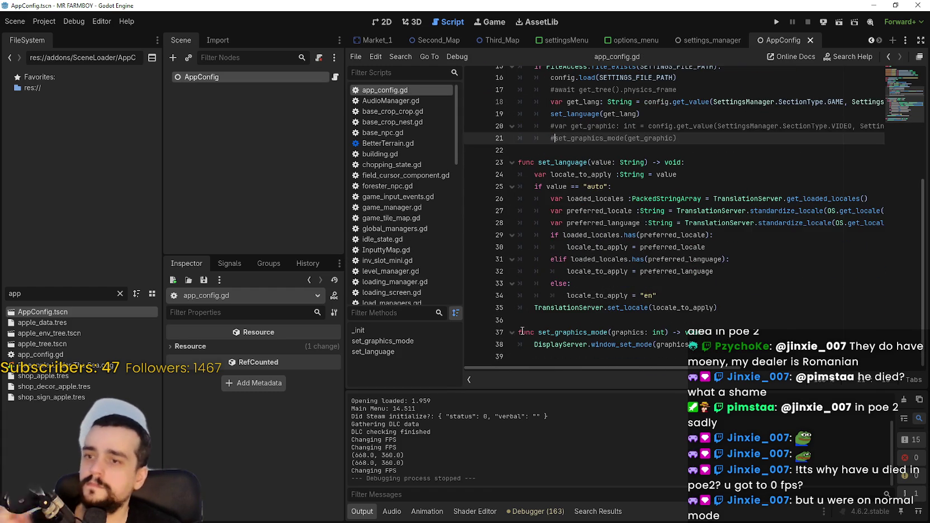
left_click(520, 333)
left_click_drag(519, 333, 526, 345)
key("ctrl+k")
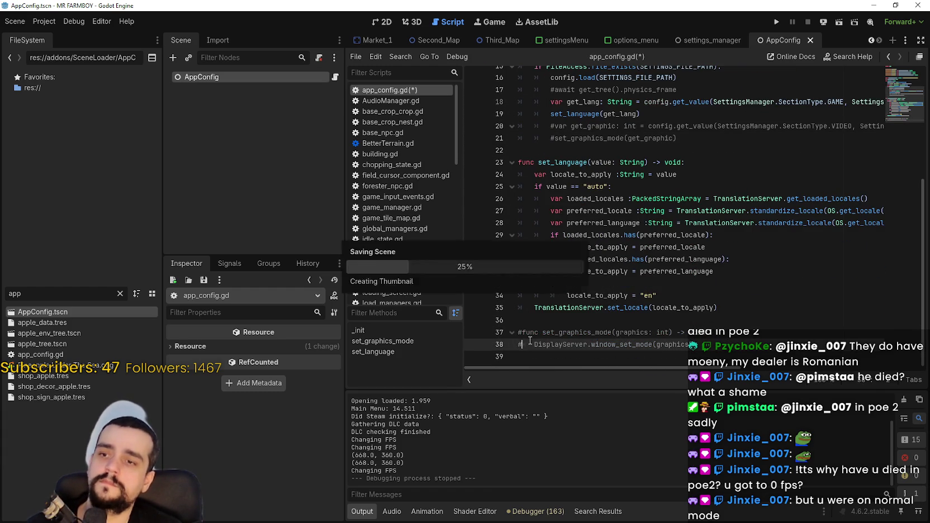
left_click(548, 316)
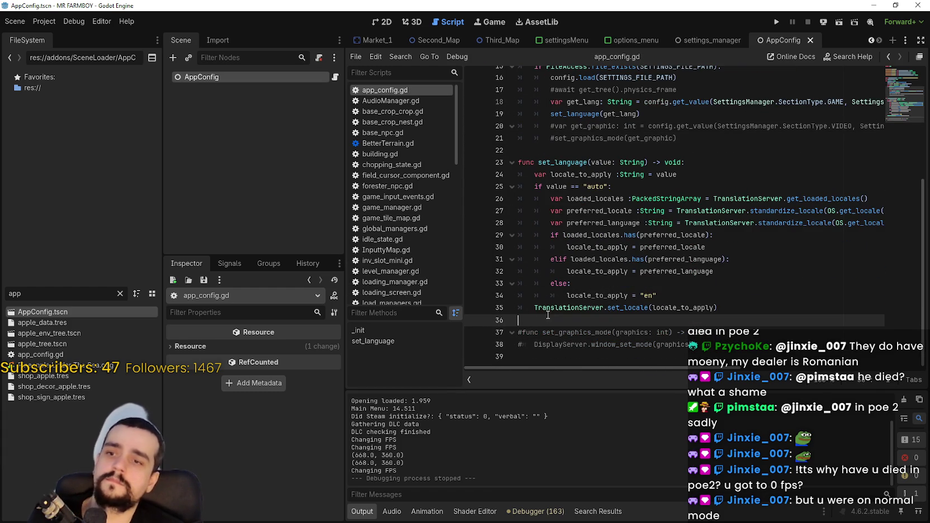
Launch MR FARMBOY with Run Project and close it once the main menu appears
left_click(778, 19)
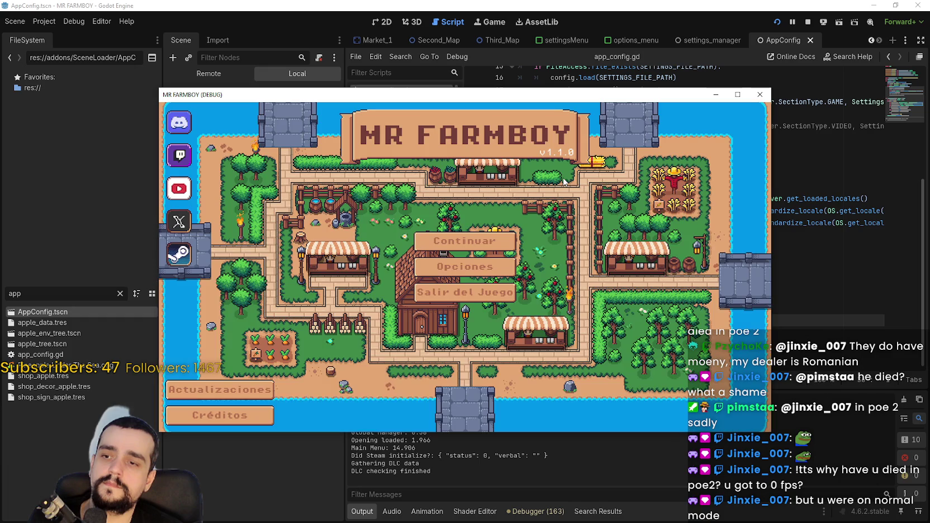
left_click(808, 22)
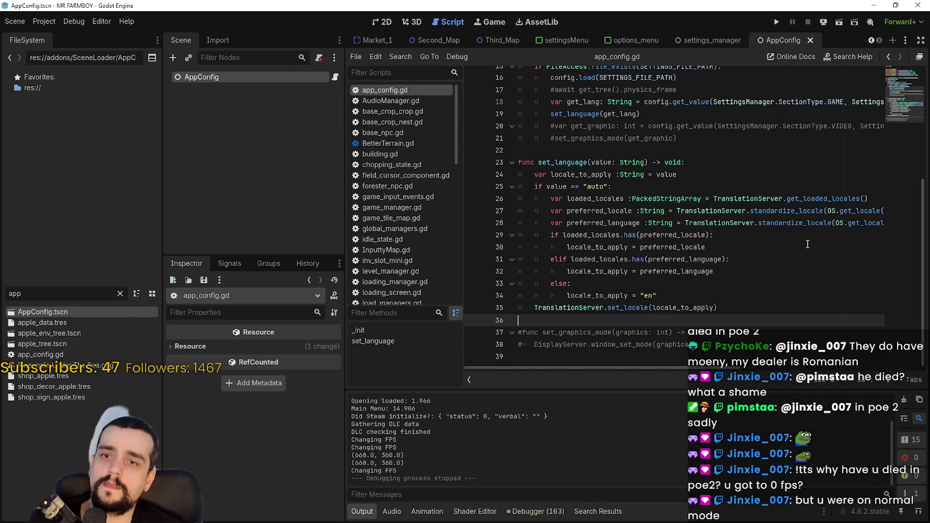
Inspect the locale code on lines 28–30 and the SettingsManager reference on line 18
scroll(796, 256, "up", 1)
left_click_drag(775, 247, 882, 247)
mouse_move(706, 283)
left_mouse_down()
mouse_move(615, 259)
mouse_move(516, 255)
left_mouse_up()
scroll(671, 223, "up", 2)
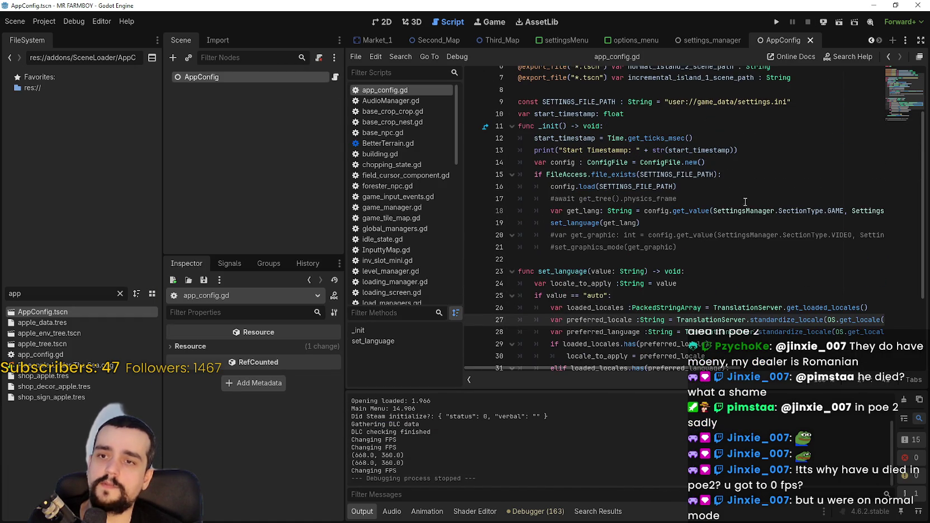
double_click(743, 211)
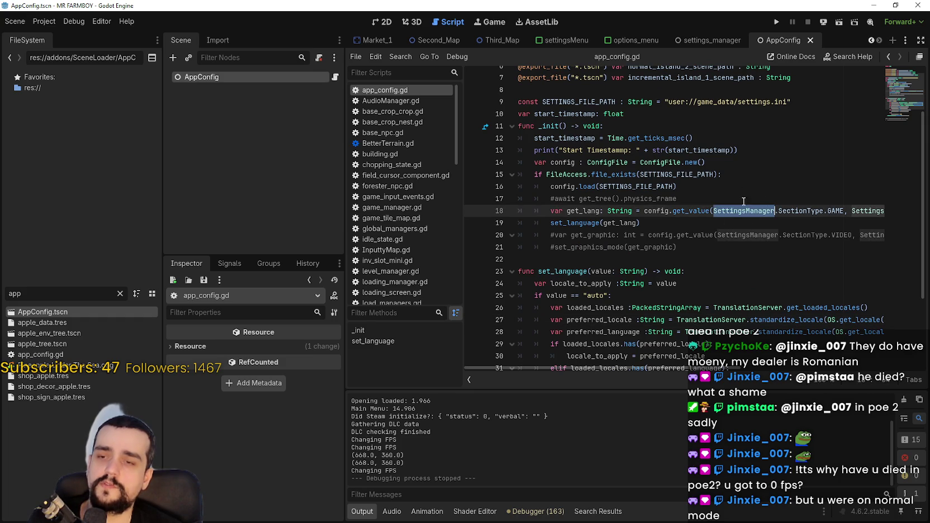
mouse_move(743, 208)
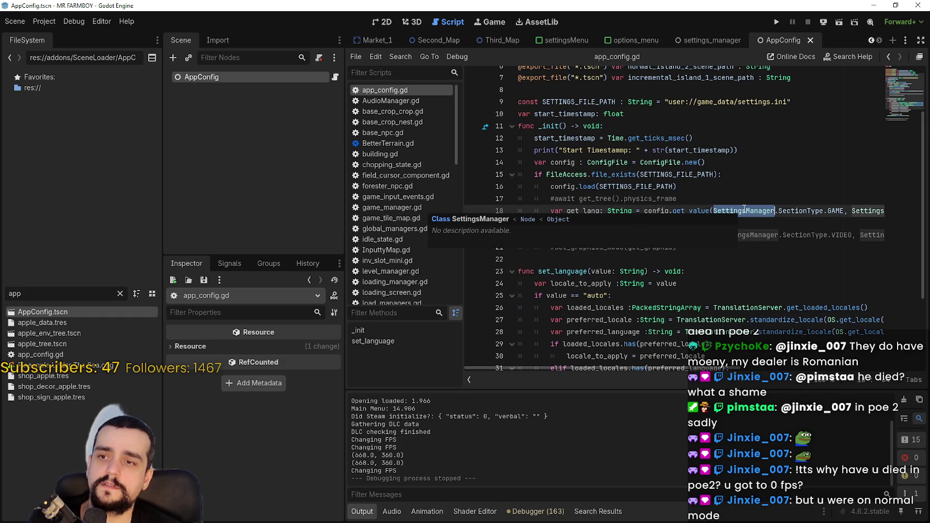
key("Down")
scroll(812, 258, "down", 1)
scroll(810, 254, "up", 1)
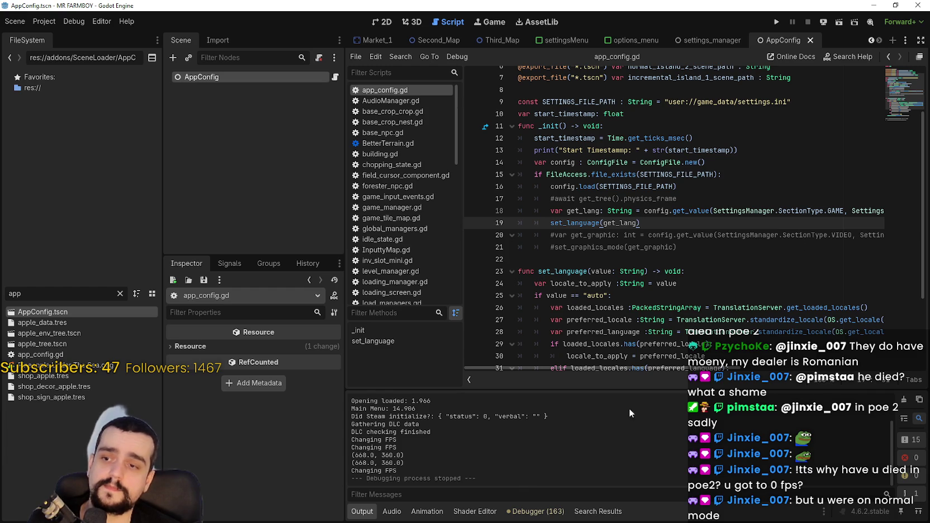
Run the project with F5 and take a snip of the startup log output
key("F5")
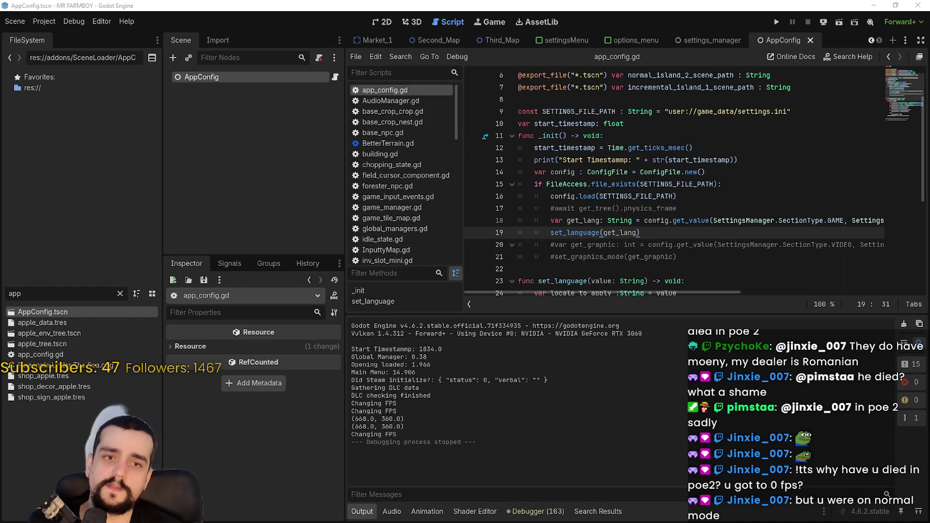
left_click_drag(324, 288, 611, 503)
left_click_drag(338, 190, 715, 191)
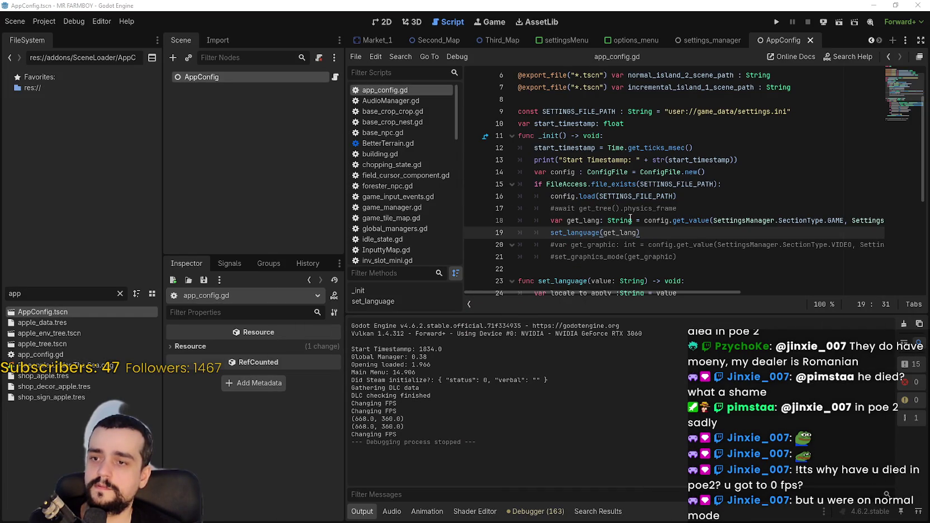
left_click(632, 220)
scroll(620, 184, "down", 2)
left_click_drag(529, 99, 594, 184)
scroll(559, 168, "up", 3)
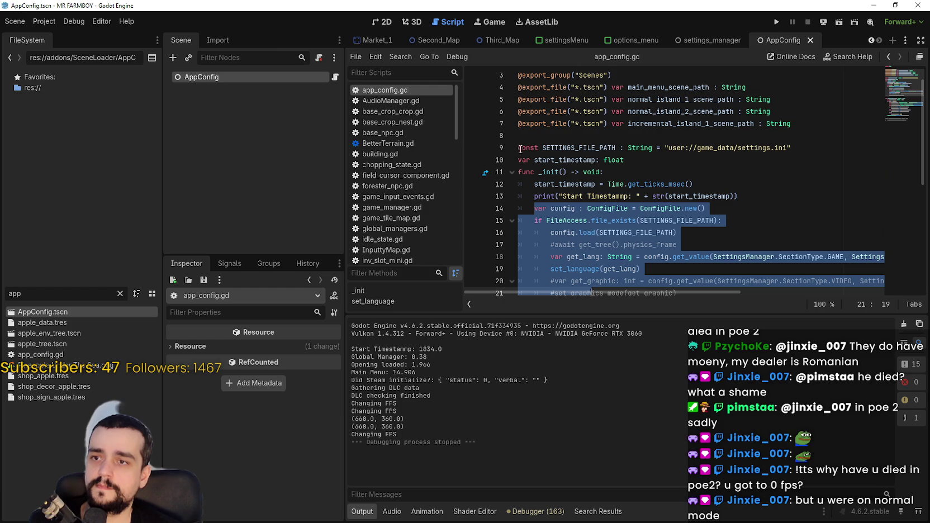
Comment out the settings-loading lines 14–19 of _init with Ctrl+K
left_click(520, 149)
type("#")
key("BackSpace")
scroll(535, 171, "down", 2)
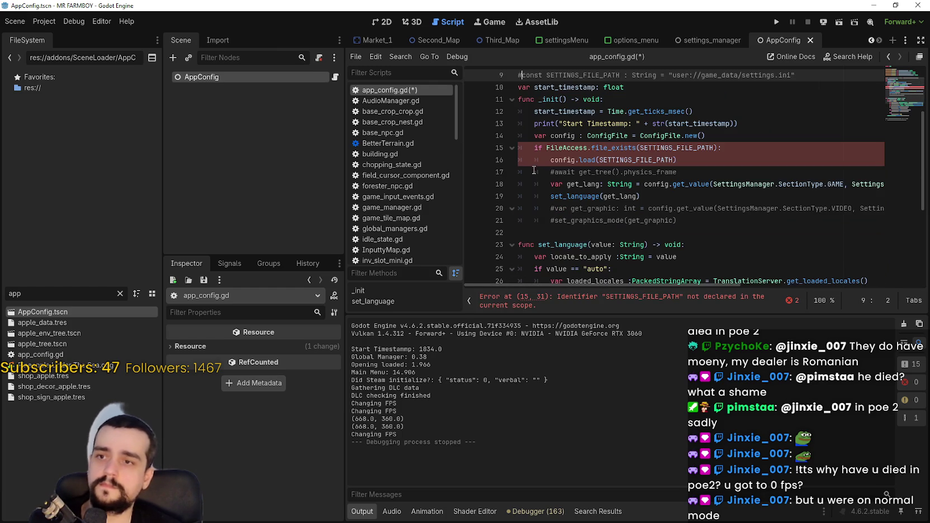
mouse_move(519, 147)
left_mouse_down()
mouse_move(616, 165)
mouse_move(660, 195)
left_mouse_up()
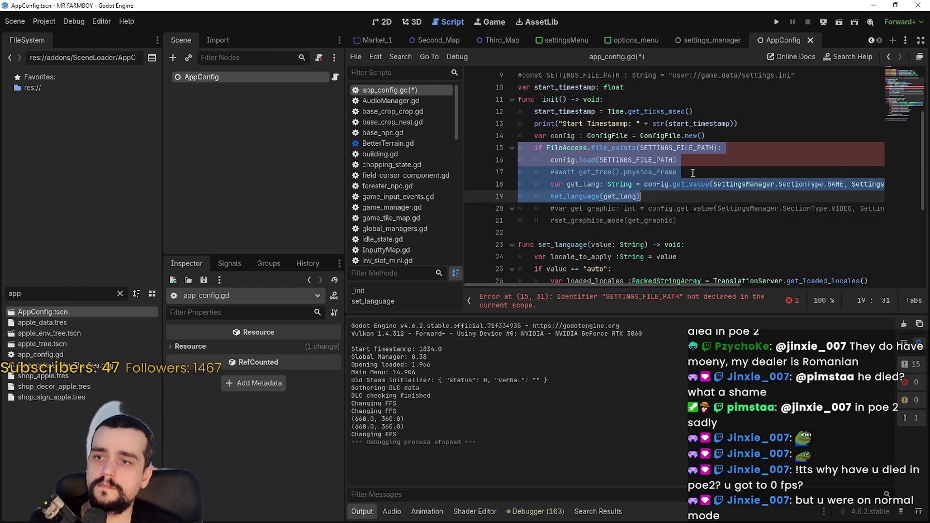
key("ctrl+k")
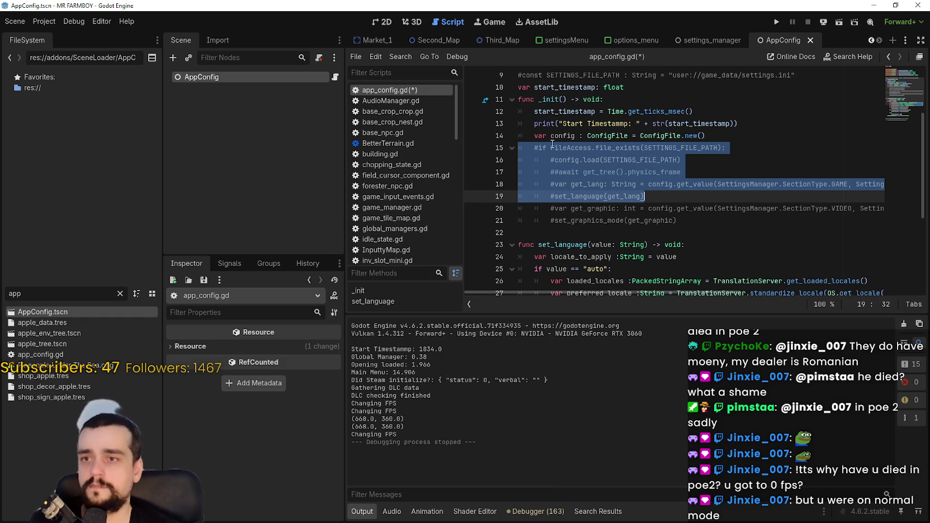
key("ctrl+k")
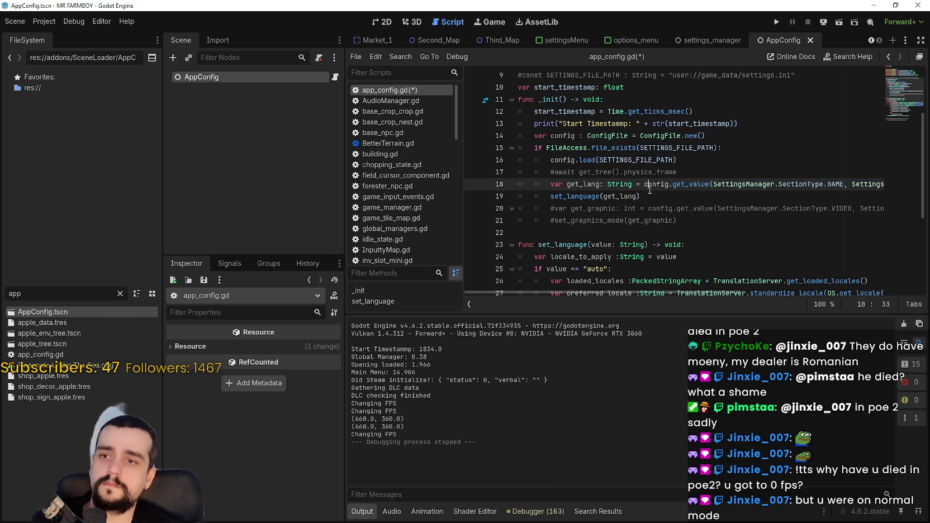
left_click(705, 210)
mouse_move(671, 197)
left_mouse_down()
mouse_move(738, 184)
mouse_move(493, 132)
left_mouse_up()
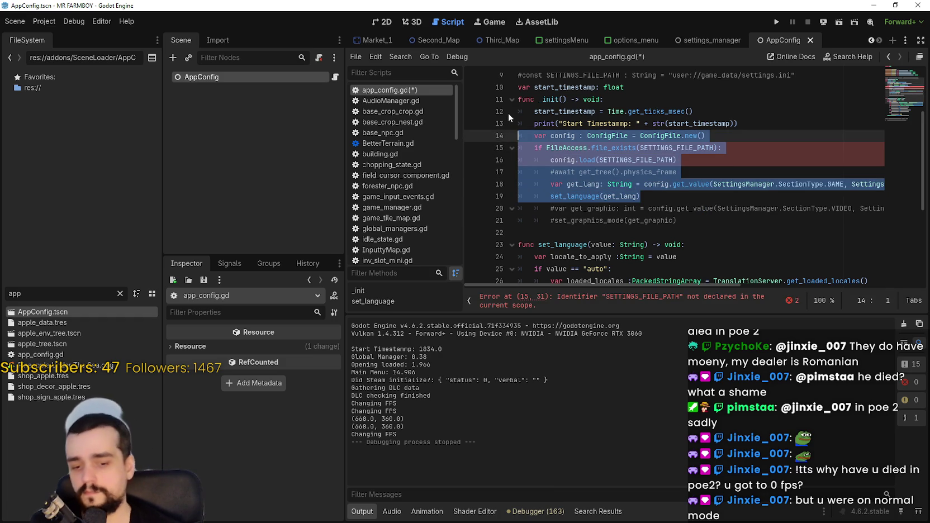
key("ctrl+k")
Comment out the whole set_language function, then save and run the project
scroll(563, 211, "down", 5)
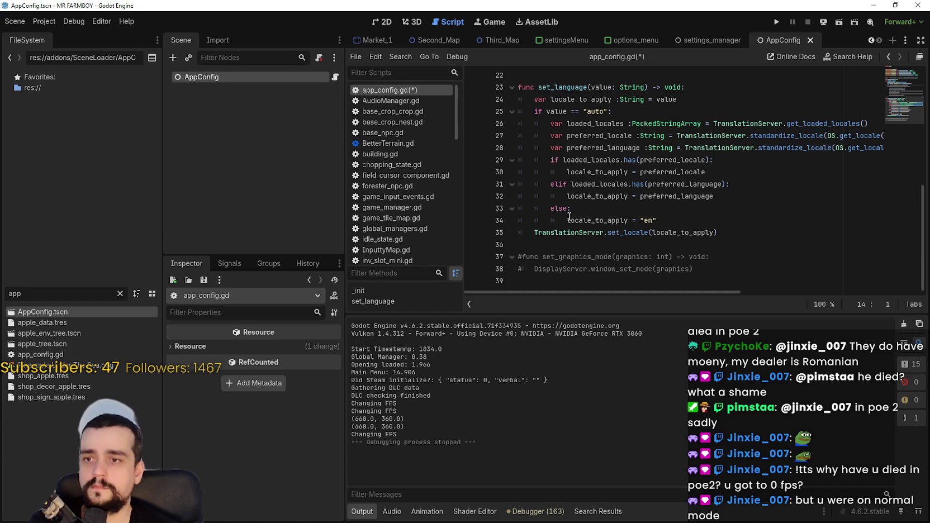
left_click_drag(742, 240, 483, 84)
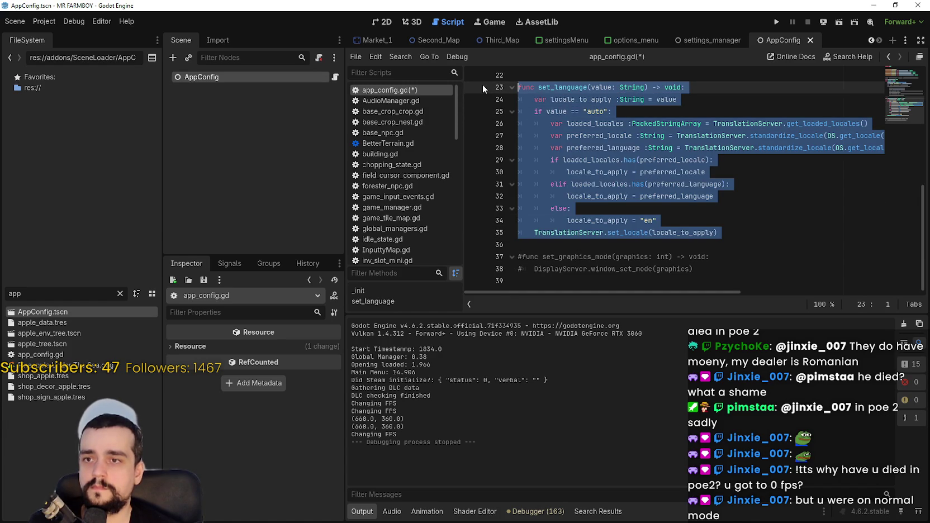
key("ctrl+k")
key("F5")
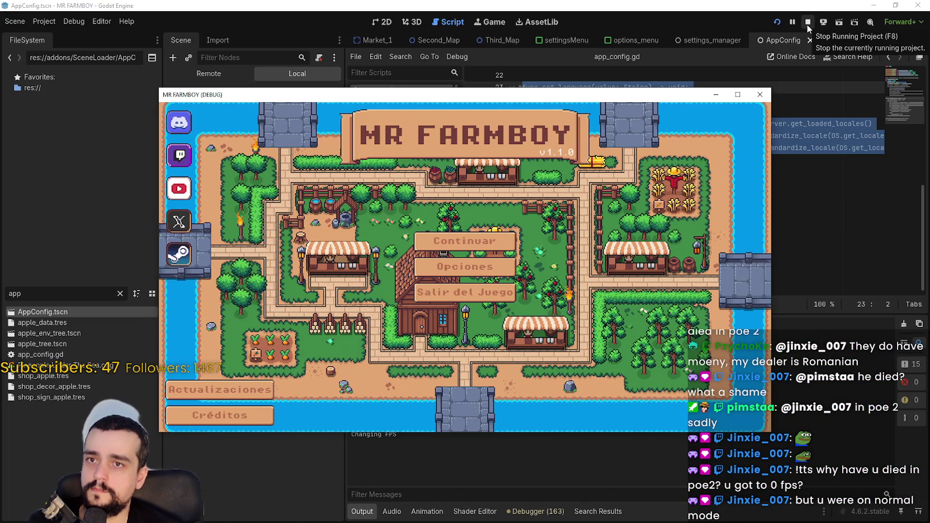
Stop the MR FARMBOY run and bring back the Snipping Tool snip showing the 1834.0 timings
left_click(807, 24)
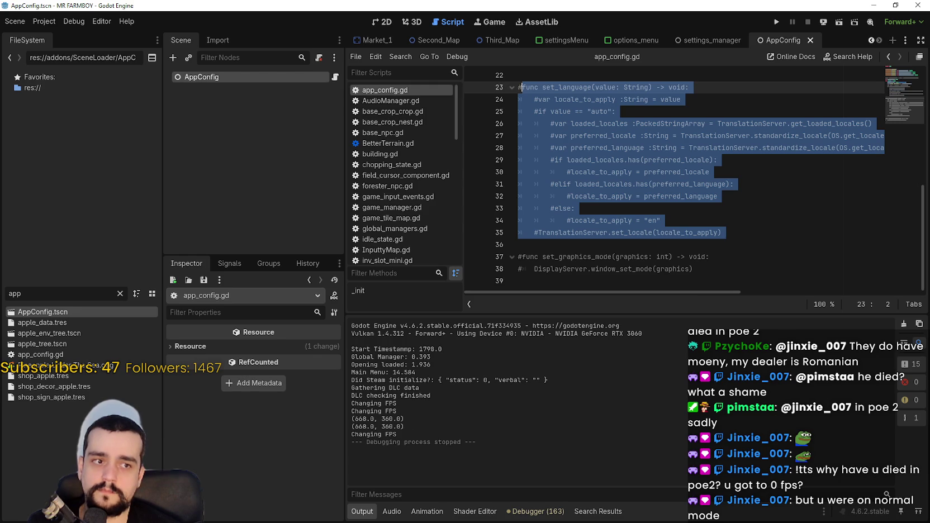
key("alt+Tab")
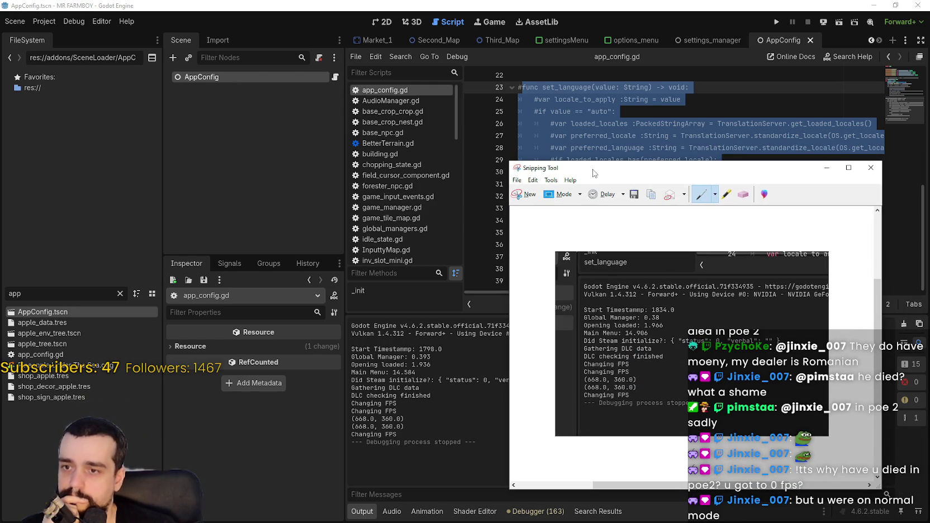
Rerun the game with the timing snip placed at the right screen edge, then quit MR FARMBOY from its menu
left_click_drag(594, 173, 606, 183)
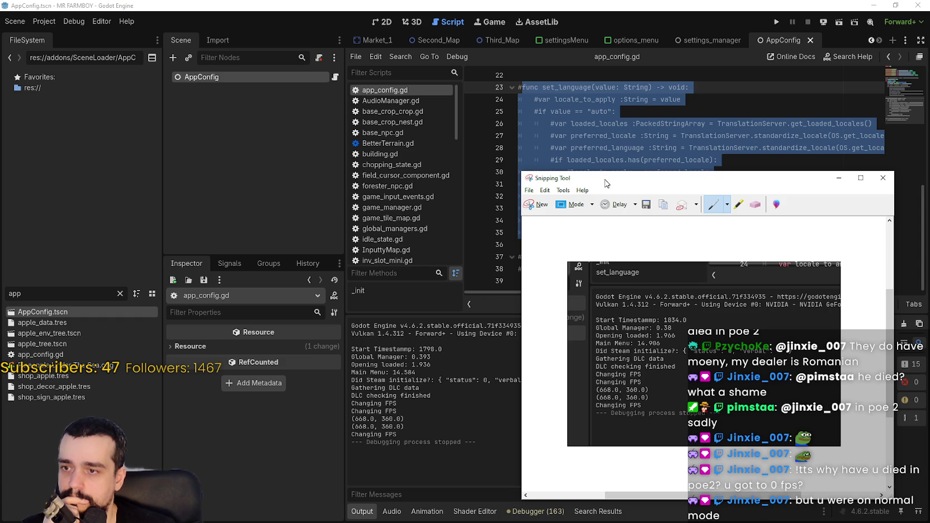
key("alt+Tab")
left_click(775, 21)
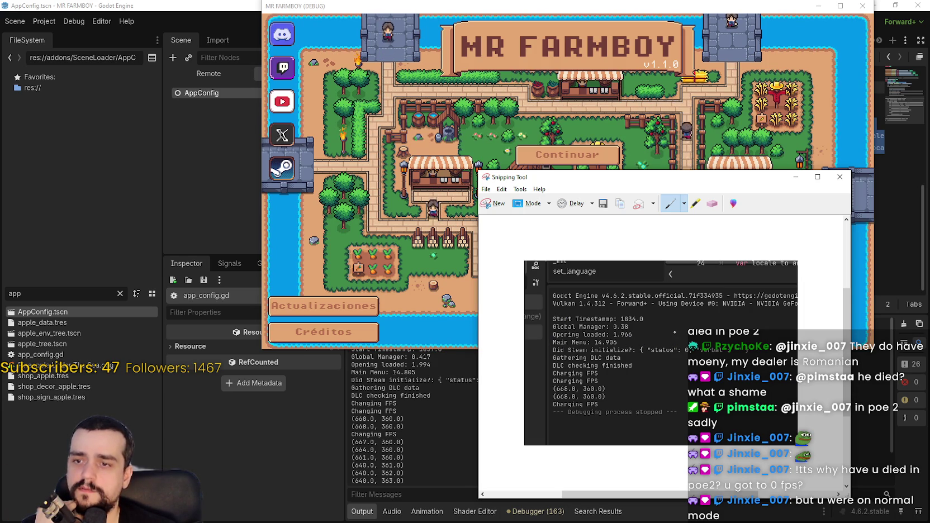
left_click_drag(558, 177, 864, 170)
left_click(567, 202)
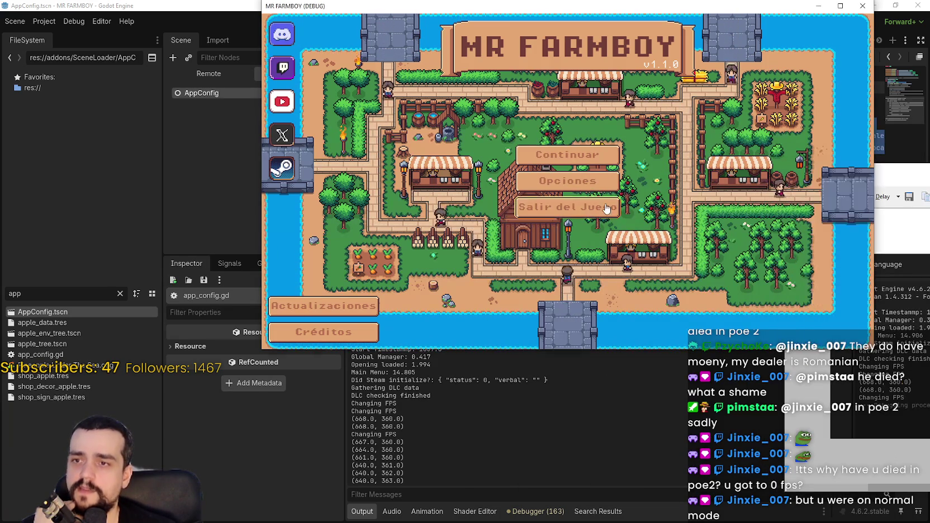
Run the game with F5, move its window to the top-right, and quit it via Salir del Juego
key("F5")
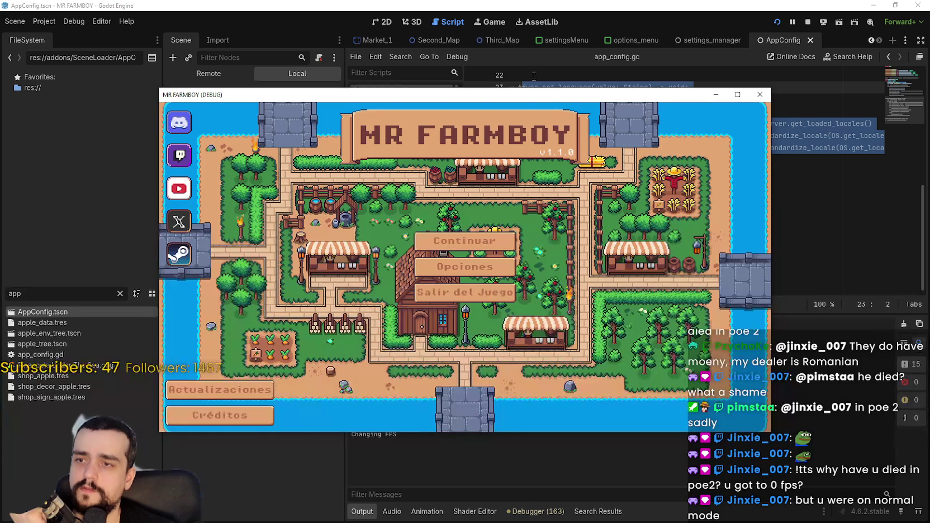
mouse_move(506, 97)
left_mouse_down()
mouse_move(657, 5)
mouse_move(512, 33)
left_mouse_up()
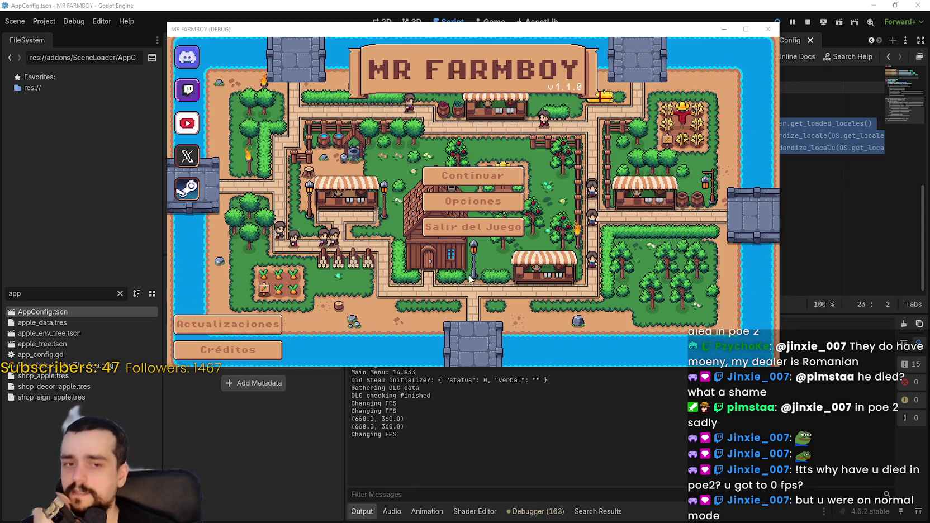
left_click(475, 229)
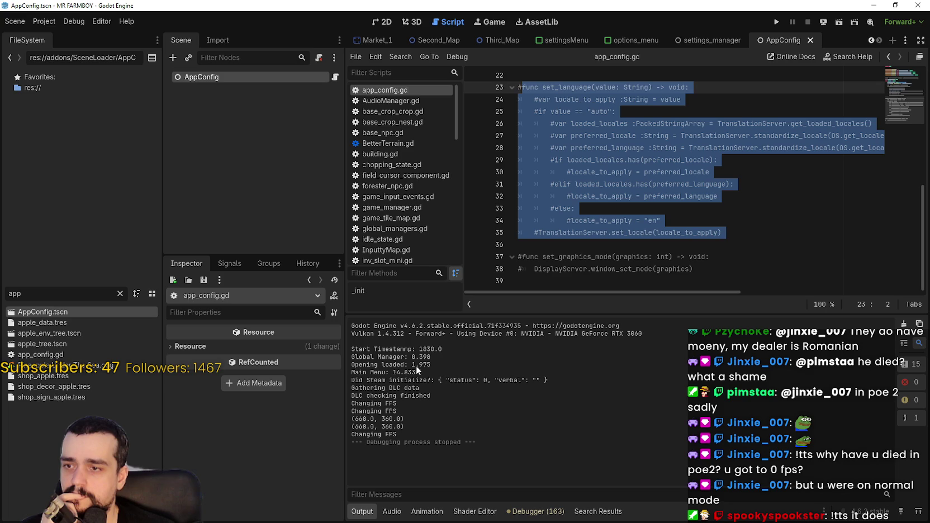
Select the Main Menu 14.833 line in Output to review the timing
left_click_drag(415, 372, 353, 373)
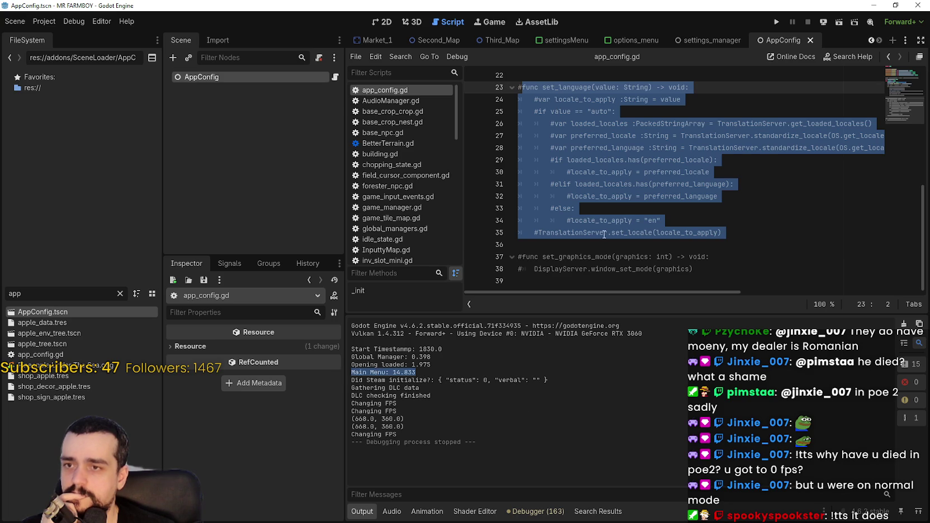
left_click(587, 246)
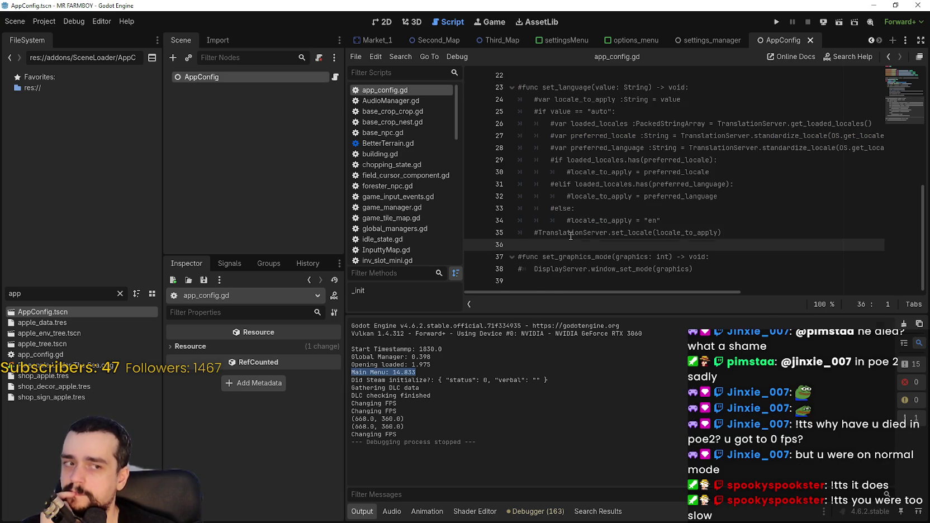
scroll(571, 236, "up", 4)
scroll(572, 234, "down", 4)
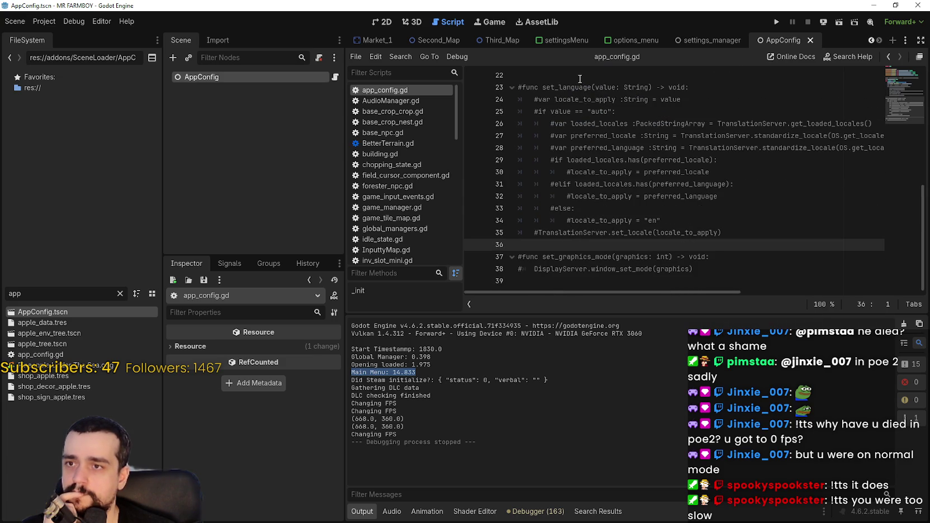
Relaunch the project from the script editor and move the game window to the top of the screen
left_click(580, 78)
scroll(606, 196, "up", 3)
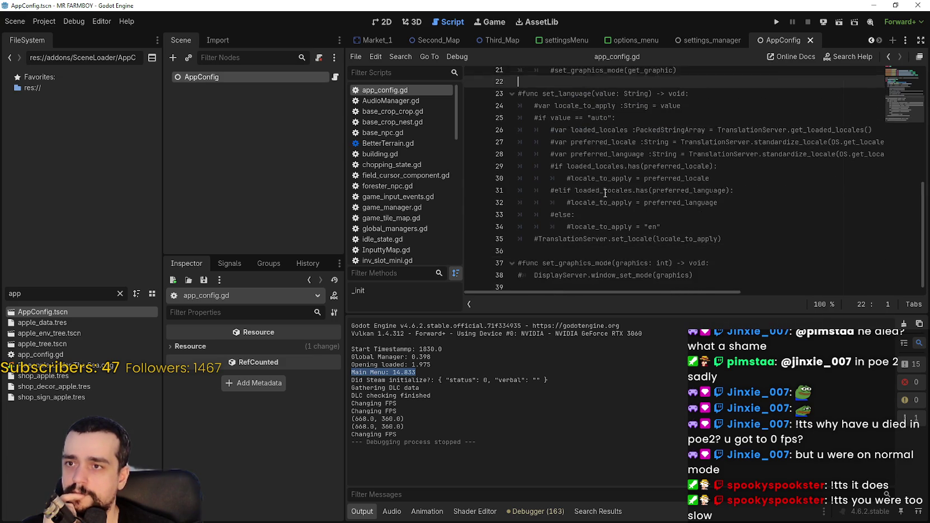
left_click(776, 20)
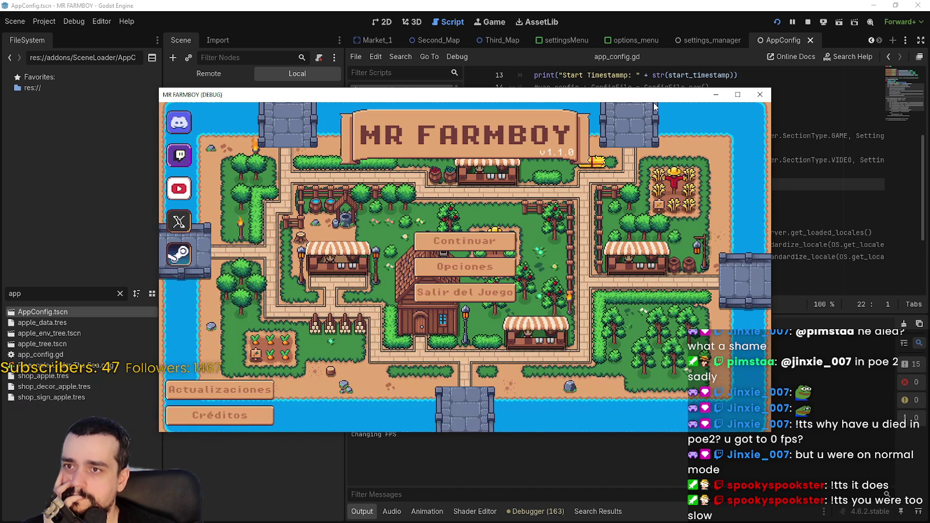
left_click_drag(656, 92, 775, 4)
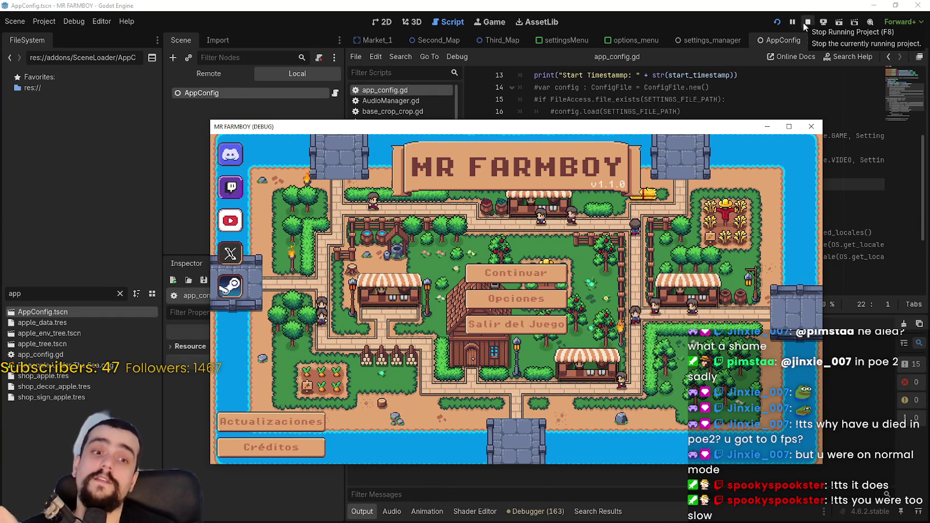
Open the running game's remote scene tree and inspect the GlobalManagers node
left_click(227, 77)
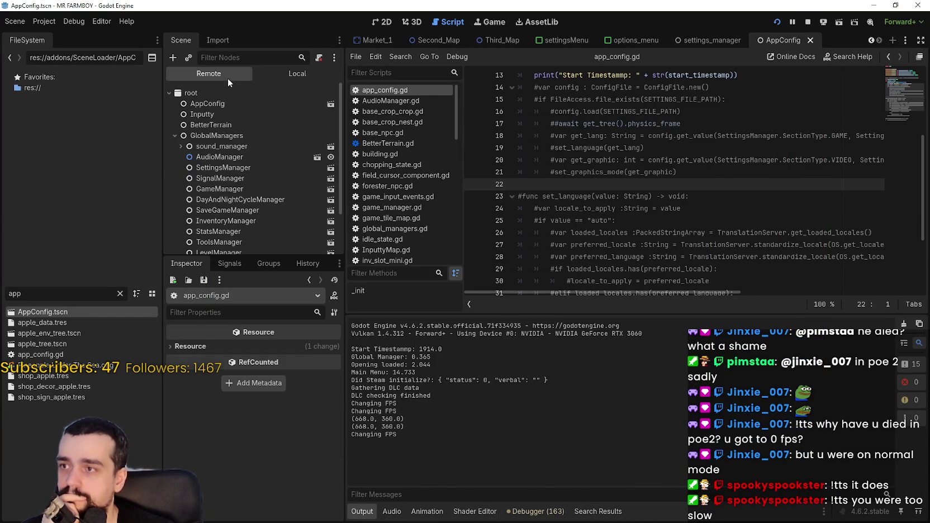
left_click(175, 136)
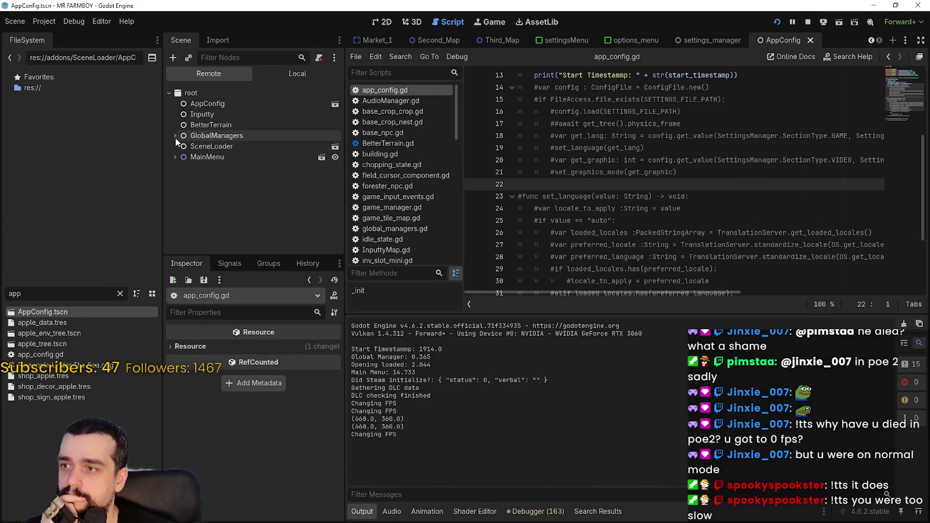
left_click(175, 136)
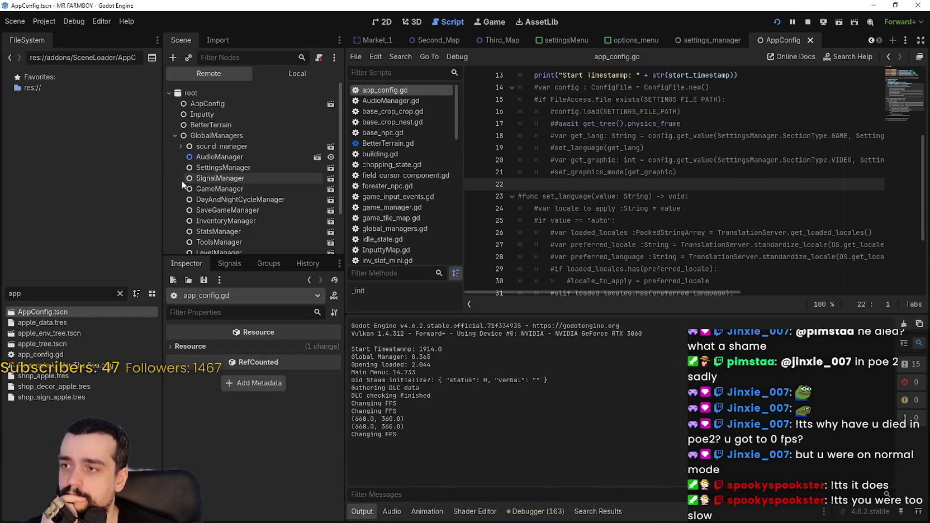
left_click(174, 136)
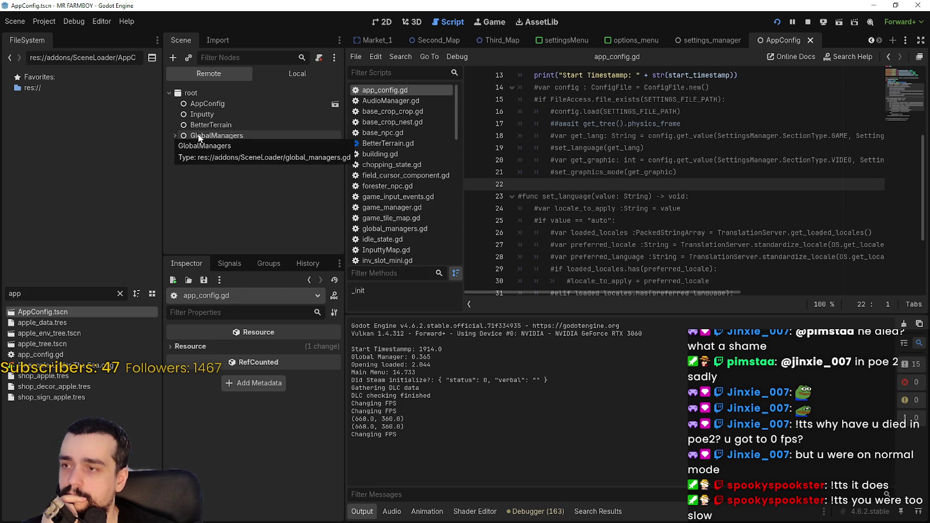
double_click(197, 136)
double_click(196, 136)
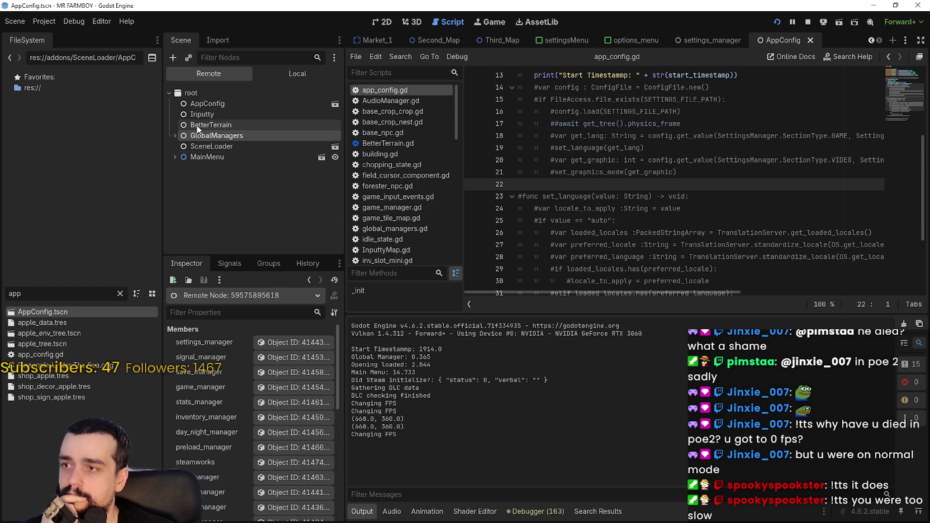
Scroll app_config.gd to the _init function's commented settings-loading code and place the caret there
left_click(673, 181)
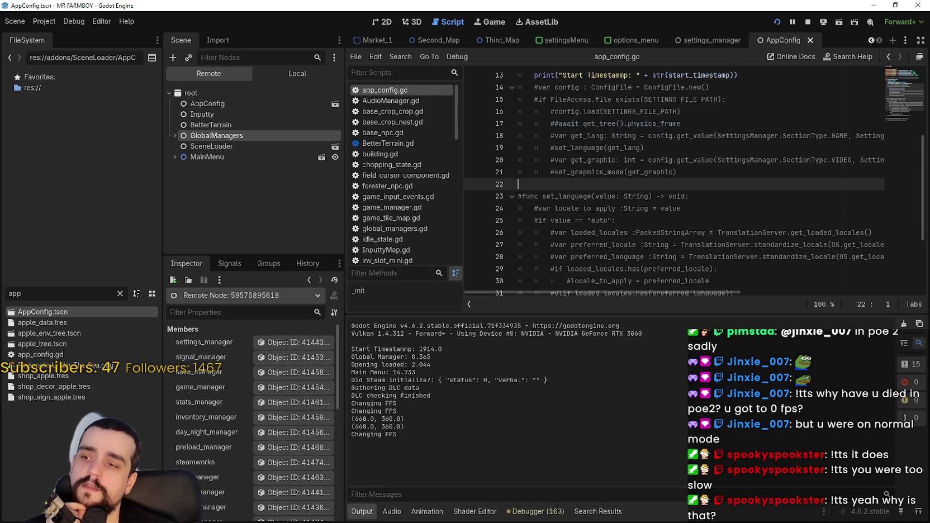
scroll(194, 447, "down", 3)
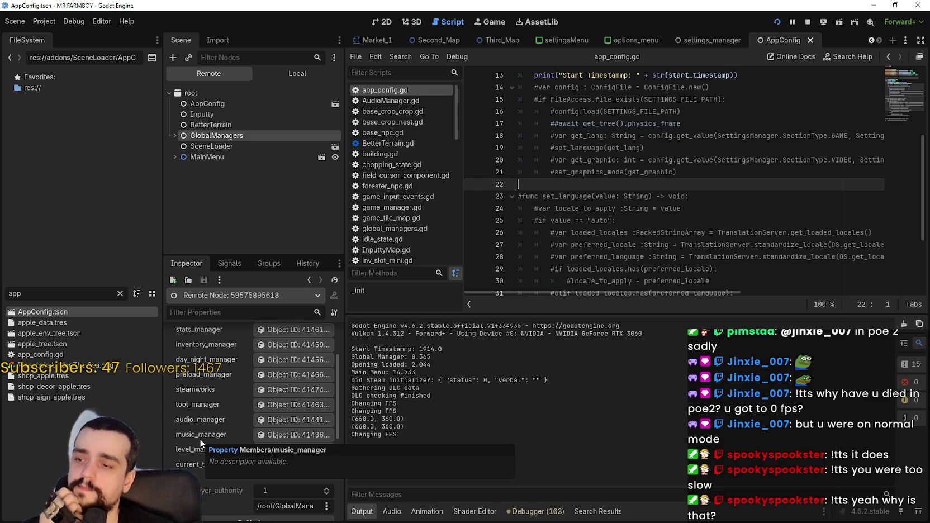
scroll(216, 420, "up", 2)
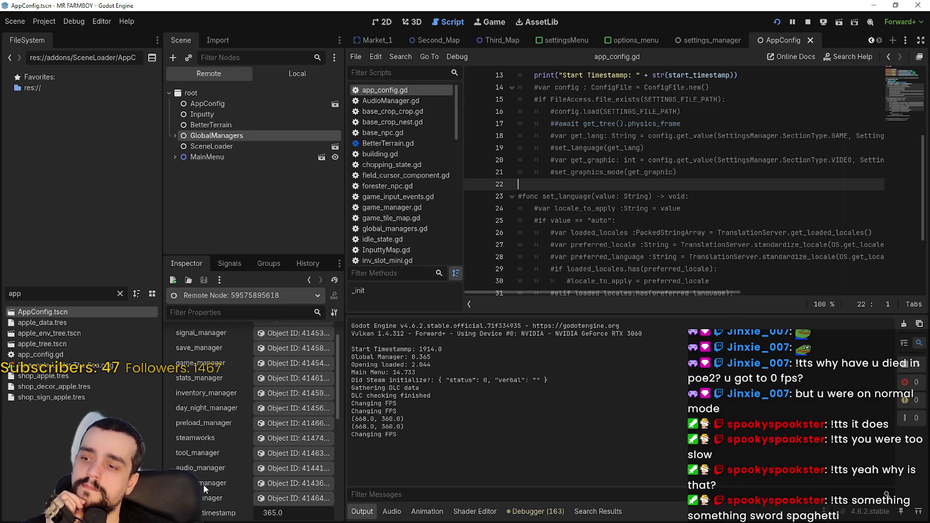
scroll(203, 484, "up", 1)
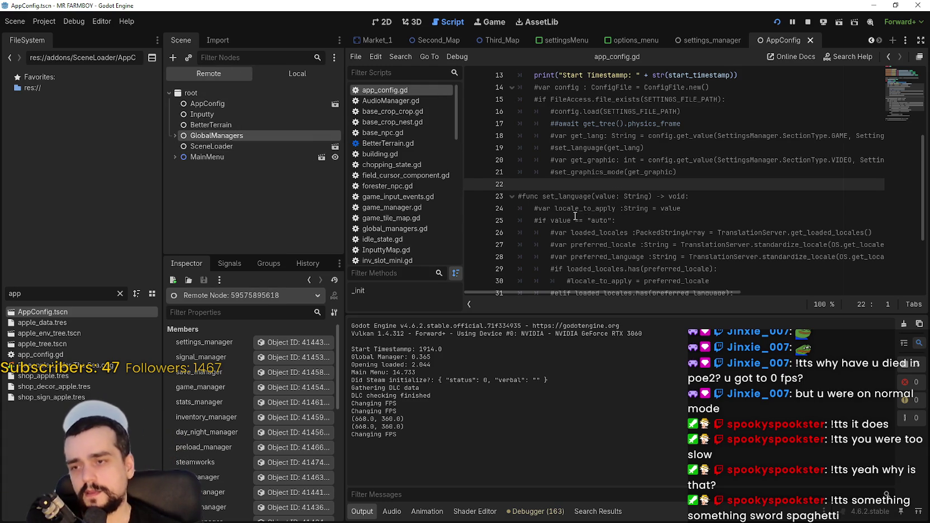
scroll(575, 215, "down", 1)
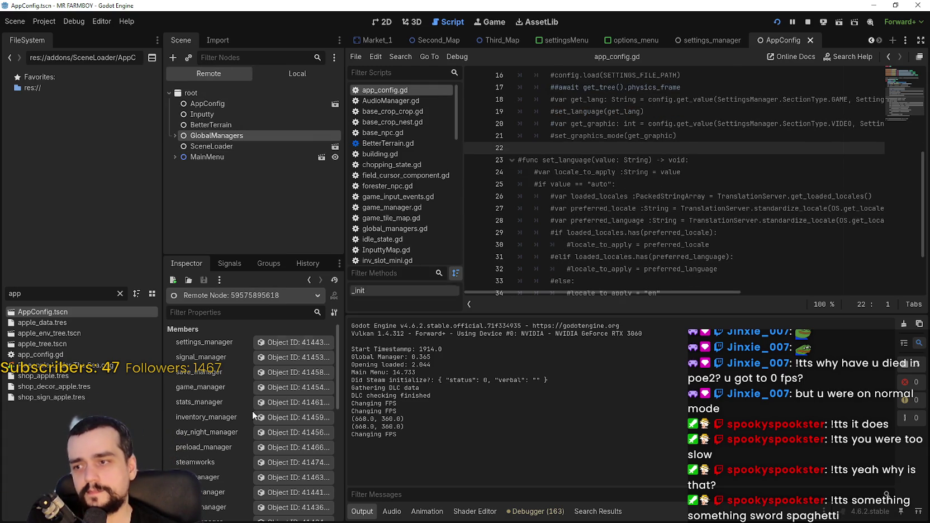
scroll(216, 455, "down", 3)
scroll(218, 452, "up", 1)
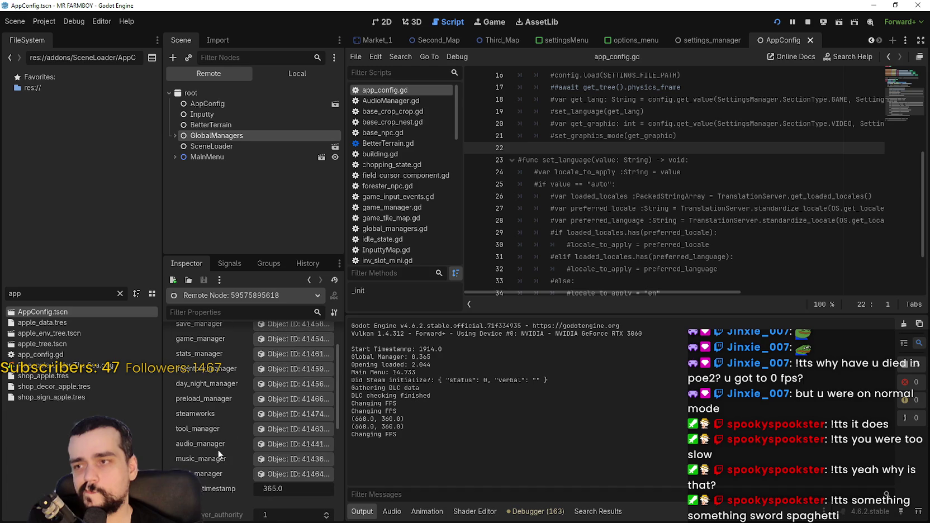
left_click(175, 135)
scroll(205, 210, "down", 2)
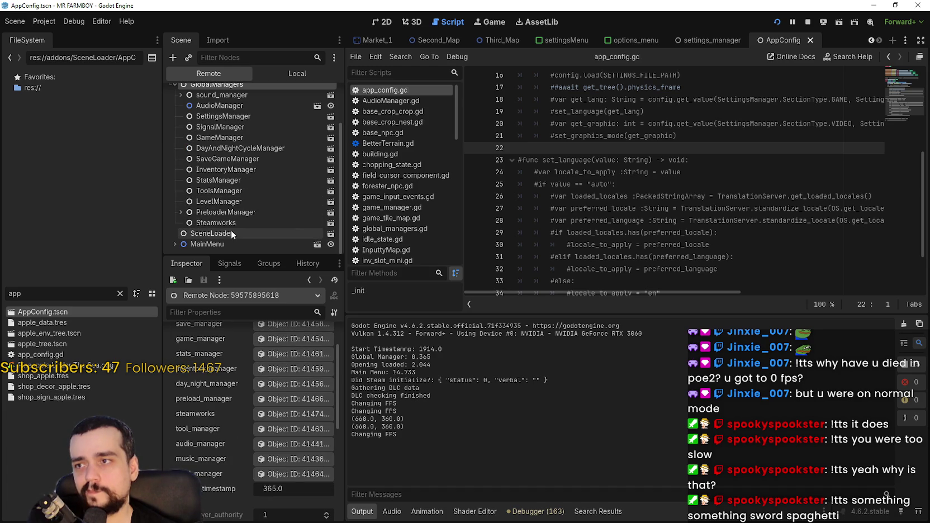
left_click(746, 137)
scroll(710, 201, "up", 3)
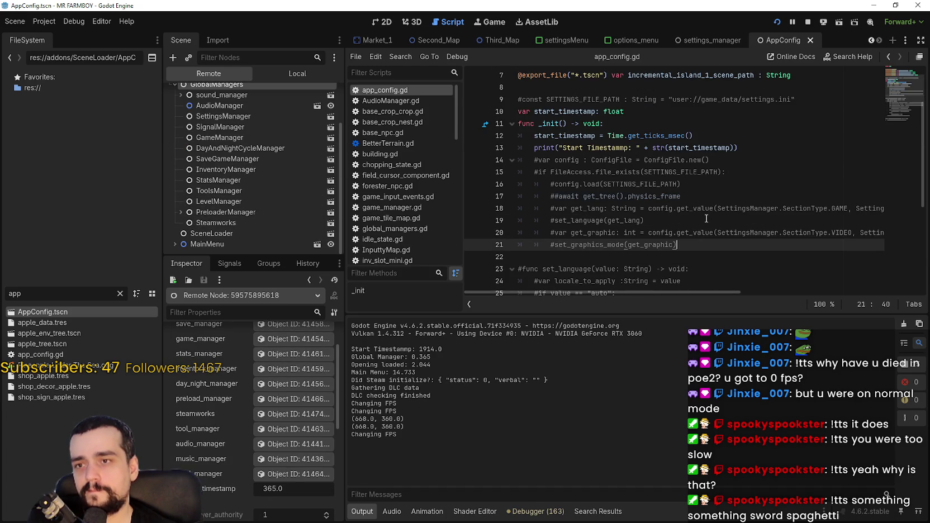
Select the set_language function block (lines 23–35) and uncomment it with Ctrl+K
scroll(706, 219, "up", 2)
scroll(707, 219, "down", 3)
left_click(708, 218)
scroll(708, 215, "down", 5)
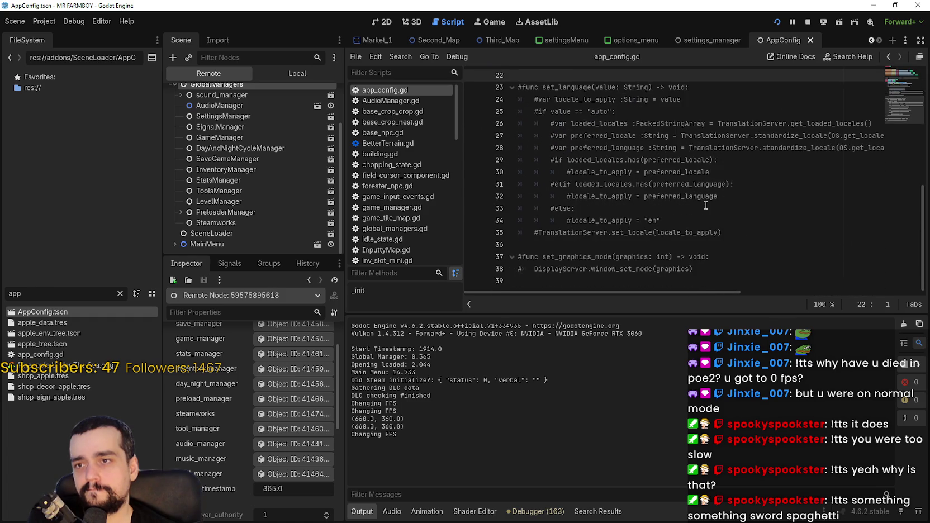
scroll(706, 207, "up", 4)
scroll(707, 206, "down", 2)
left_click(722, 240)
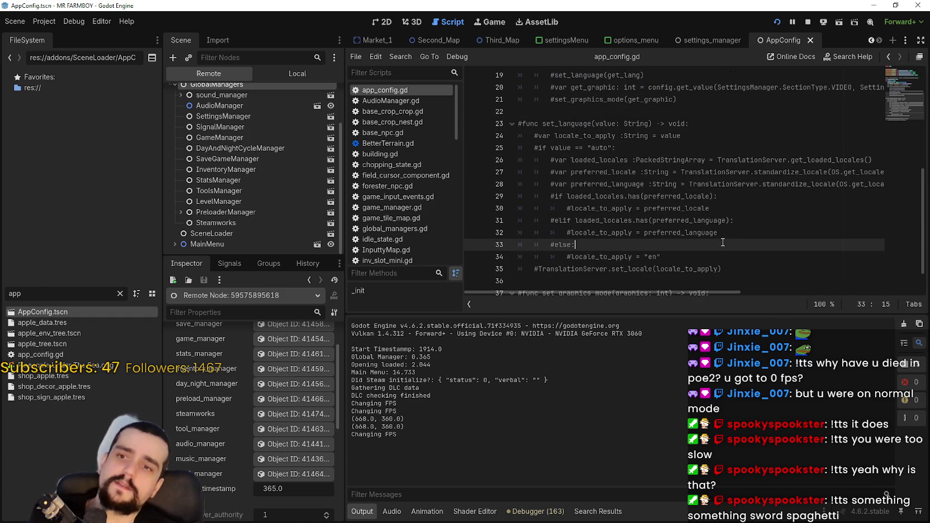
left_click_drag(724, 269, 519, 124)
key("ctrl+k")
Check set_language's value parameter and uncomment the var config line in _init
scroll(647, 177, "up", 1)
key("Up")
scroll(613, 166, "up", 4)
scroll(639, 226, "down", 6)
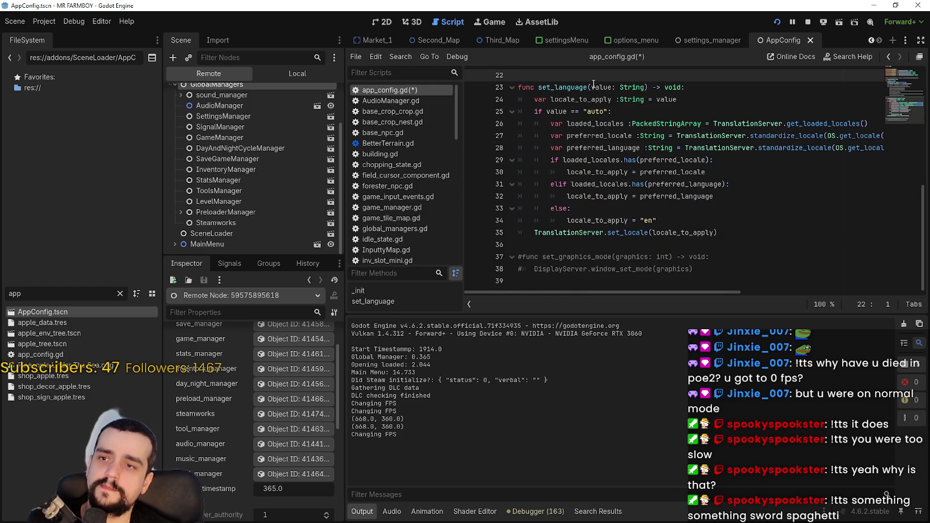
double_click(601, 87)
scroll(789, 240, "up", 2)
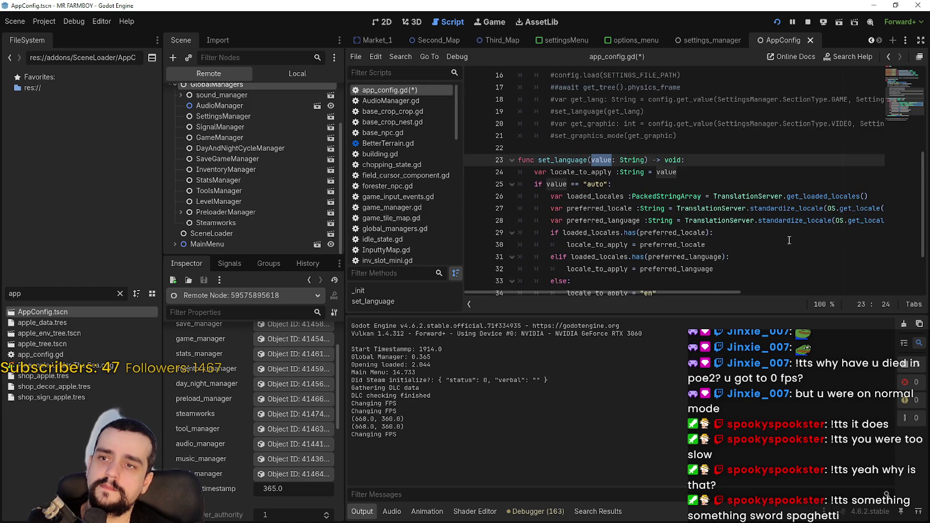
scroll(774, 226, "down", 1)
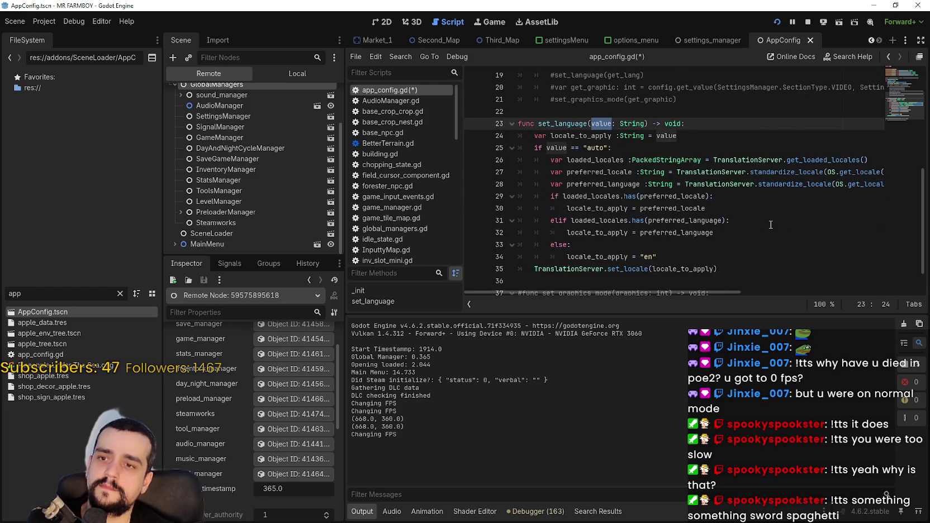
scroll(771, 225, "up", 2)
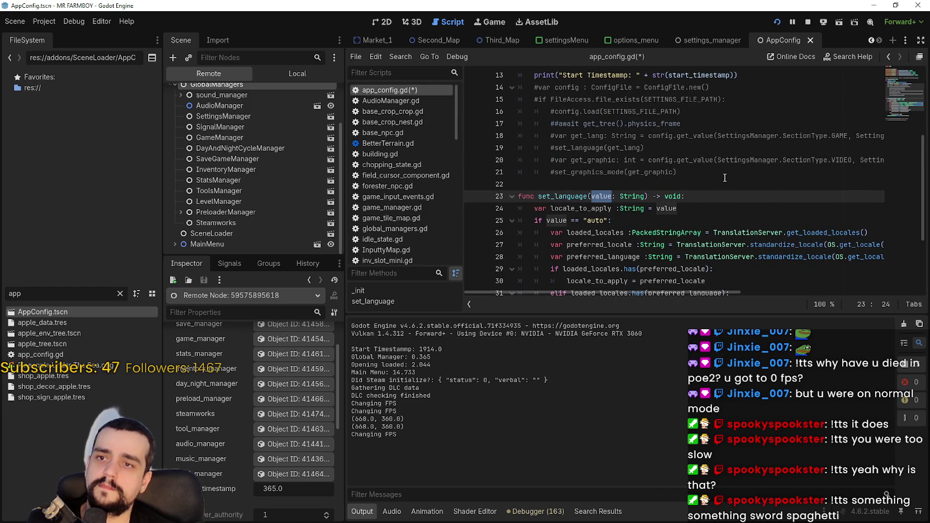
scroll(643, 179, "up", 2)
left_click(538, 161)
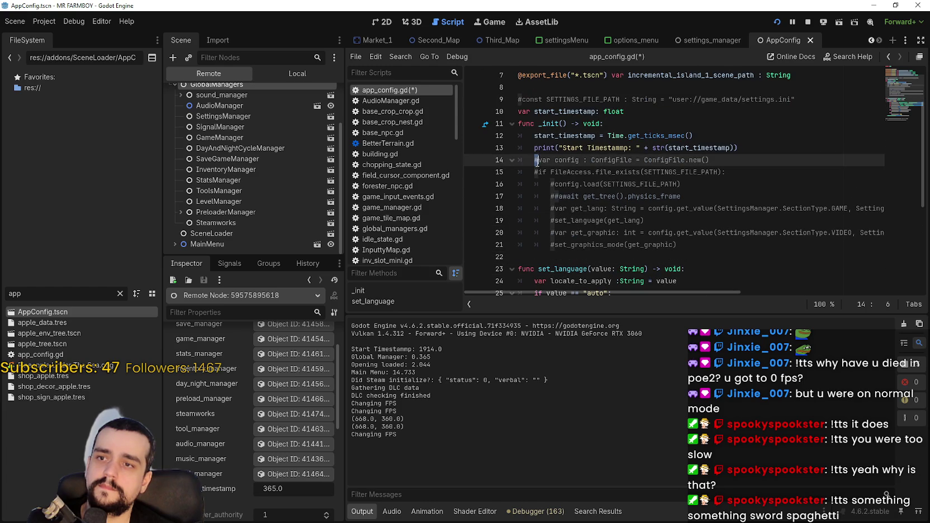
key("BackSpace")
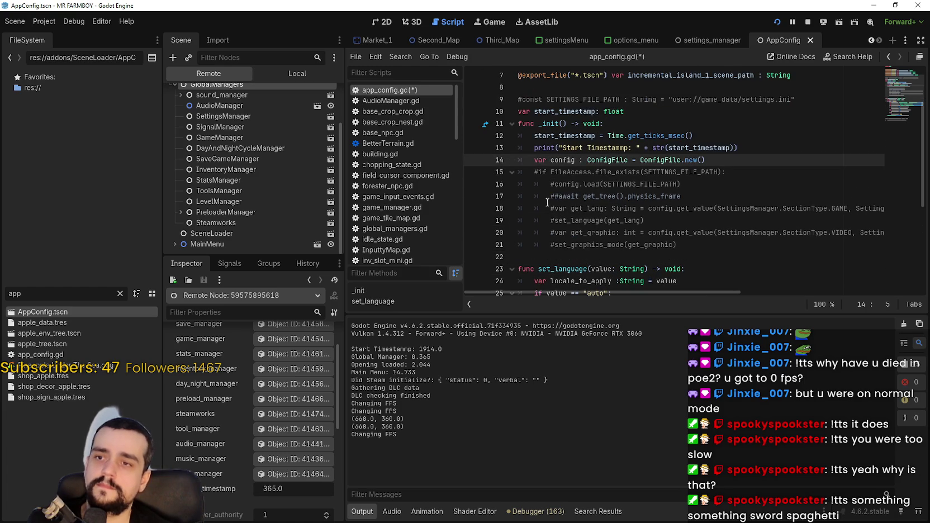
Uncomment the FileAccess.file_exists check, the config.load line, and the SETTINGS_FILE_PATH constant
left_click(539, 172)
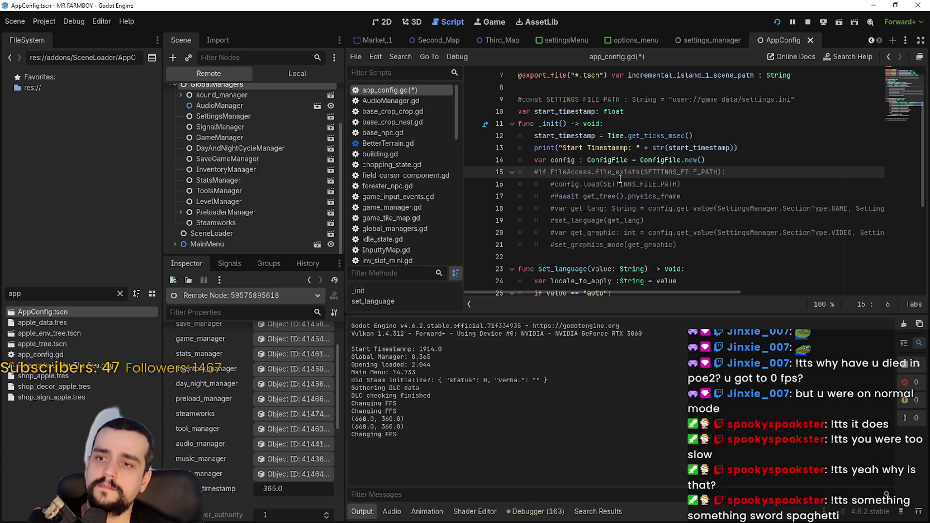
key("BackSpace")
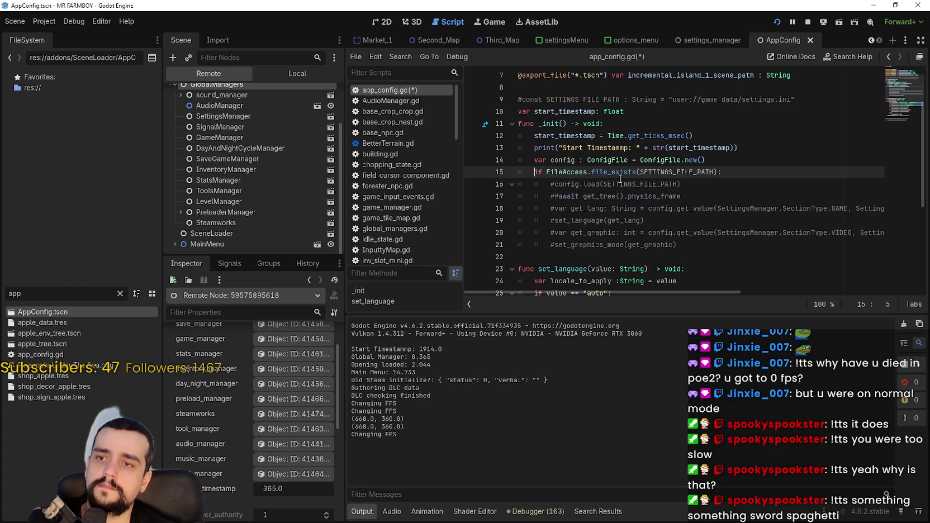
double_click(707, 173)
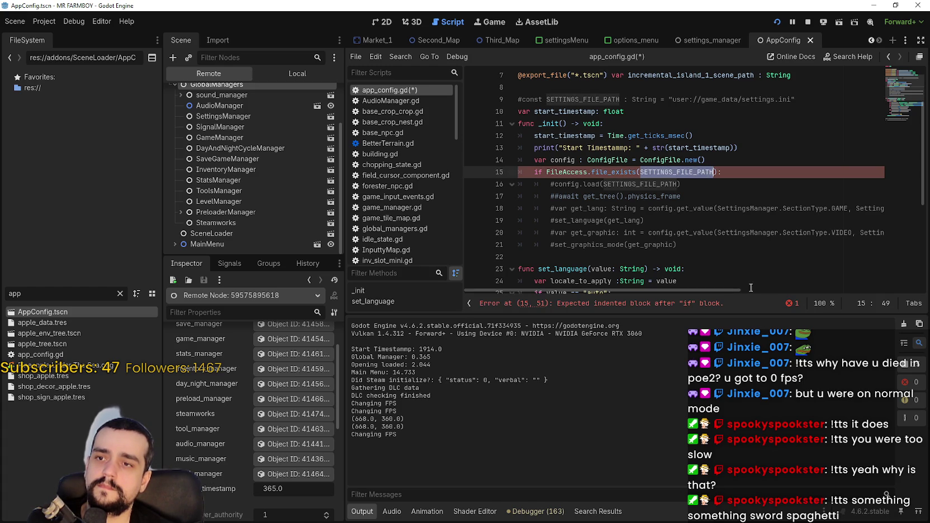
left_click(554, 185)
key("BackSpace")
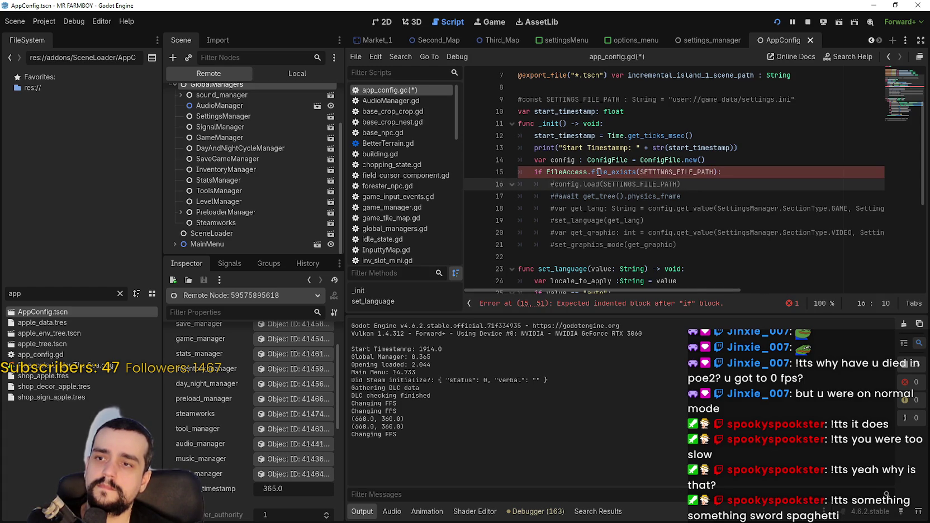
mouse_move(598, 172)
left_click(550, 213)
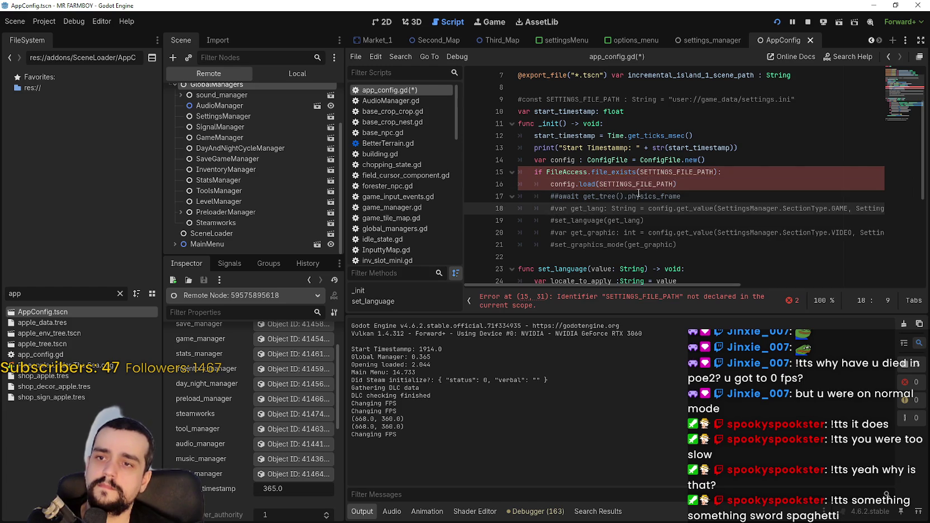
scroll(526, 179, "up", 2)
left_click(520, 171)
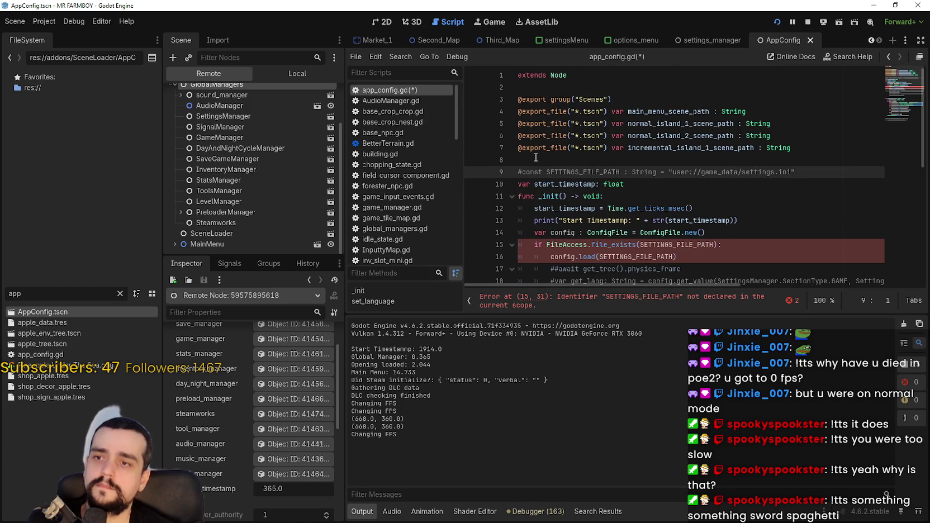
key("BackSpace")
Uncomment the var get_lang line and the set_language(get_lang) call
scroll(540, 157, "down", 2)
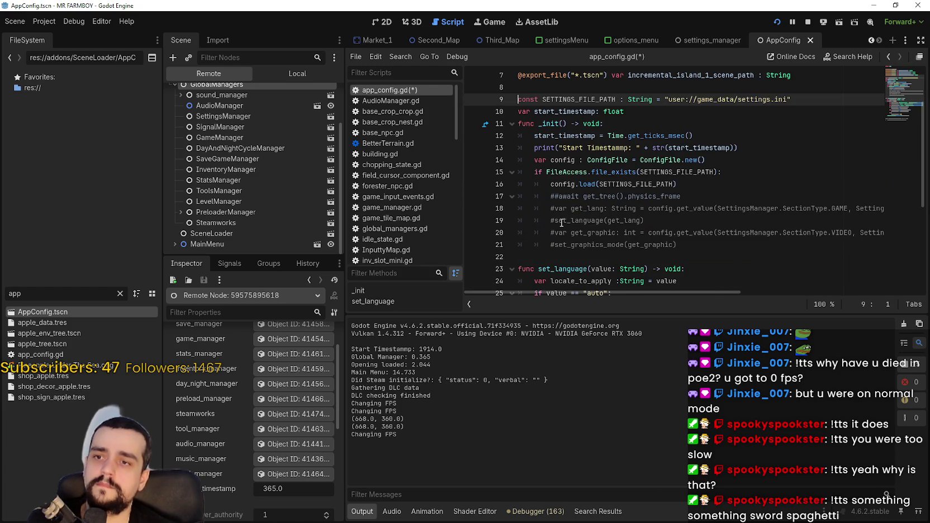
left_click_drag(551, 209, 538, 210)
key("BackSpace")
left_click(553, 219)
key("BackSpace")
key("BackSpace")
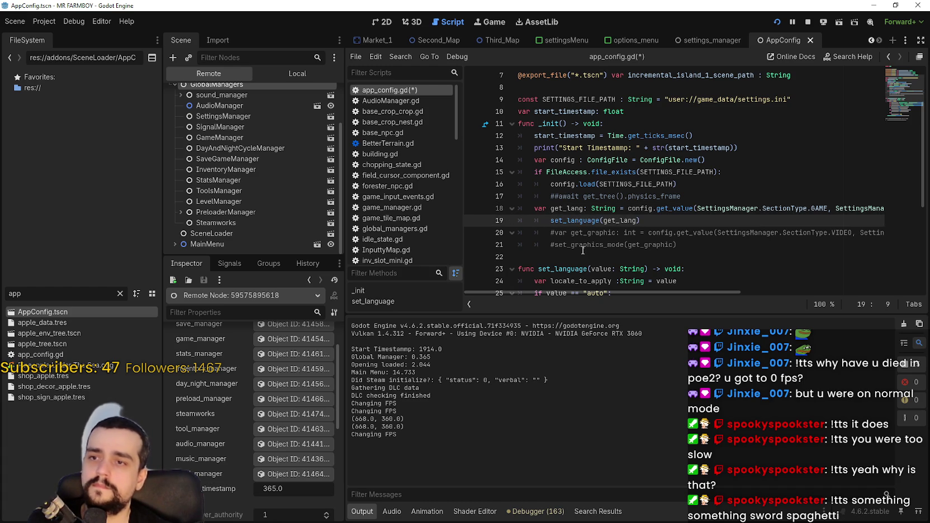
Save app_config.gd with Ctrl+S and stop the running game
mouse_move(618, 293)
left_mouse_down()
mouse_move(721, 305)
mouse_move(585, 304)
left_mouse_up()
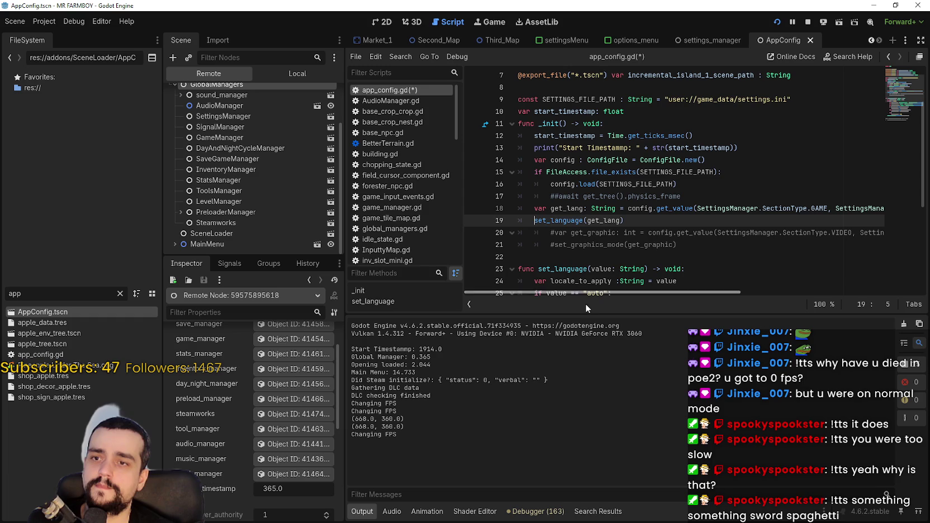
double_click(642, 209)
mouse_move(709, 295)
left_mouse_down()
mouse_move(770, 299)
mouse_move(643, 296)
left_mouse_up()
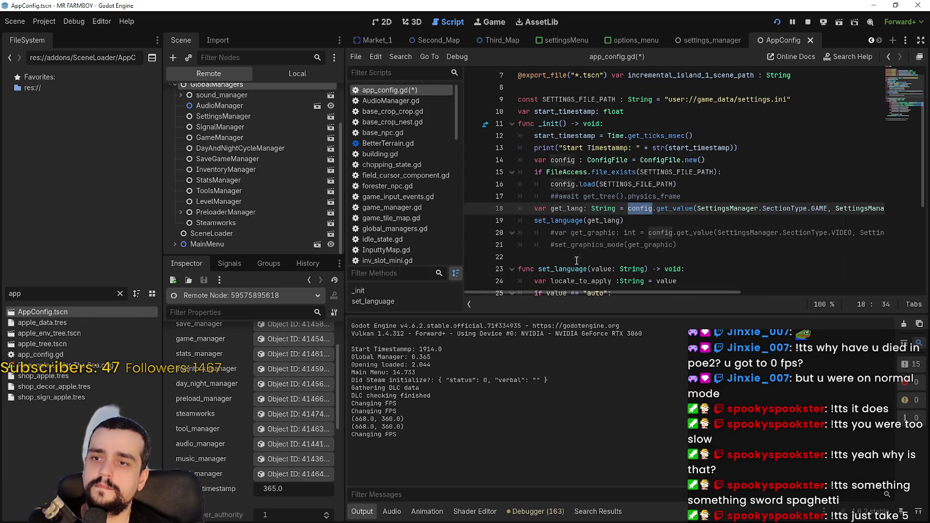
left_click(577, 258)
key("ctrl+s")
left_click(808, 21)
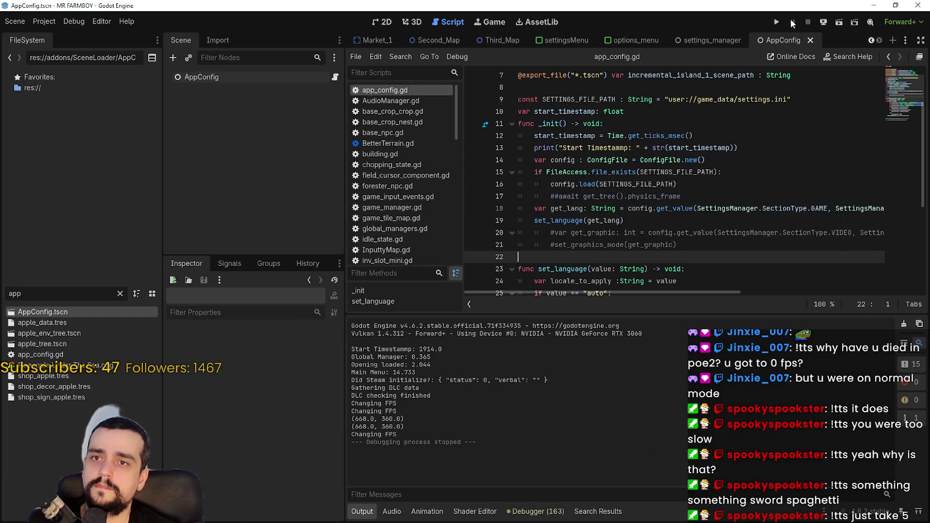
Launch the game and switch its graphics mode from Ventana sin bordes to Ventana, then apply
key("F5")
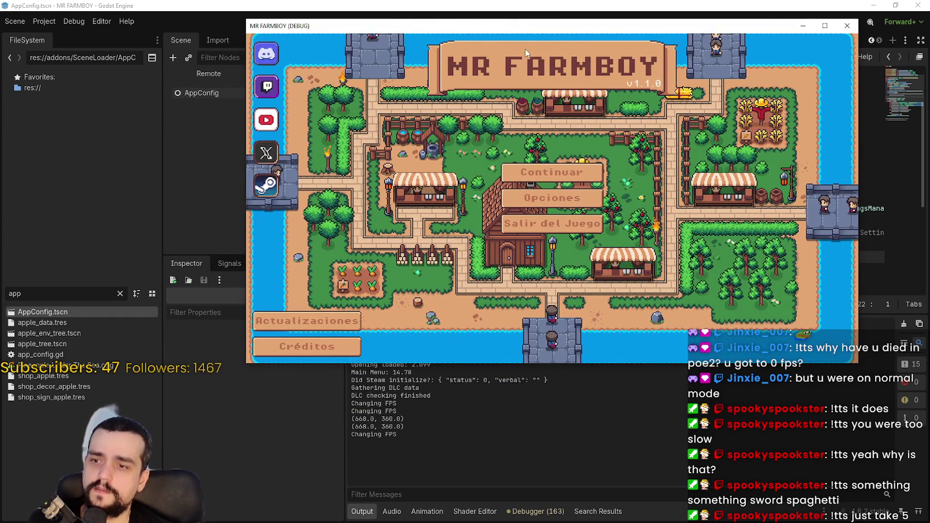
left_click_drag(516, 28, 517, 3)
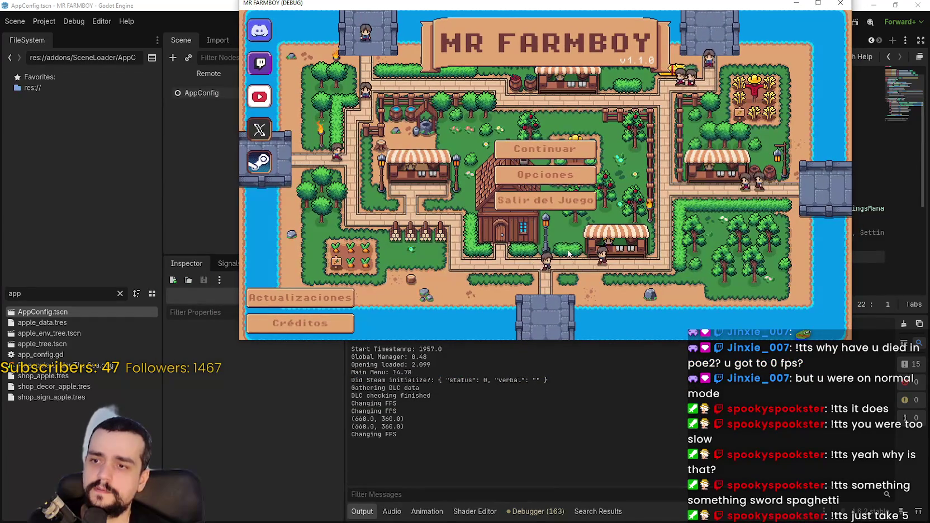
left_click(563, 169)
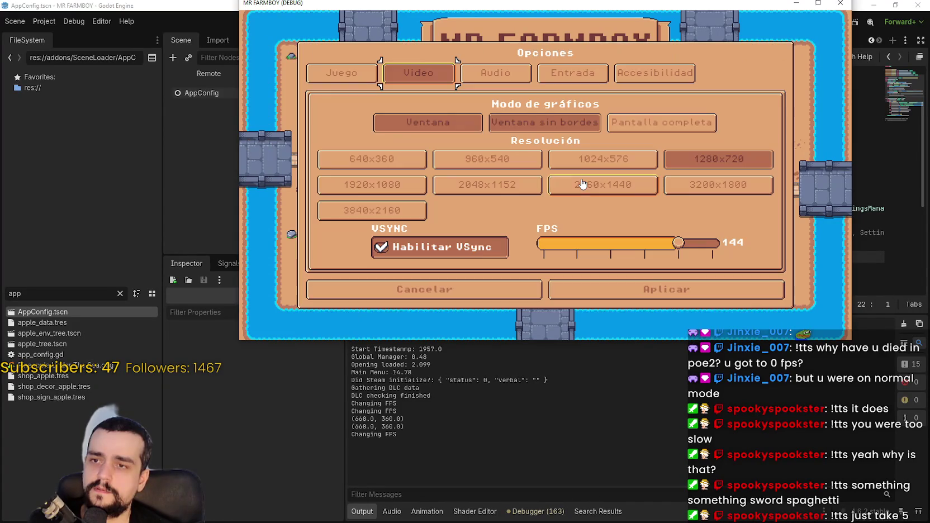
left_click(533, 127)
left_click(279, 177)
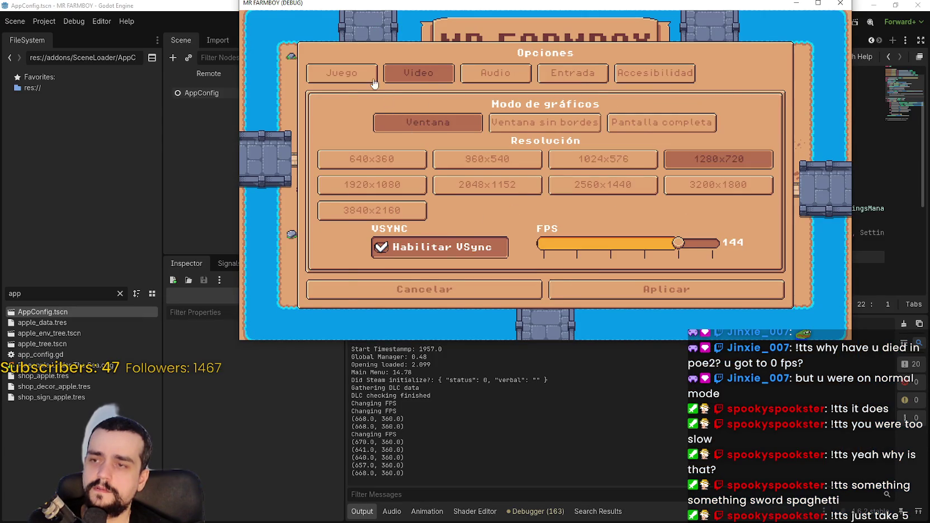
left_click(615, 289)
left_click(649, 293)
Quit the game, select the var config line on line 14, and rerun the project
left_click(548, 200)
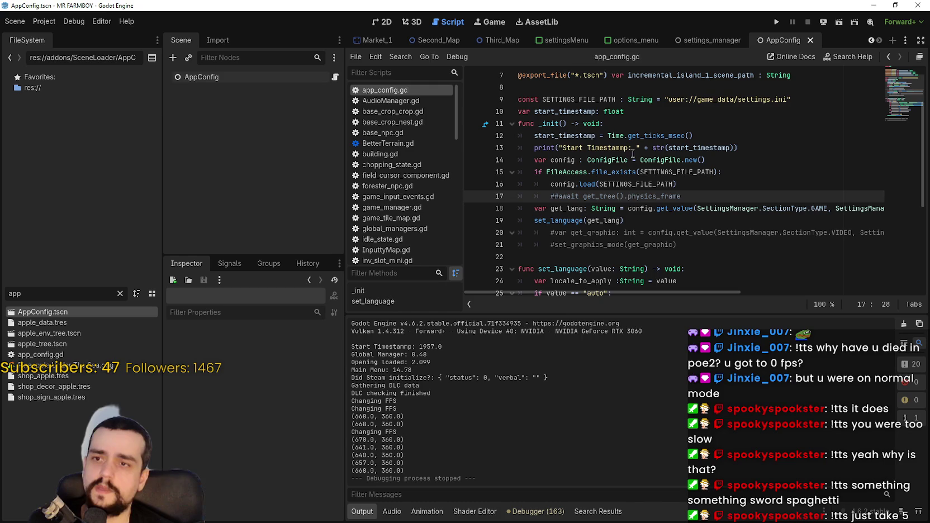
left_click_drag(706, 160, 531, 158)
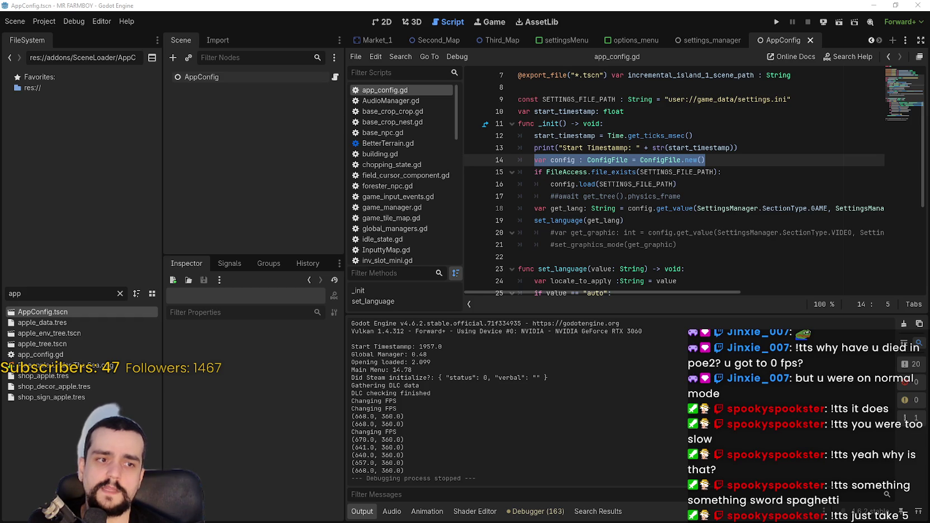
left_click(777, 20)
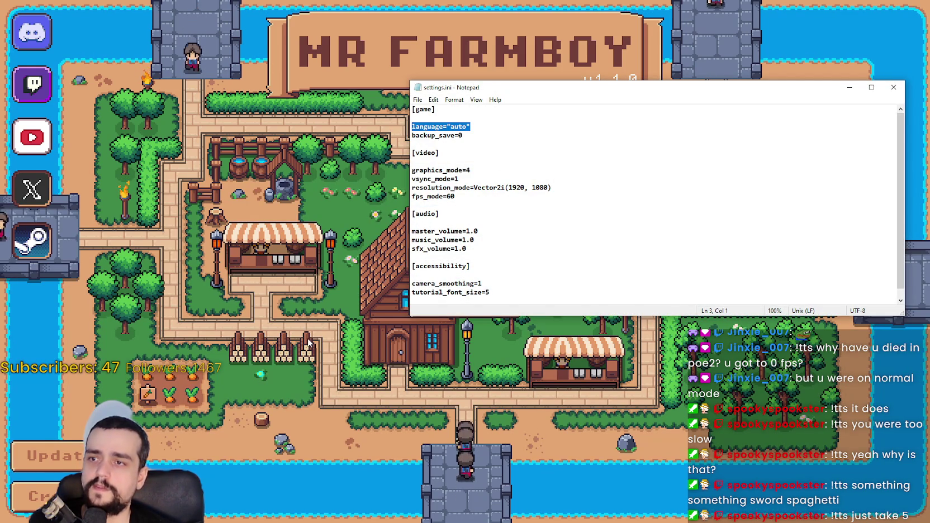
Close settings.ini, set the game to windowed mode, and open the Game tab's language choices
left_click(464, 263)
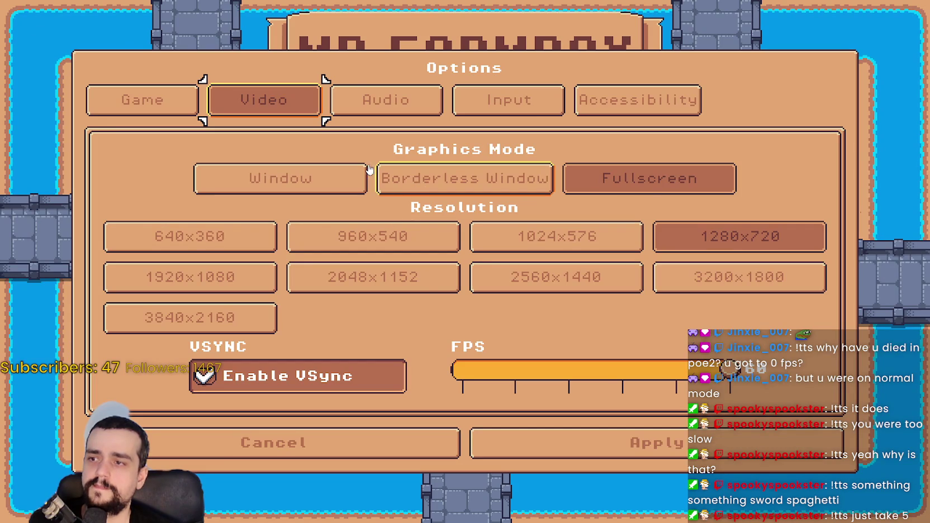
left_click(351, 182)
left_click(306, 167)
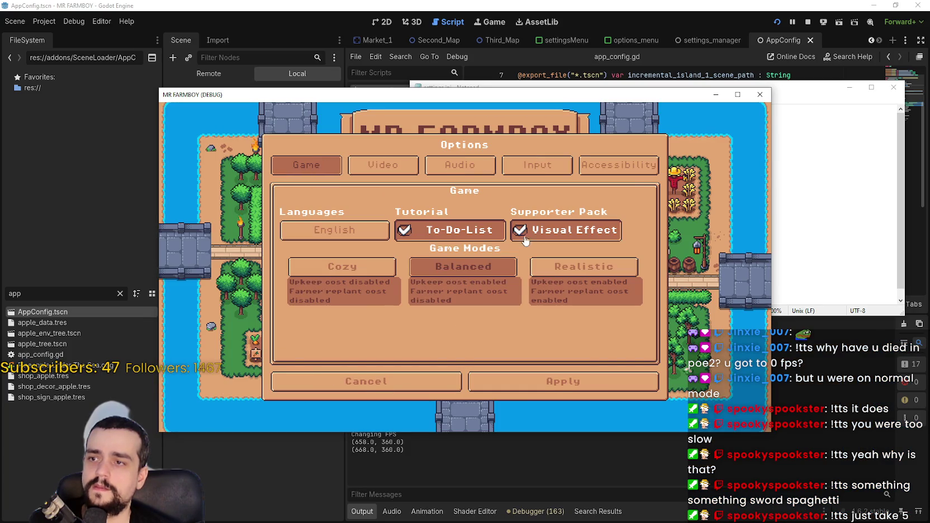
left_click(333, 231)
Choose Español (Castellano) and apply, quit, then rerun the game and quit from its main menu
left_click(268, 193)
left_click(542, 383)
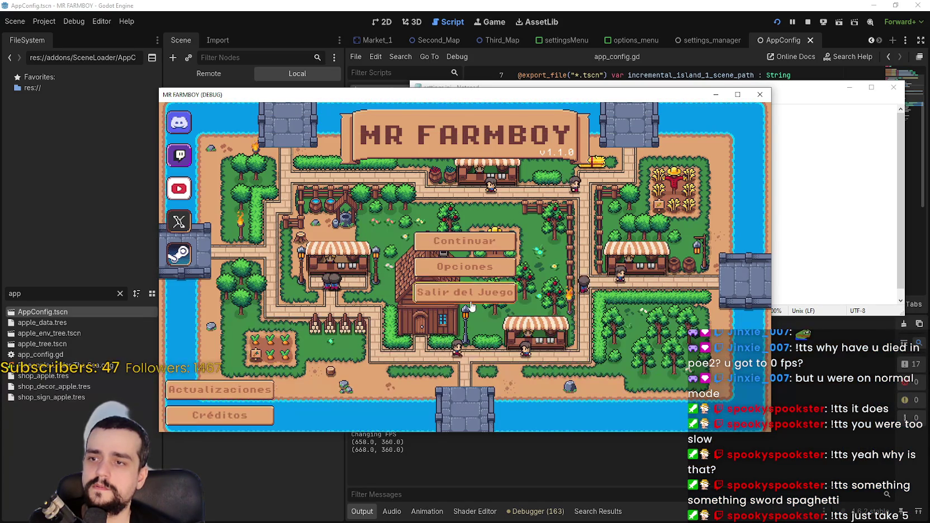
left_click(471, 293)
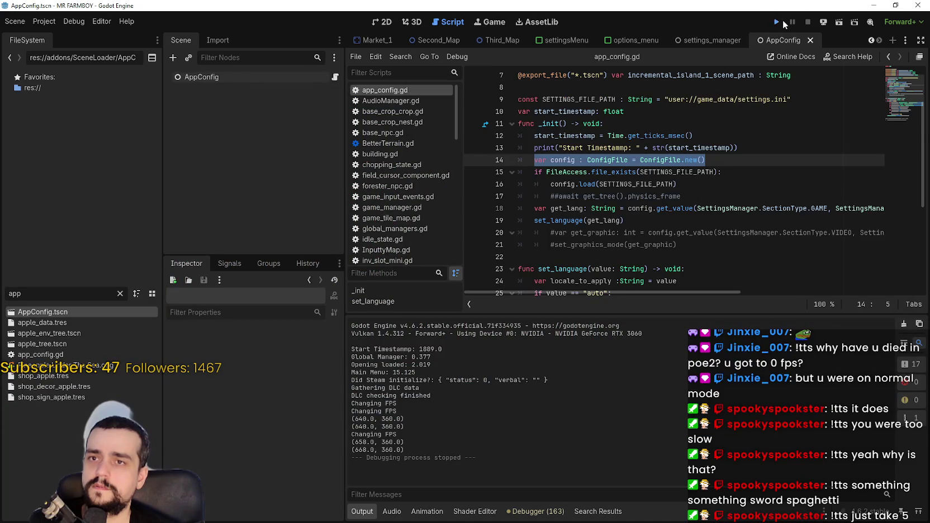
left_click(784, 23)
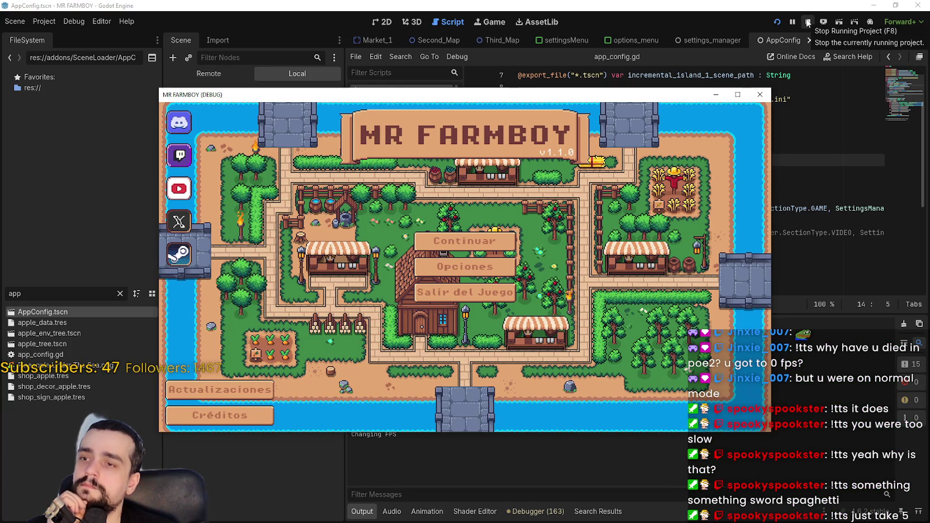
left_click(479, 305)
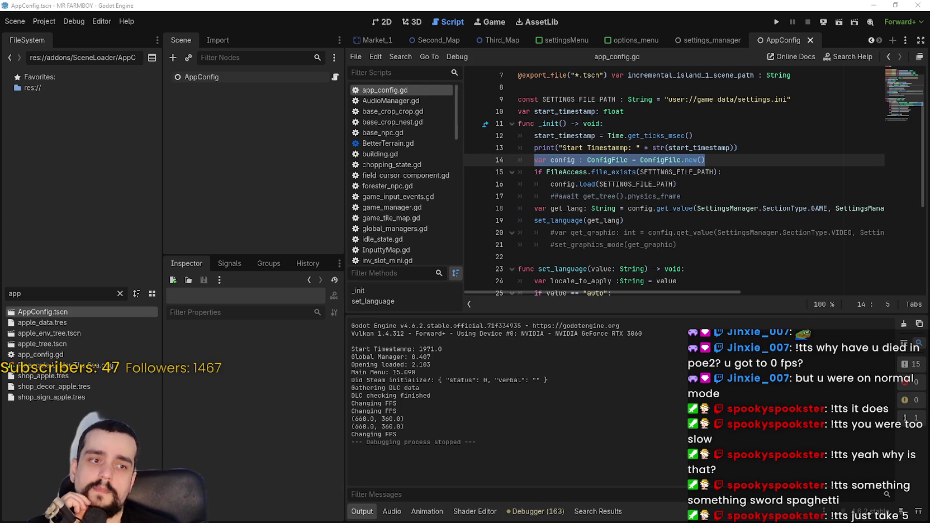
Set a breakpoint on line 25 of app_config.gd
left_click(601, 233)
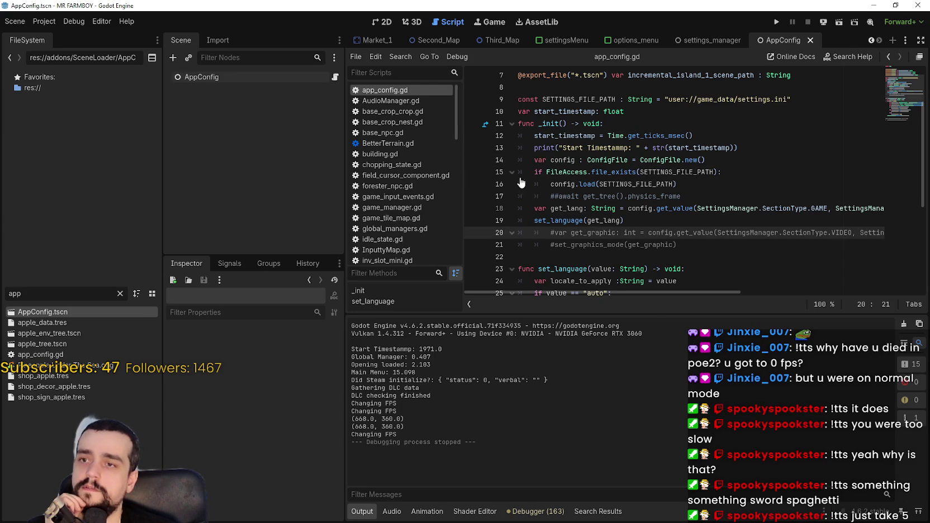
scroll(567, 206, "down", 3)
left_click(473, 178)
left_click(735, 180)
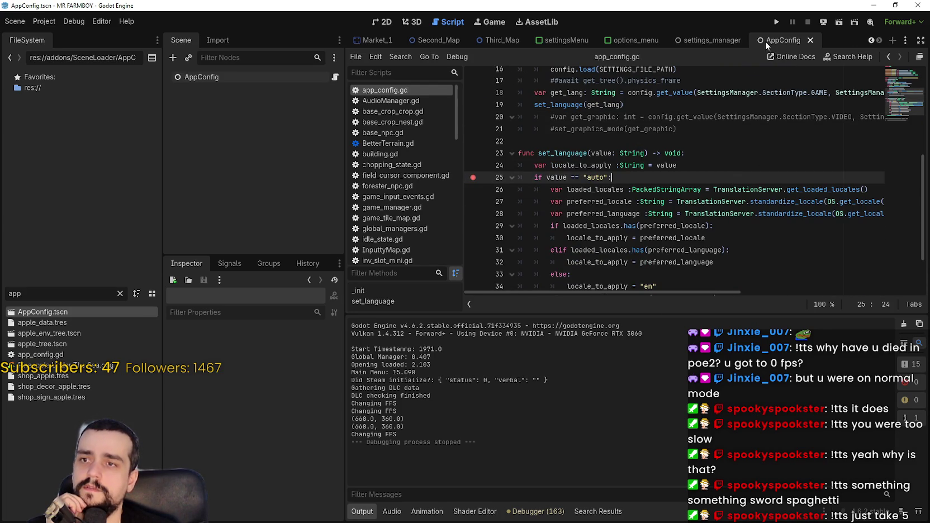
Look up the SettingsManager symbol on line 18 to open its definition in settingsManager.gd
scroll(615, 168, "up", 2)
double_click(567, 165)
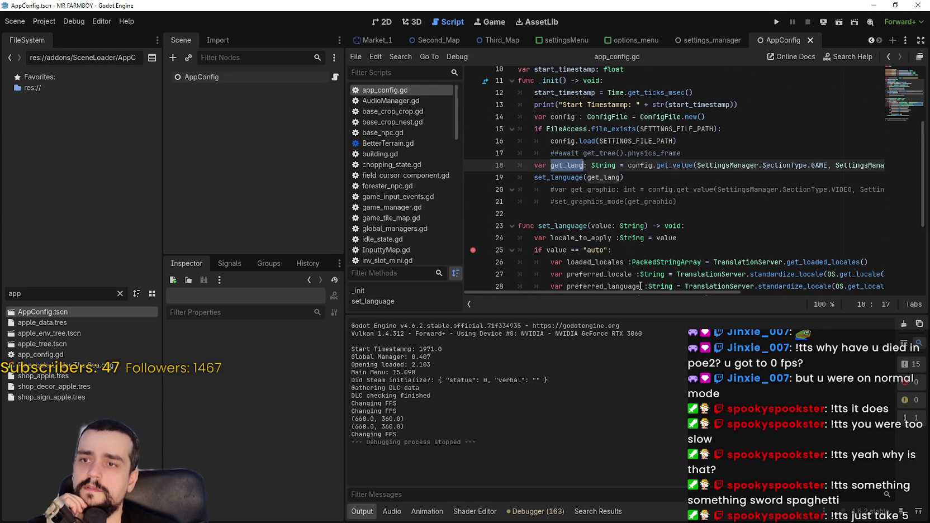
mouse_move(649, 291)
left_mouse_down()
mouse_move(869, 305)
mouse_move(604, 295)
left_mouse_up()
left_click(823, 164)
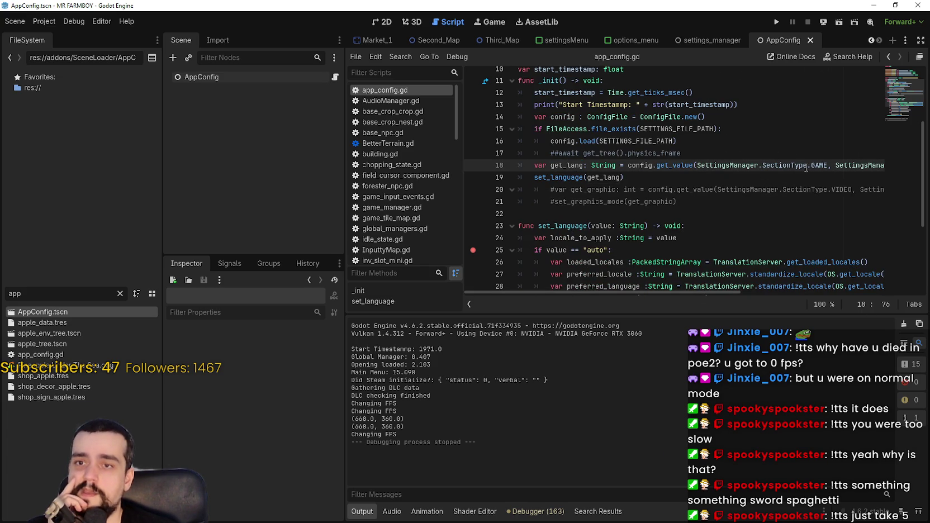
left_click_drag(828, 166, 697, 165)
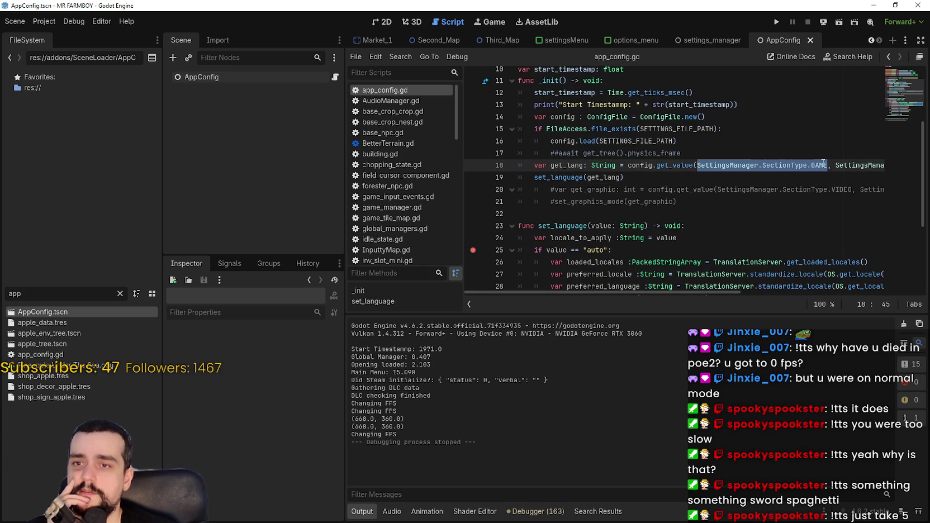
left_click(728, 166)
right_click(721, 162)
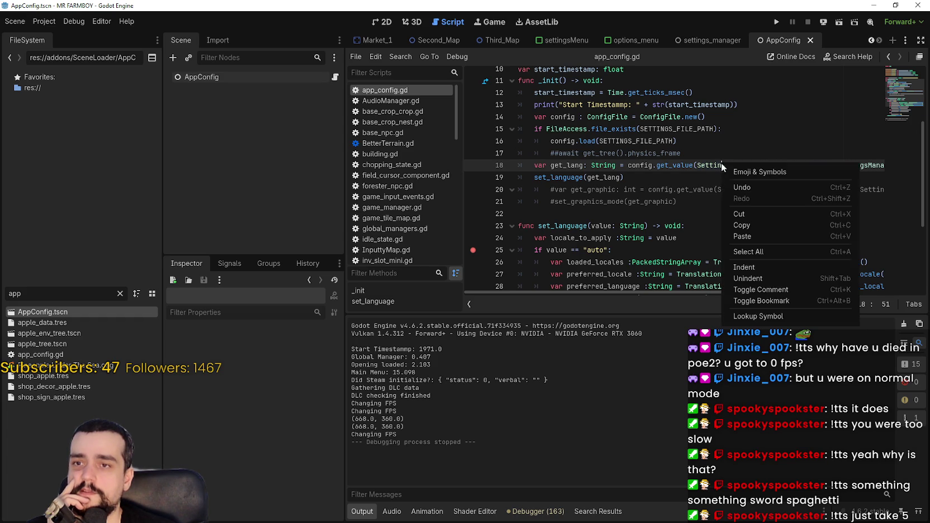
left_click(759, 317)
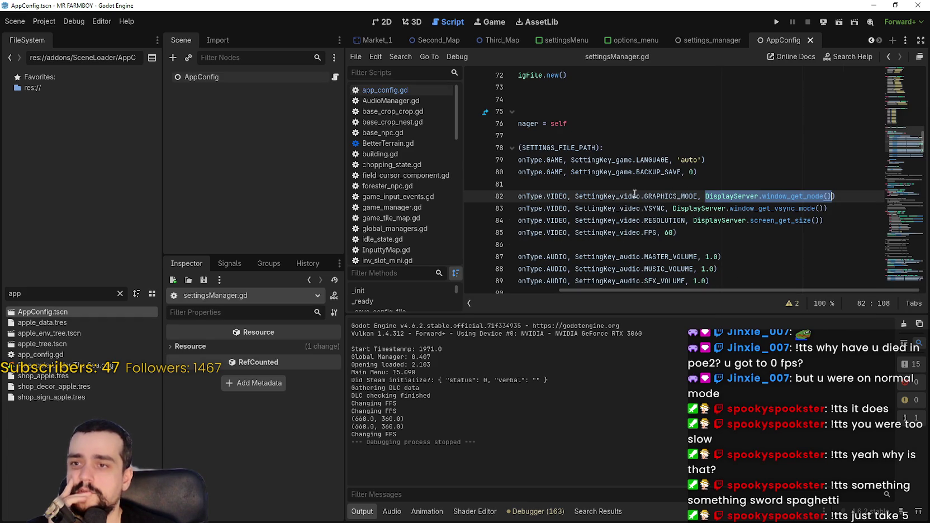
Scroll settingsManager.gd up to the dictionaries and select the LANGUAGE key on line 16
left_click_drag(716, 196, 519, 195)
left_click(821, 173)
scroll(838, 167, "up", 15)
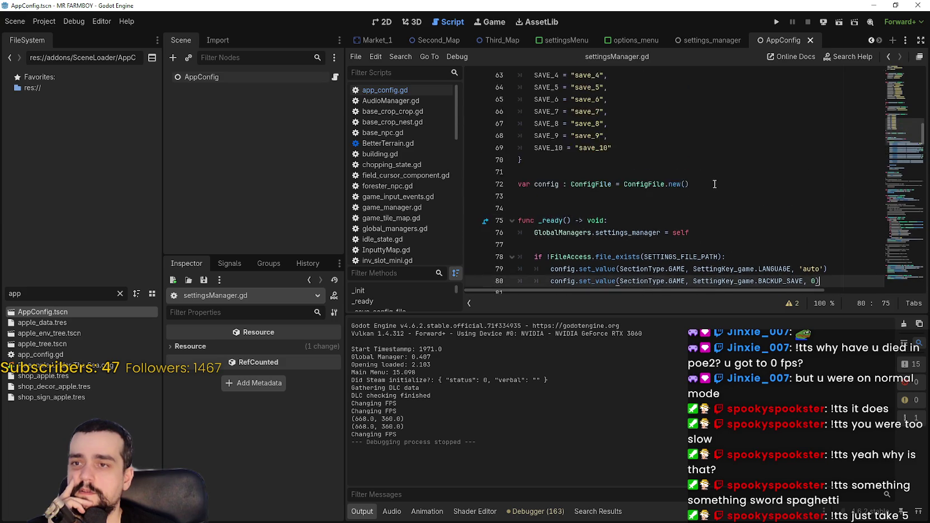
left_click_drag(893, 91, 891, 76)
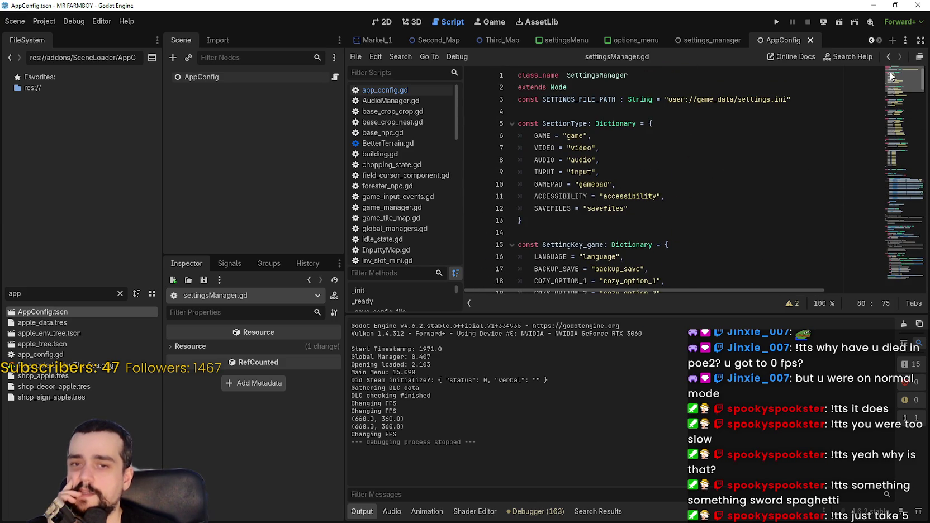
left_click_drag(891, 76, 894, 85)
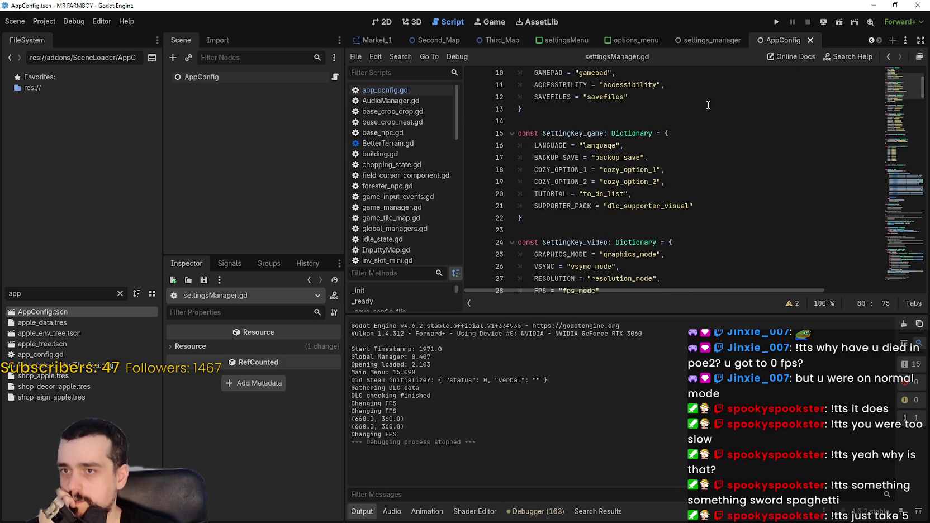
double_click(567, 146)
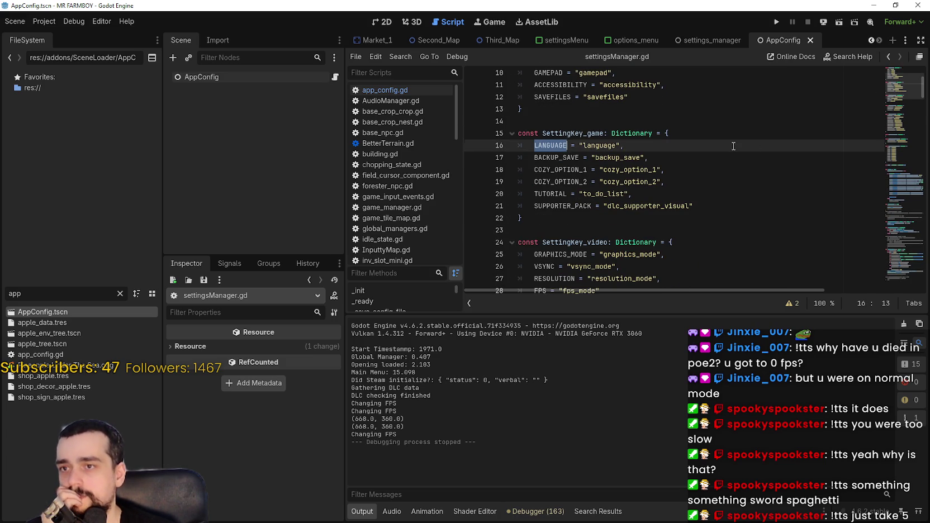
Copy the quoted "language" value from line 16
scroll(734, 146, "up", 2)
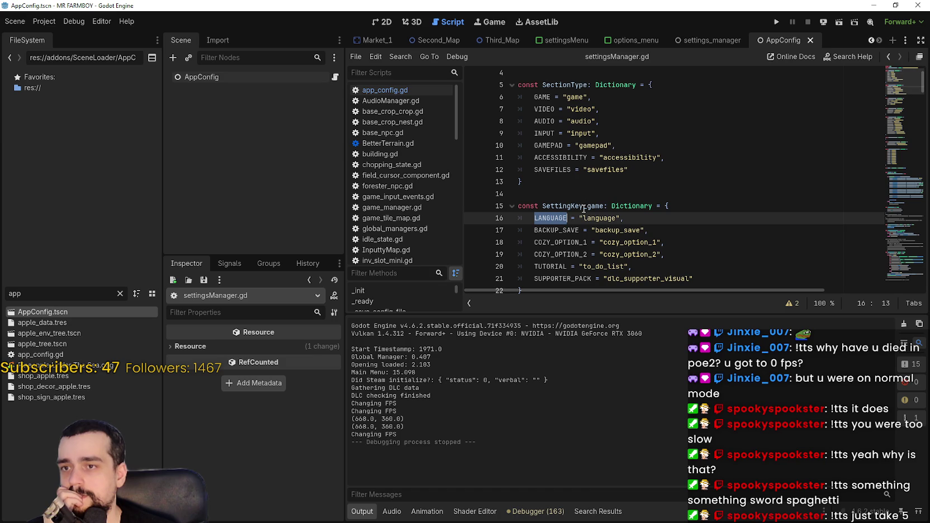
scroll(587, 196, "down", 3)
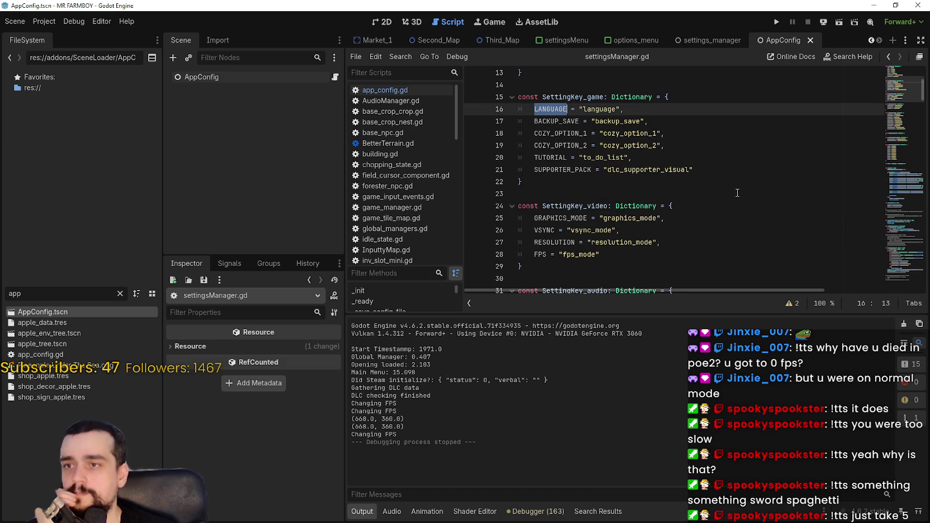
scroll(710, 174, "up", 1)
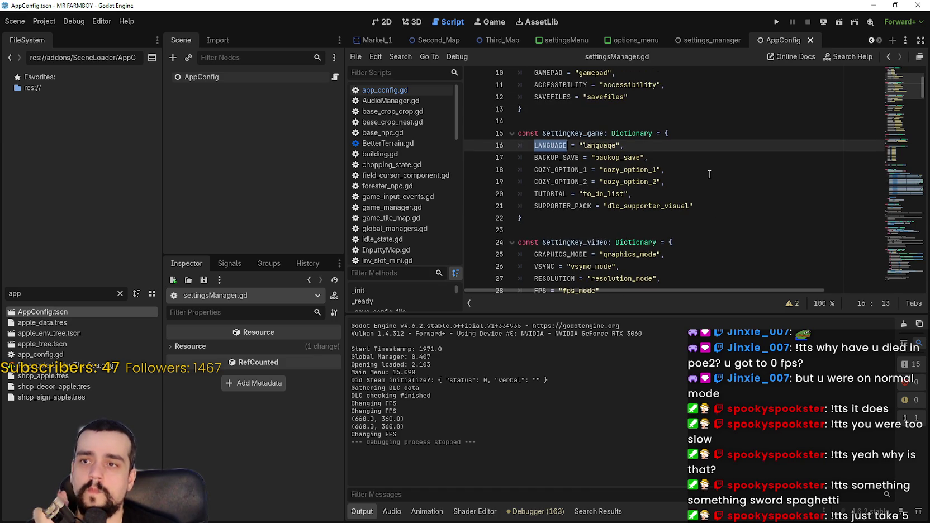
mouse_move(624, 146)
left_mouse_down()
mouse_move(574, 146)
mouse_move(582, 146)
left_mouse_up()
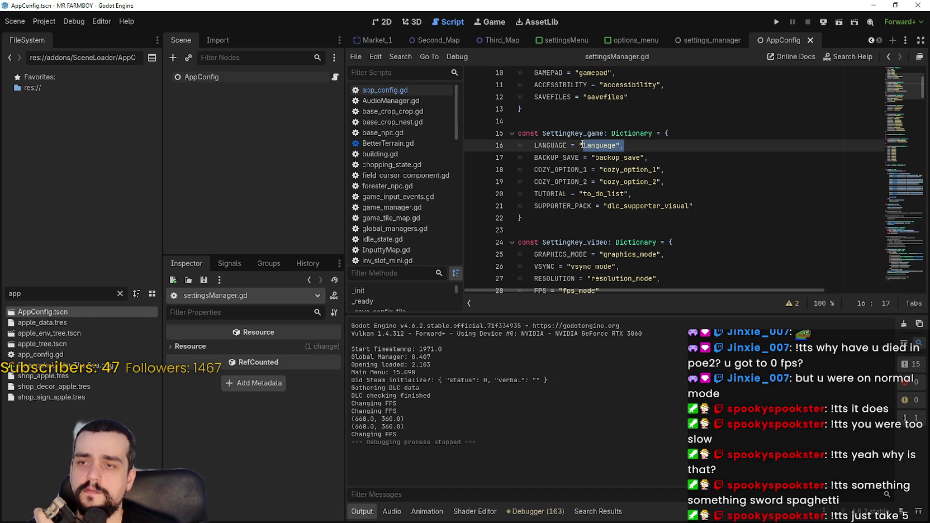
mouse_move(624, 145)
left_mouse_down()
mouse_move(567, 146)
mouse_move(625, 145)
mouse_move(581, 146)
left_mouse_up()
right_click(590, 144)
left_click(622, 207)
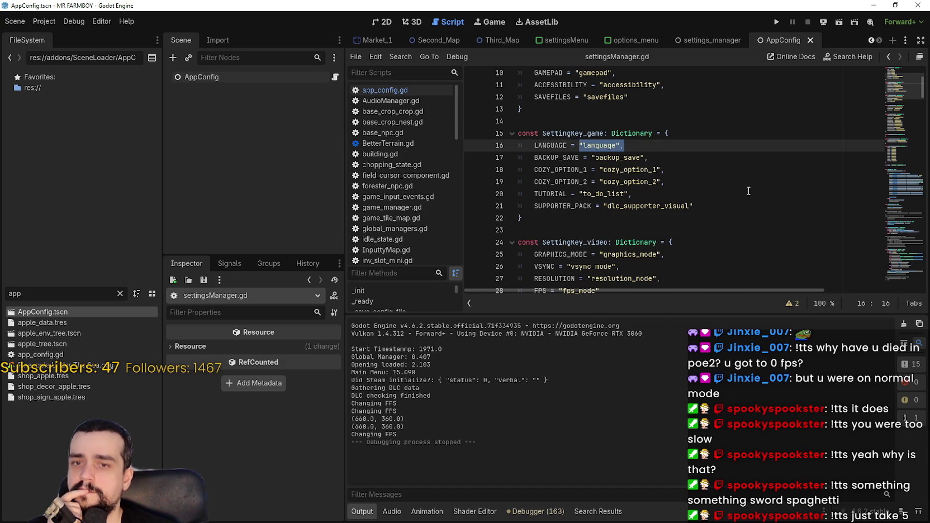
Compare the GAME = "game" entry with the "language" value, then return to app_config.gd
scroll(717, 178, "down", 2)
scroll(717, 179, "up", 4)
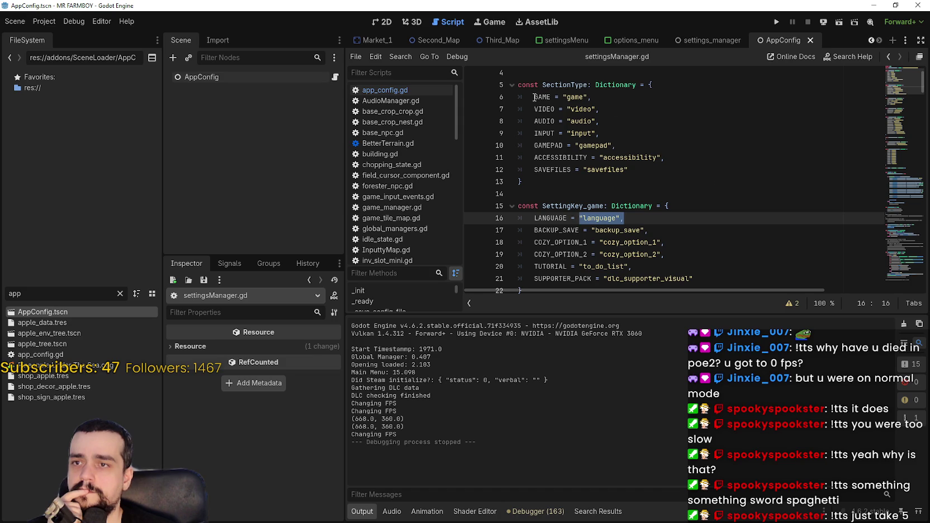
left_click_drag(535, 97, 594, 98)
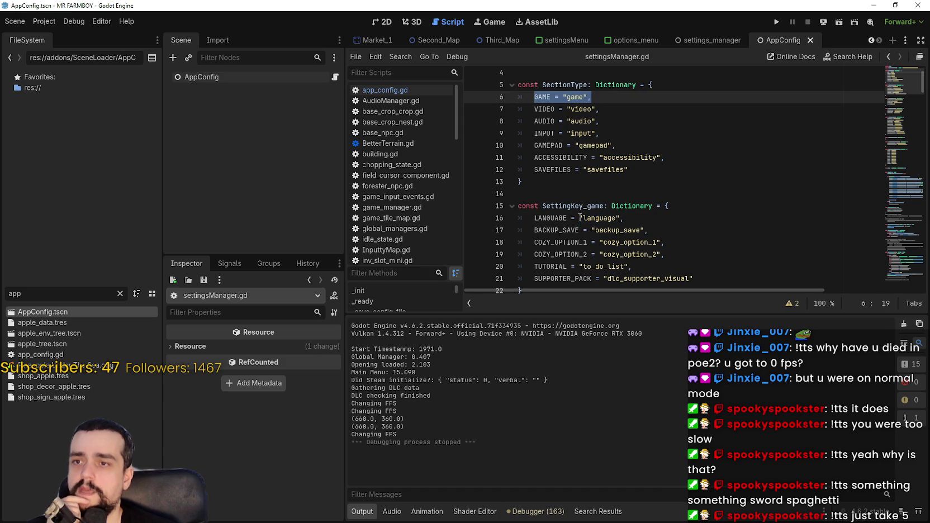
left_click_drag(580, 218, 624, 218)
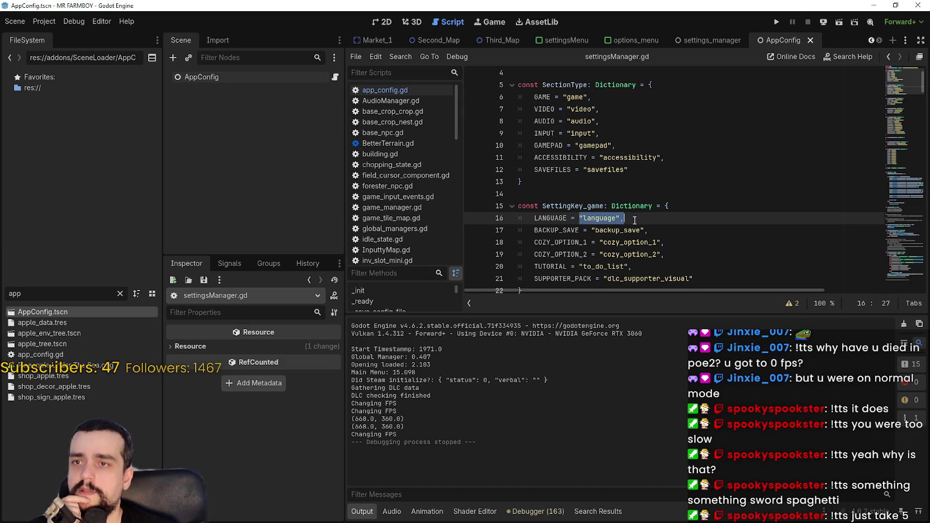
left_click(403, 90)
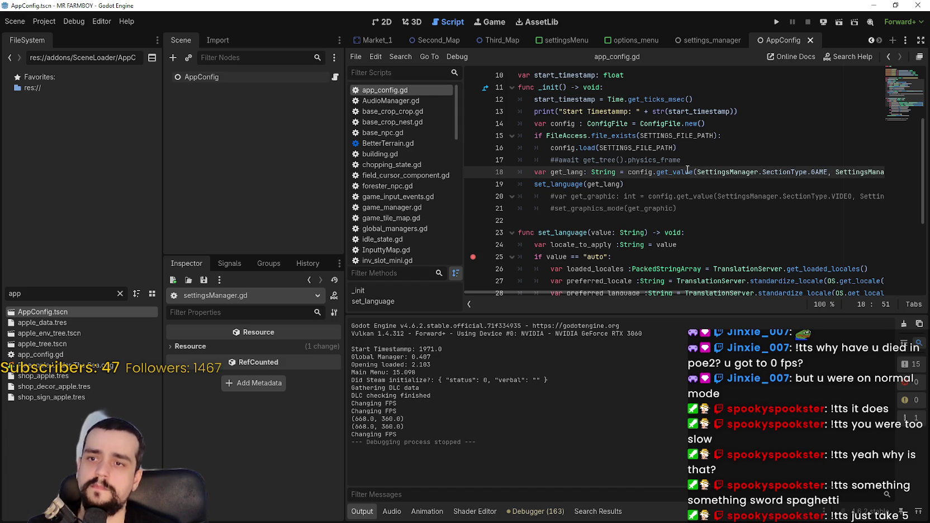
Replace SettingsManager.SectionType.GAME with "game" on line 18
double_click(819, 172)
left_click_drag(819, 172, 736, 172)
type("\"SettingsManage")
key("BackSpace")
key("BackSpace")
key("BackSpace")
type("game.LANGUA")
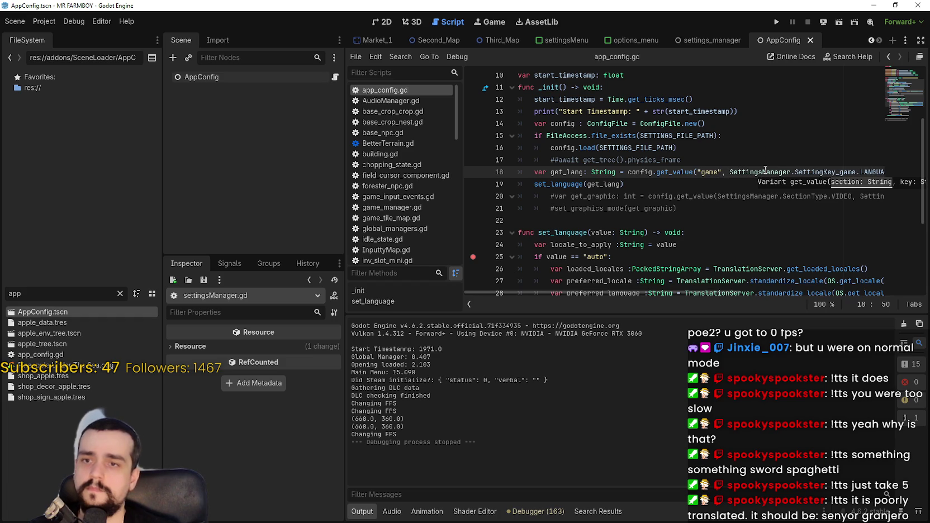
Replace SettingsManager.SettingKey_game.LANGUAGE with "language" and save app_config.gd
mouse_move(731, 172)
left_mouse_down()
mouse_move(881, 172)
mouse_move(831, 172)
left_mouse_up()
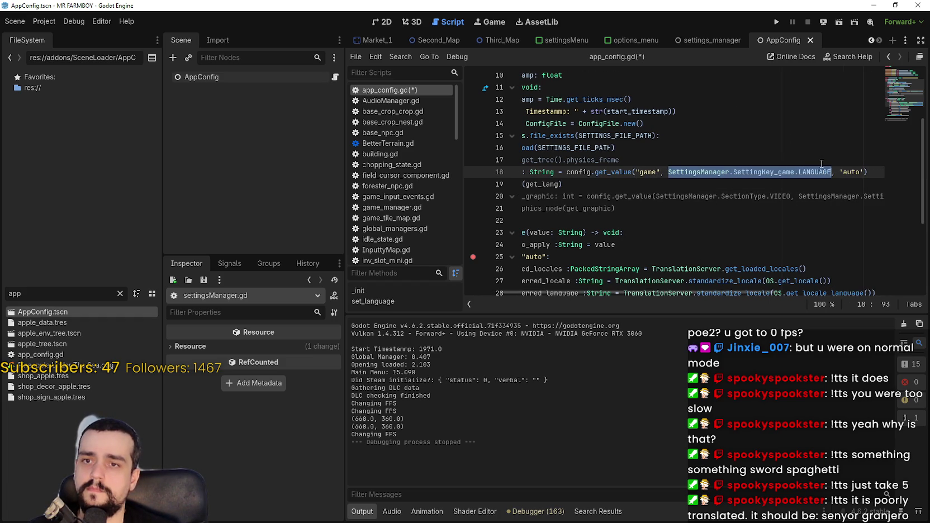
type("\"lang")
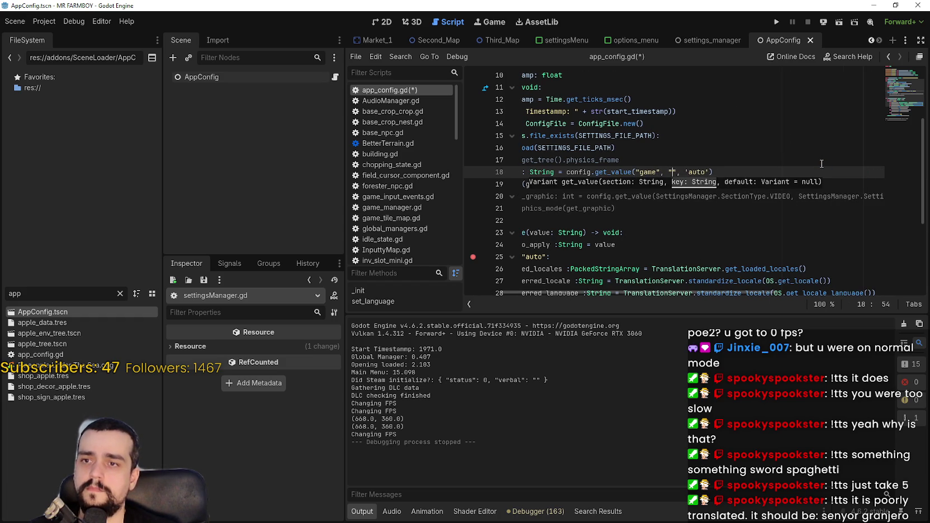
type("uage")
left_click(782, 158)
key("ctrl+s")
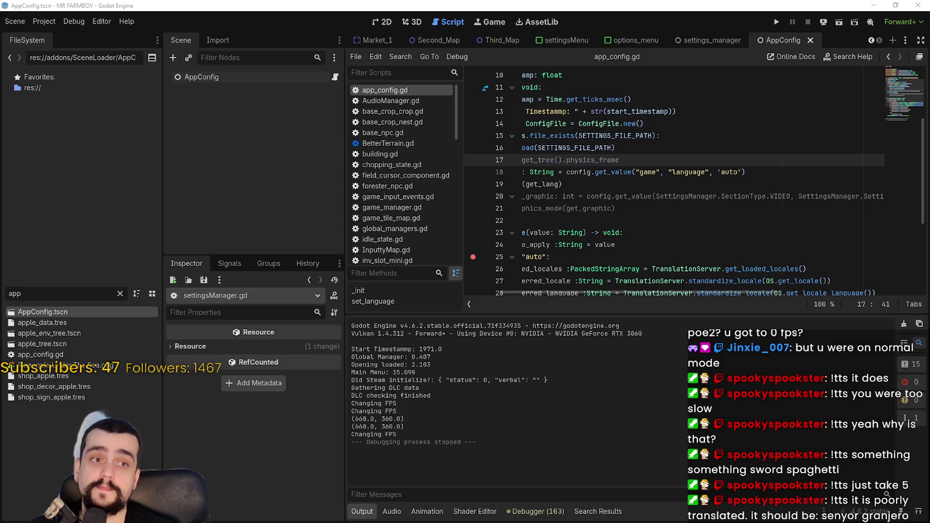
Put the caret on line 20 and review the edited _init code
left_click_drag(599, 239, 649, 197)
left_click(655, 197)
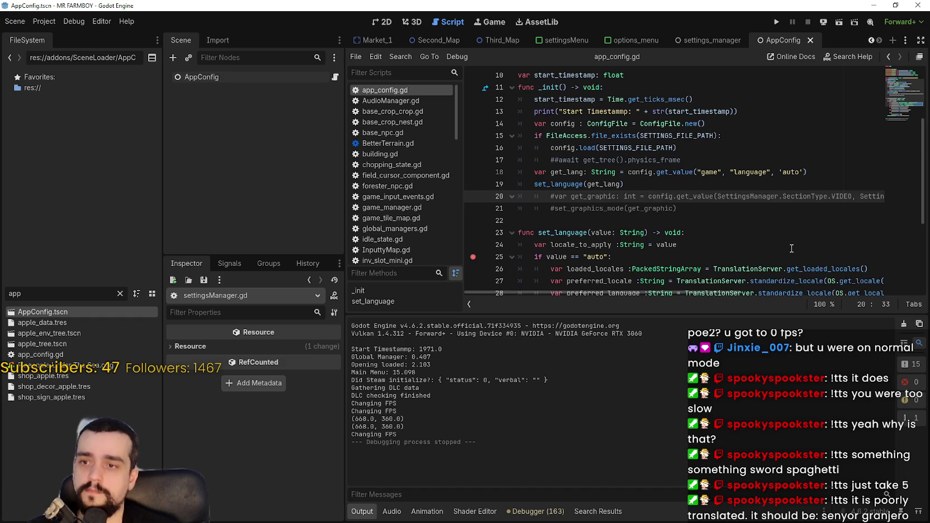
scroll(785, 234, "down", 3)
scroll(729, 258, "up", 2)
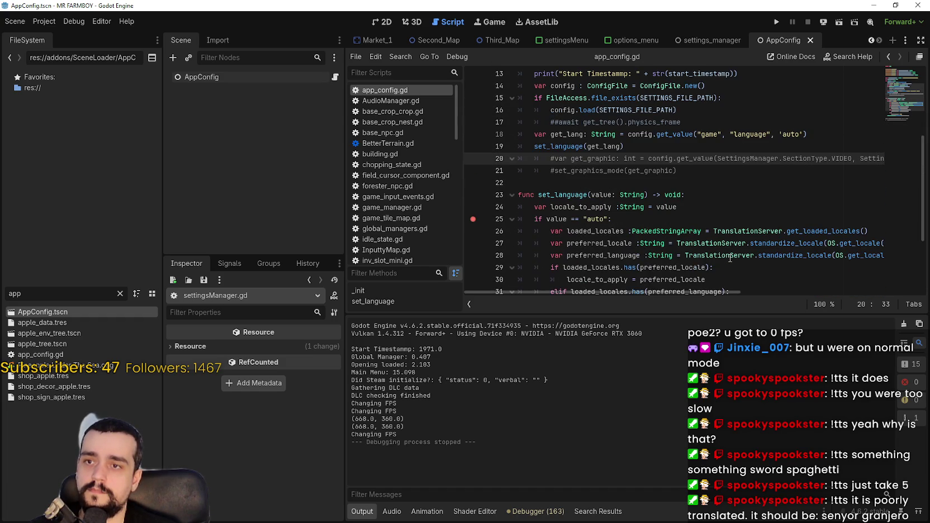
scroll(705, 128, "up", 1)
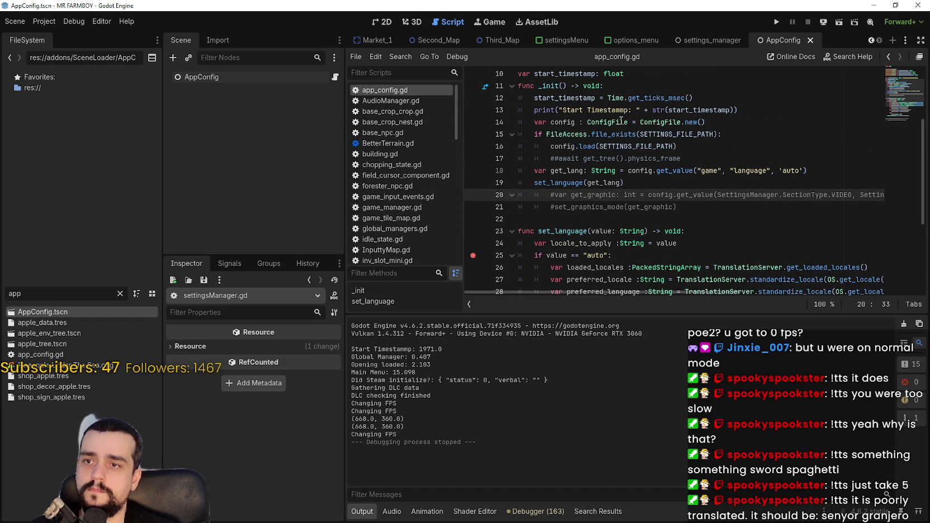
Read through the ConfigFile class reference popup to the end
mouse_move(621, 120)
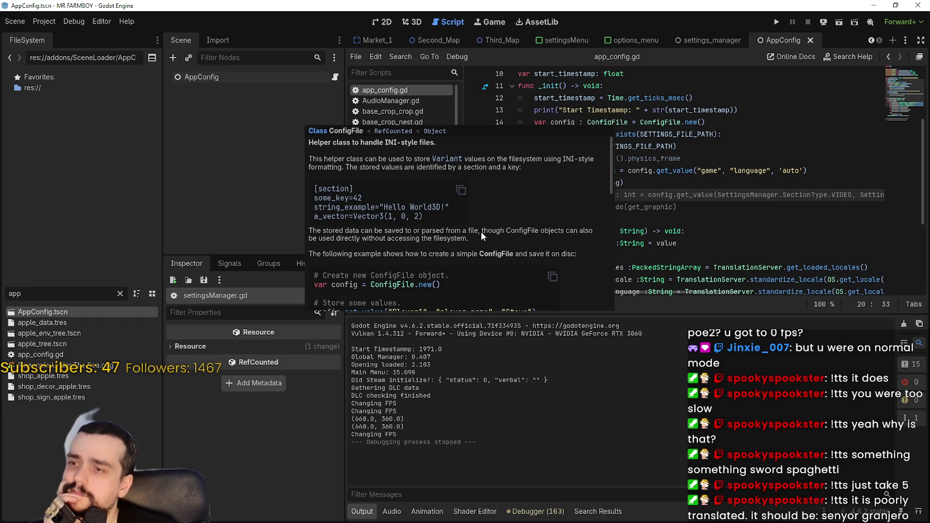
scroll(482, 235, "down", 3)
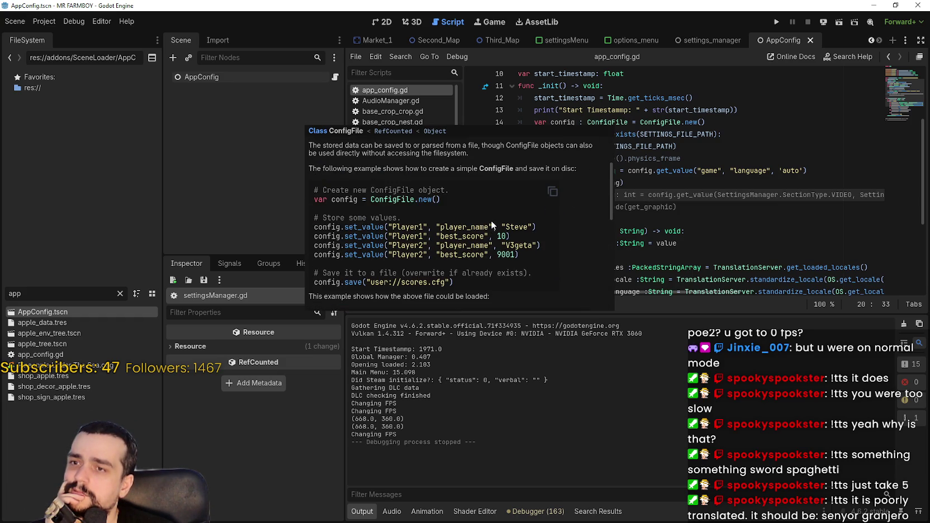
scroll(491, 222, "down", 1)
scroll(492, 222, "up", 3)
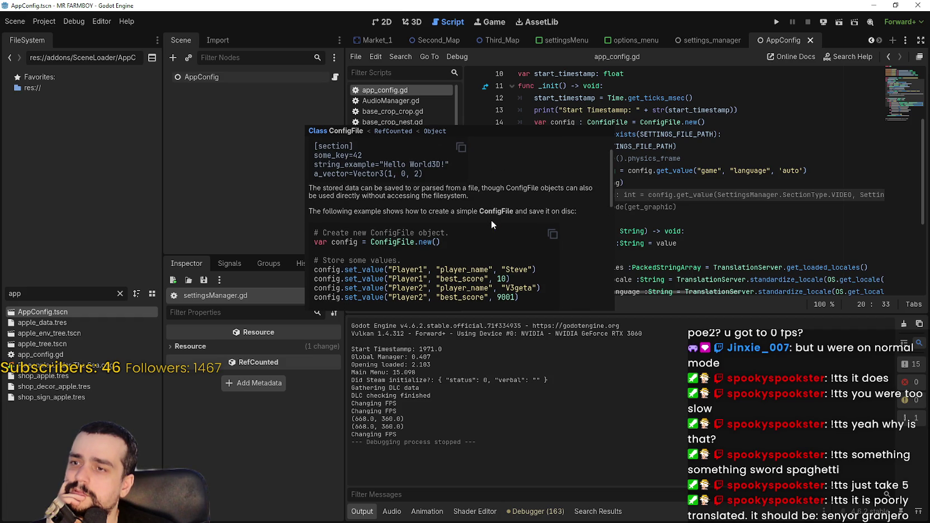
scroll(325, 191, "down", 1)
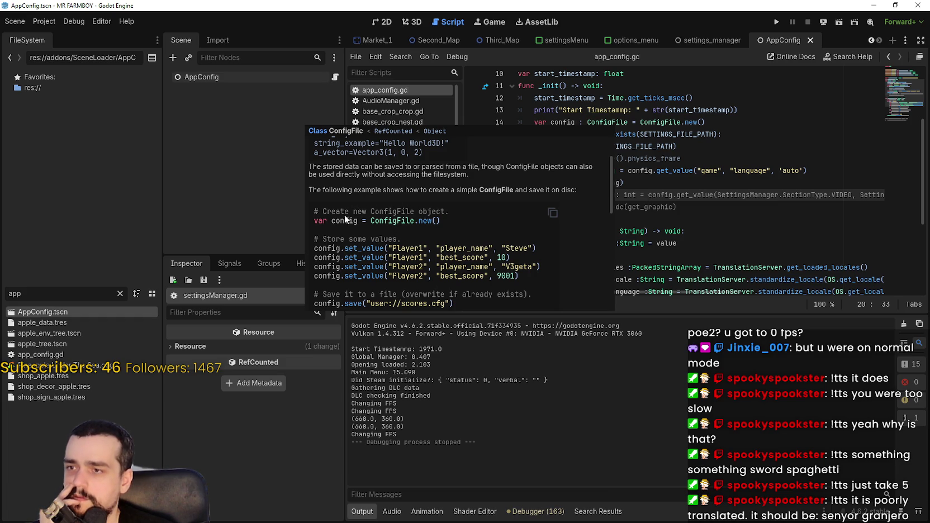
scroll(457, 217, "down", 1)
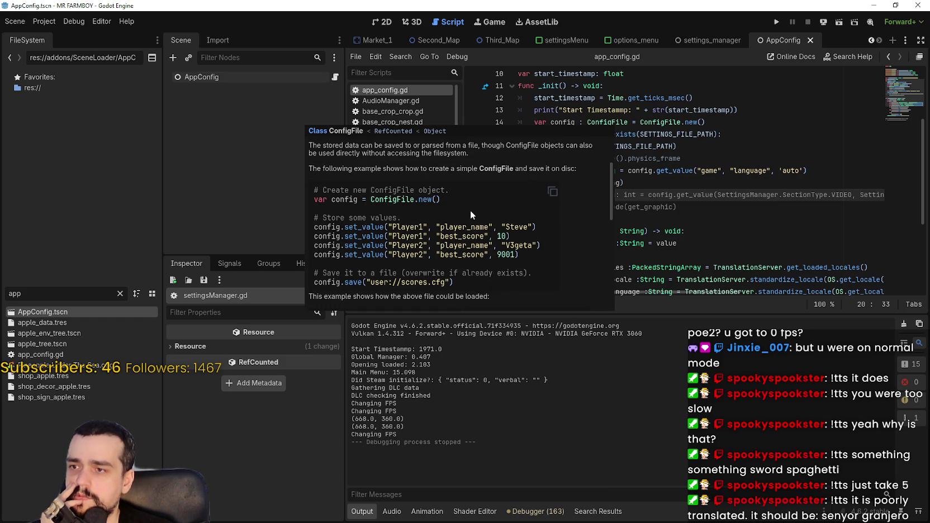
scroll(465, 216, "down", 2)
scroll(466, 215, "down", 2)
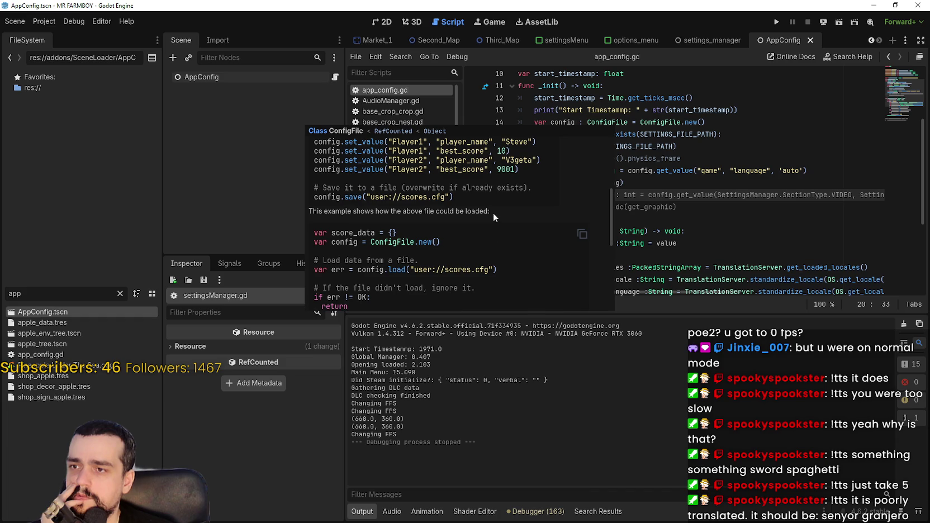
scroll(362, 211, "down", 2)
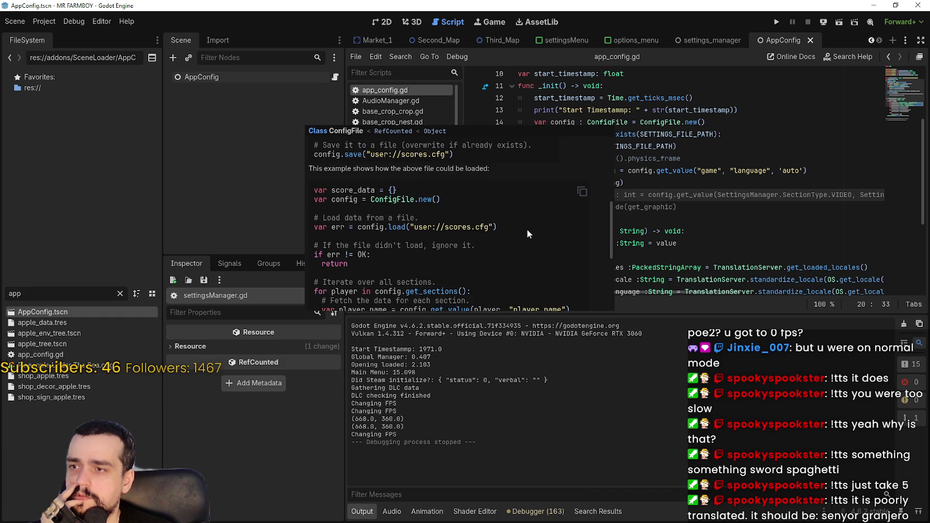
scroll(527, 234, "down", 2)
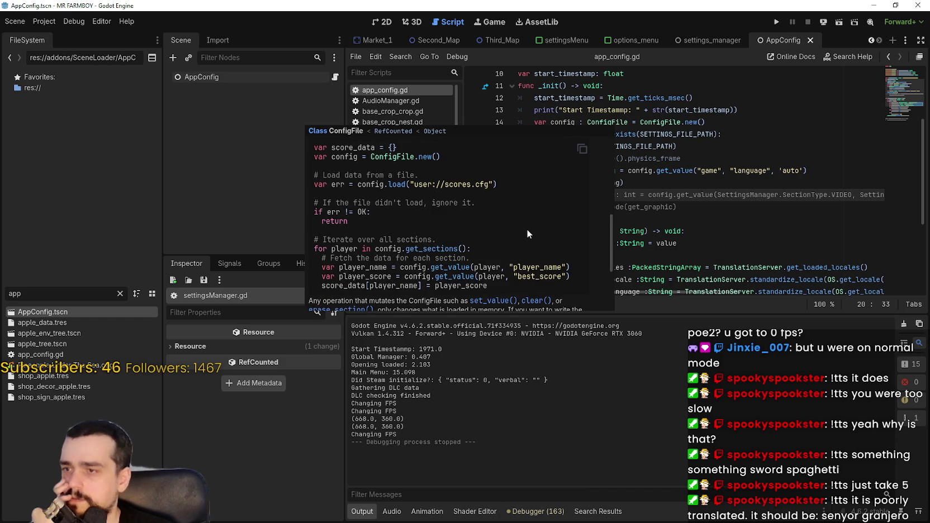
scroll(527, 234, "down", 4)
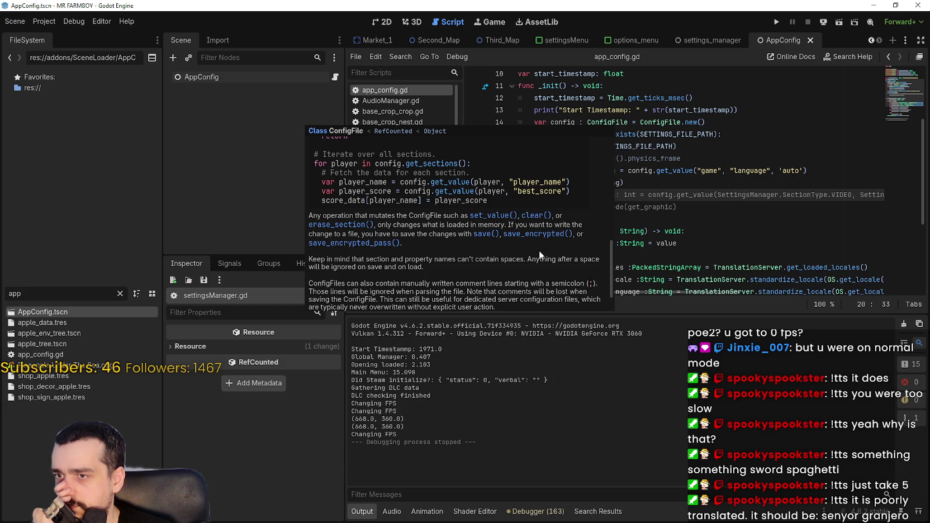
scroll(533, 246, "down", 2)
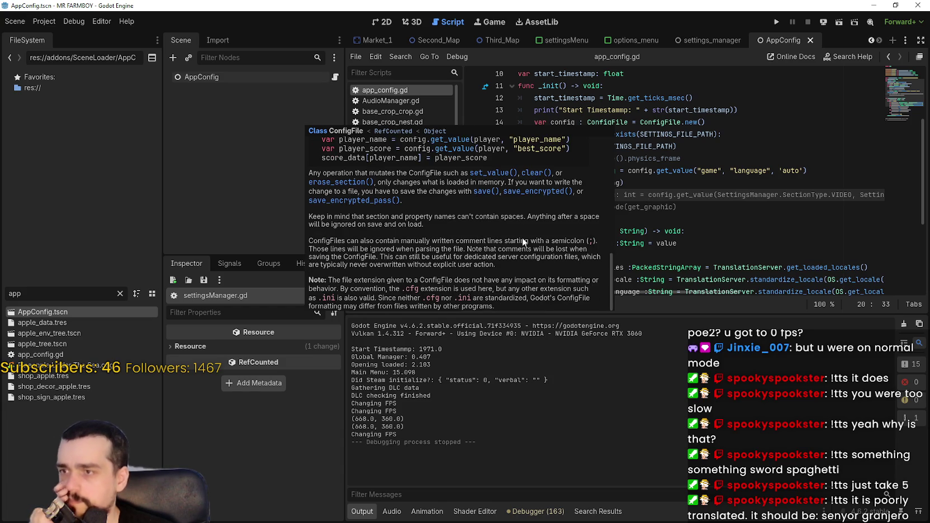
scroll(410, 203, "down", 1)
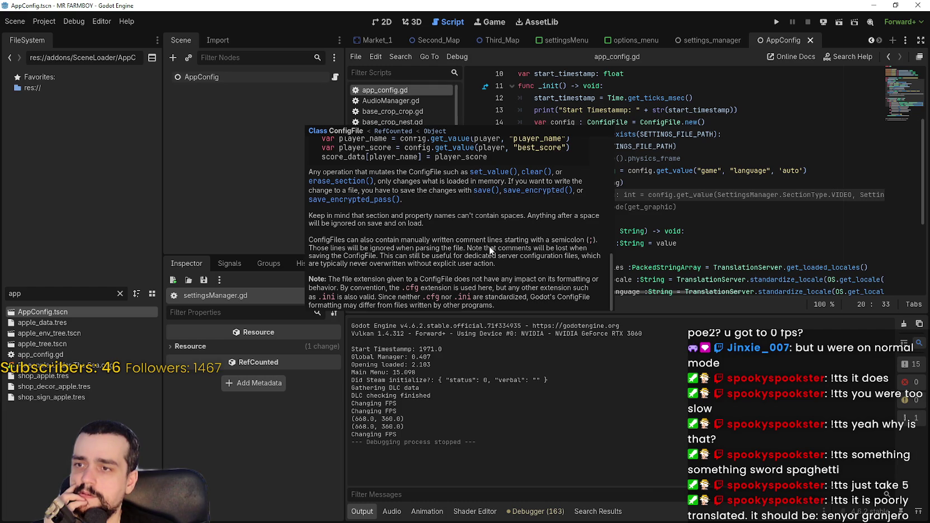
scroll(541, 263, "up", 1)
scroll(540, 261, "down", 1)
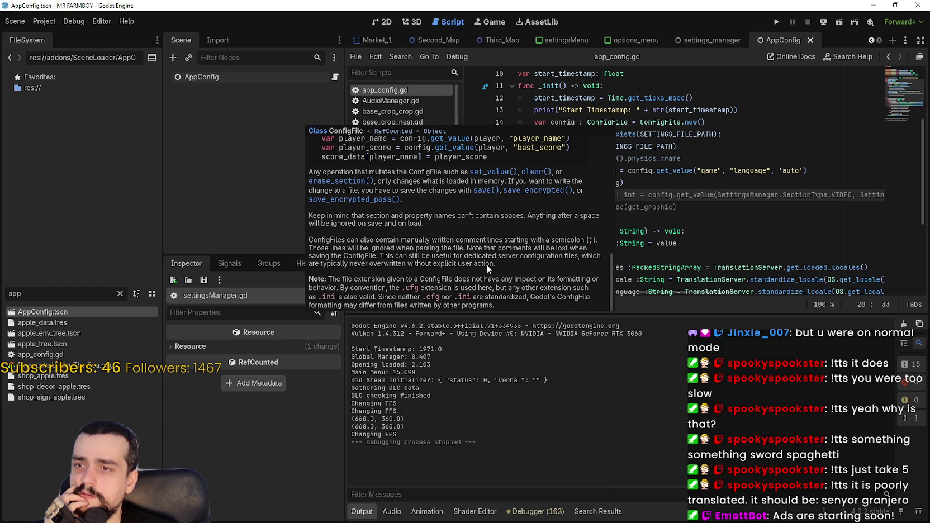
Dismiss the ConfigFile documentation and place the caret at the start of line 14
left_click(702, 195)
scroll(673, 189, "up", 2)
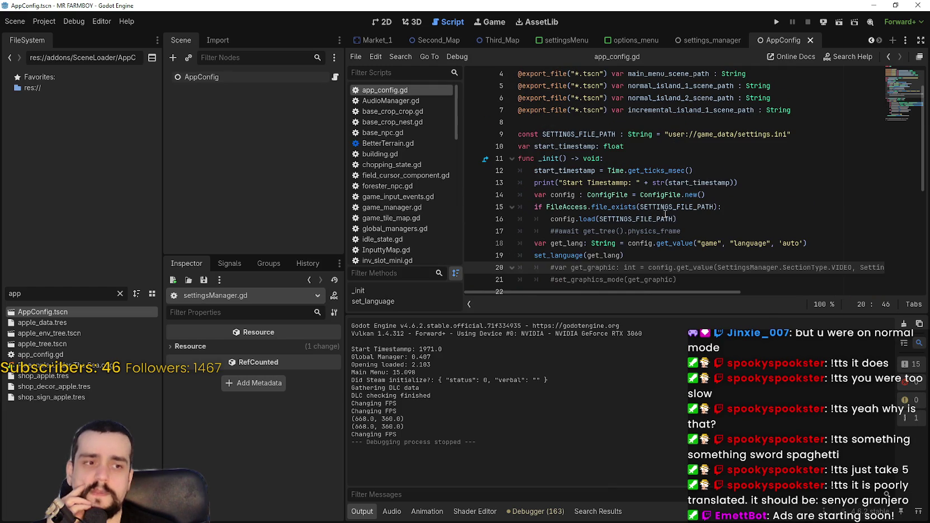
left_click(710, 194)
left_click(539, 197)
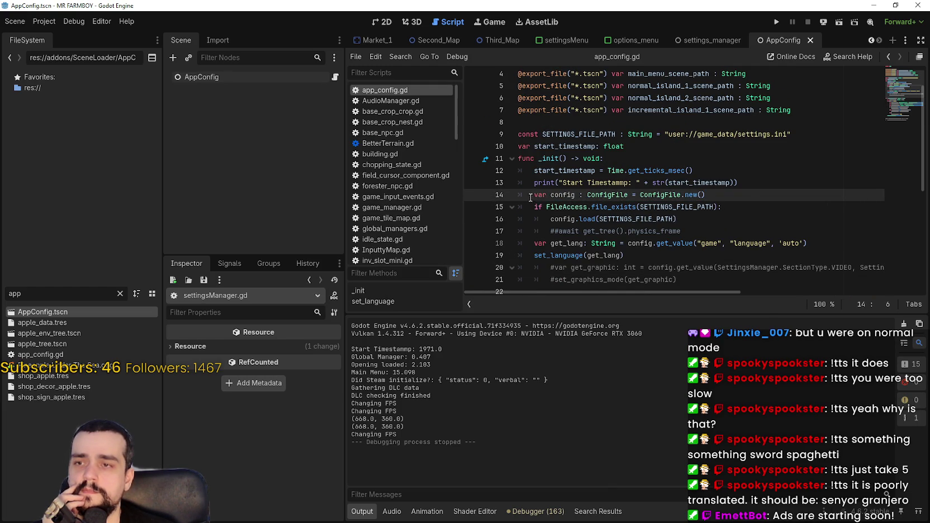
left_click_drag(539, 197, 749, 195)
key("alt+Tab")
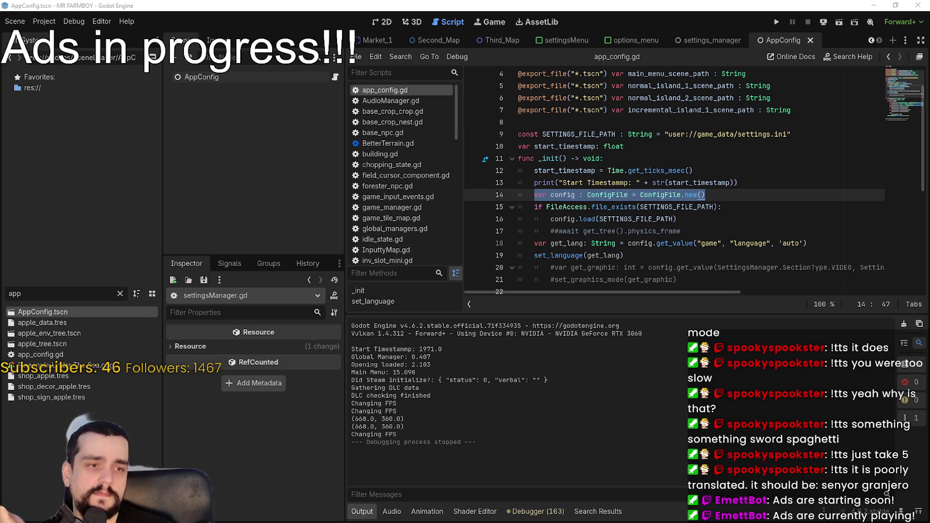
left_click(752, 183)
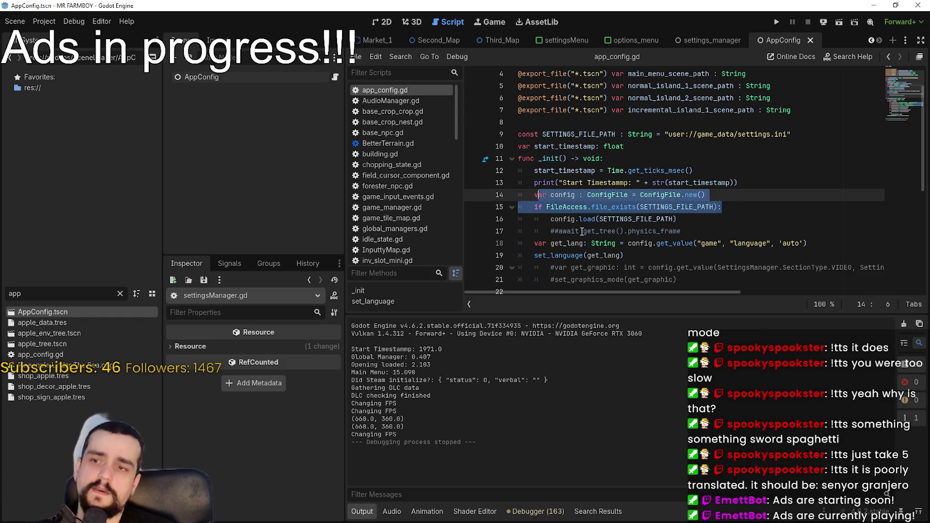
double_click(567, 195)
scroll(644, 234, "down", 3)
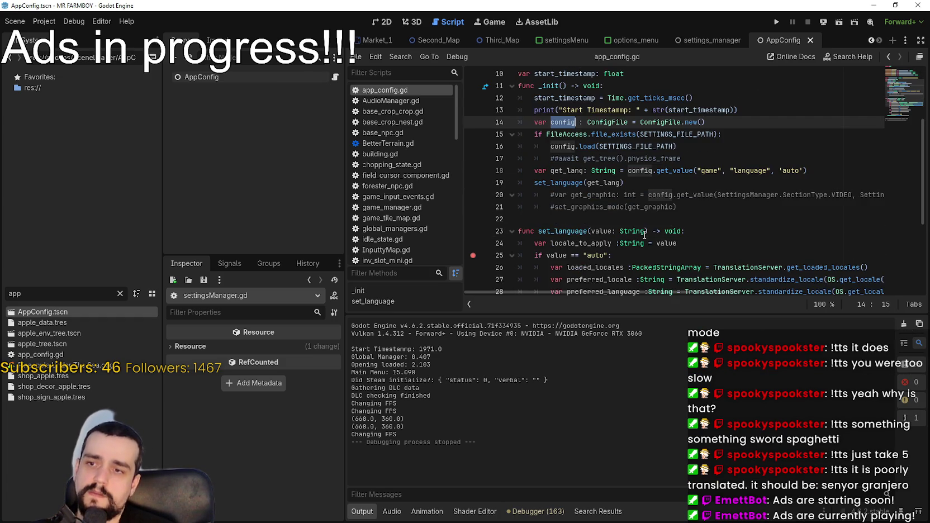
scroll(644, 234, "up", 2)
mouse_move(534, 158)
left_mouse_down()
mouse_move(788, 150)
mouse_move(785, 158)
left_mouse_up()
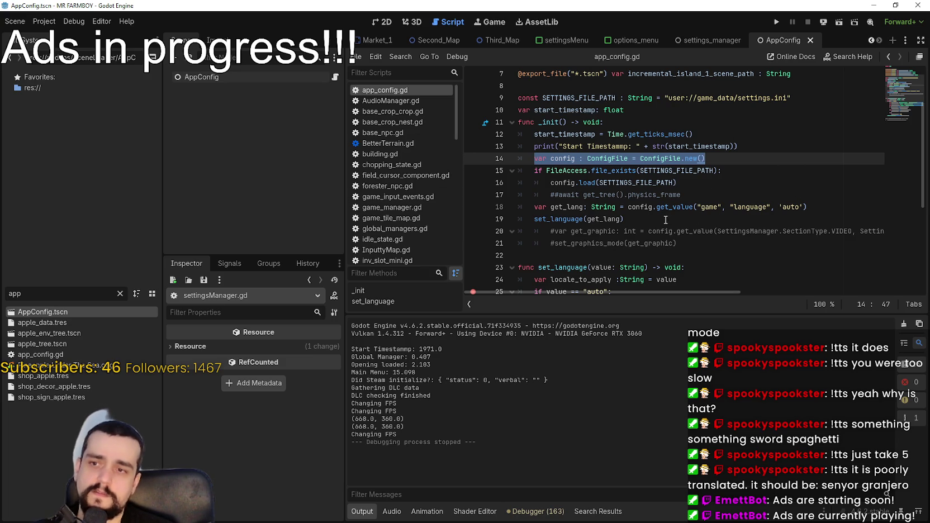
mouse_move(666, 213)
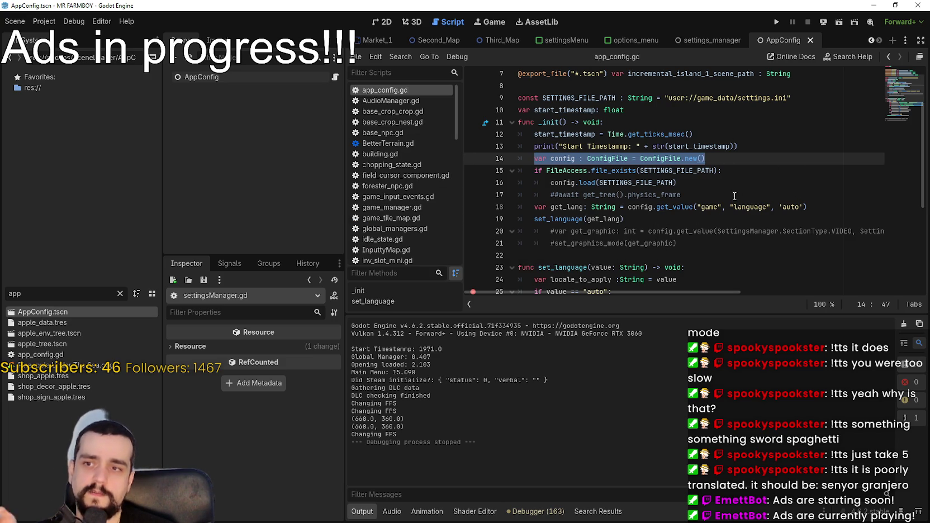
left_click(535, 512)
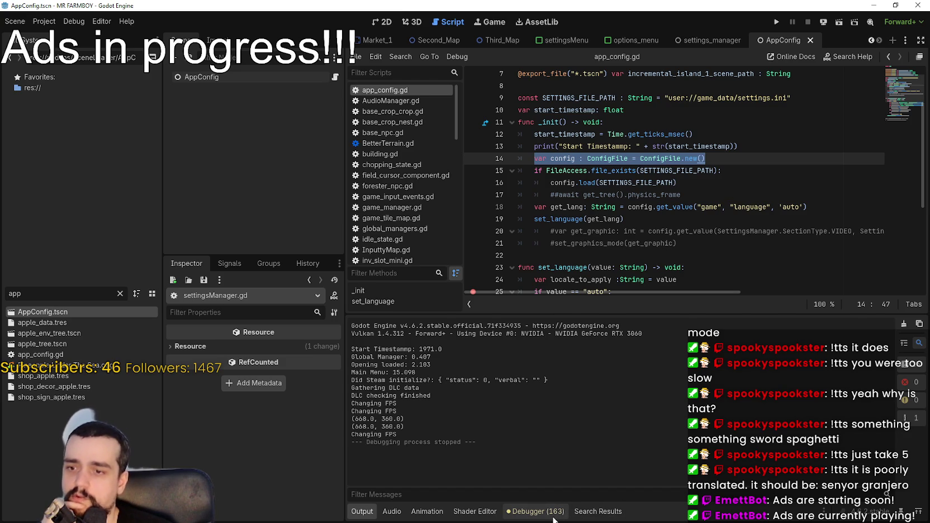
Turn on the Orphan Nodes monitor in the debugger's Monitors panel
left_click(671, 392)
left_click(637, 391)
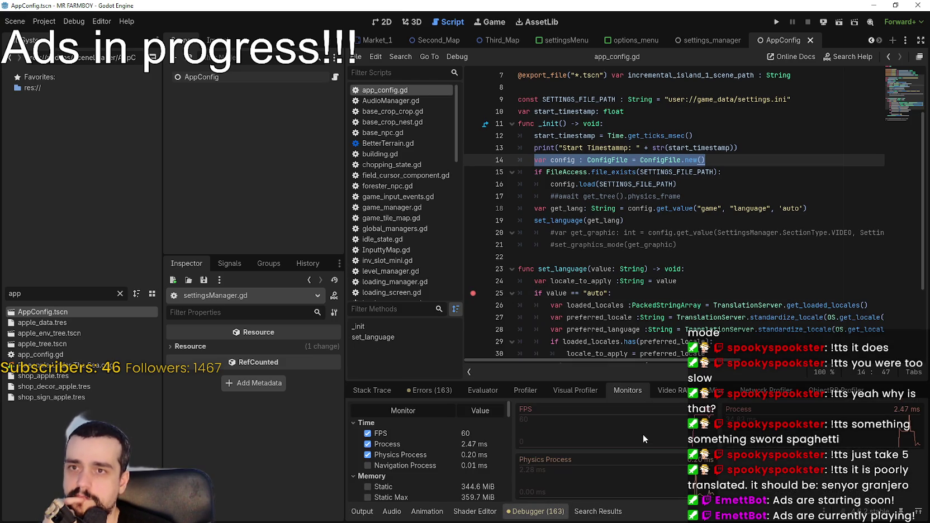
scroll(448, 492, "down", 3)
scroll(454, 482, "down", 5)
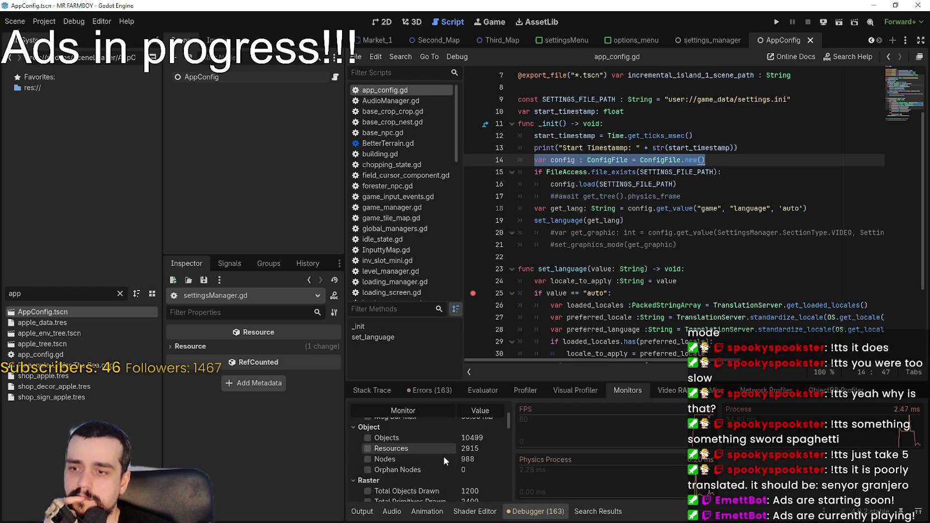
left_click(405, 430)
scroll(443, 441, "up", 1)
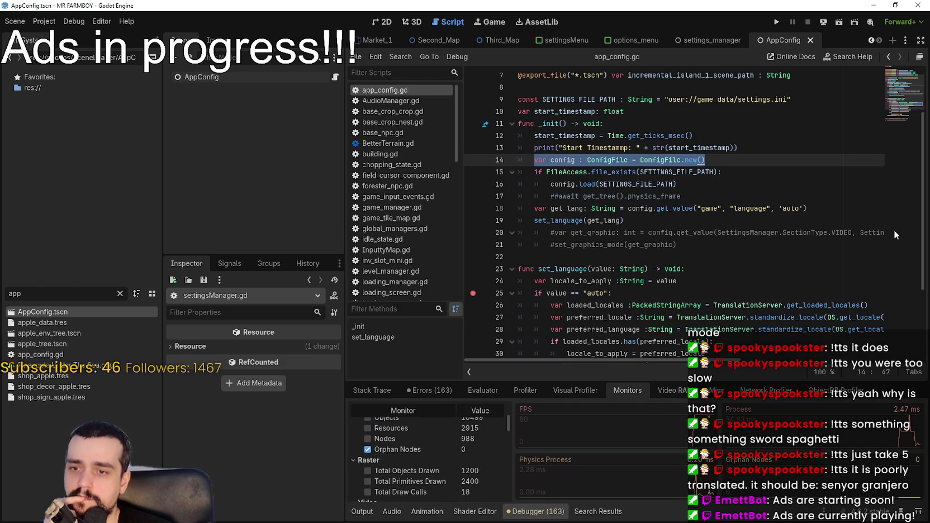
Place the caret on blank line 22 of _init and run the project
left_click(770, 233)
scroll(770, 234, "down", 1)
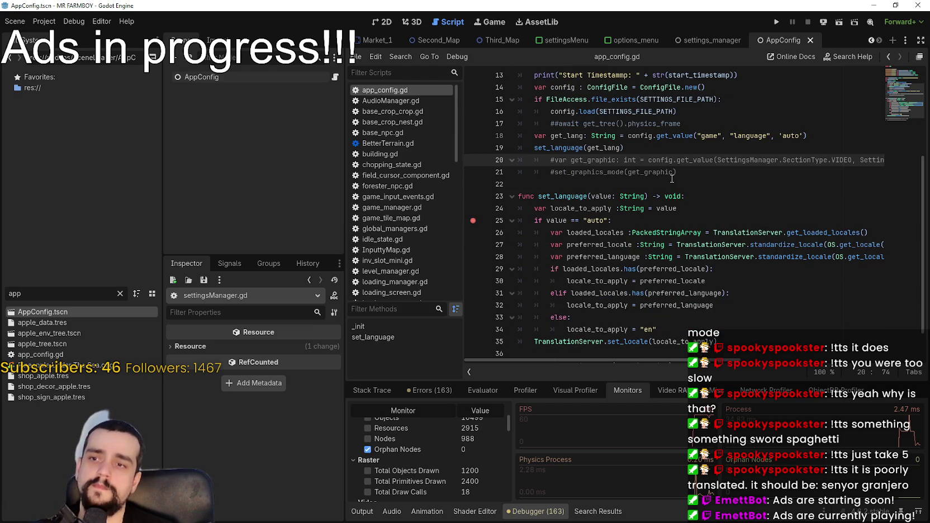
key("Down")
key("Down")
key("Down")
scroll(725, 208, "up", 1)
key("Up")
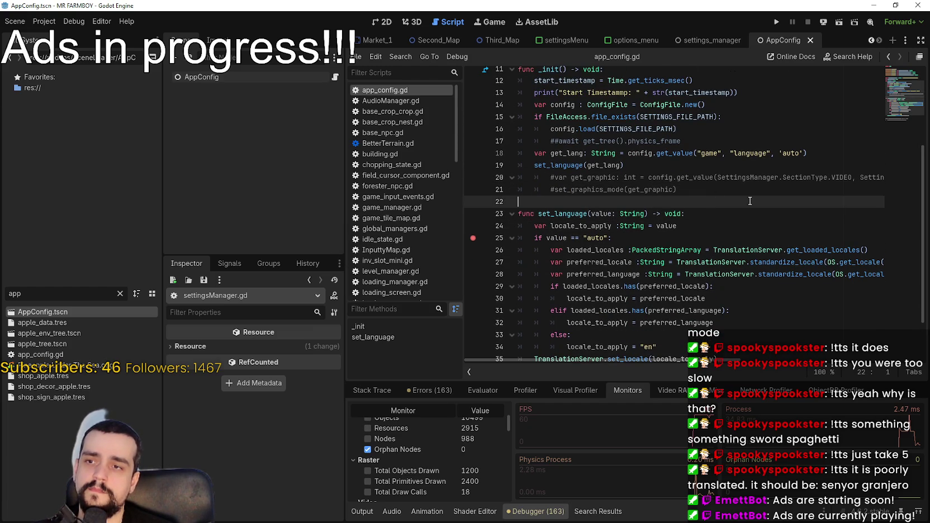
left_click(779, 25)
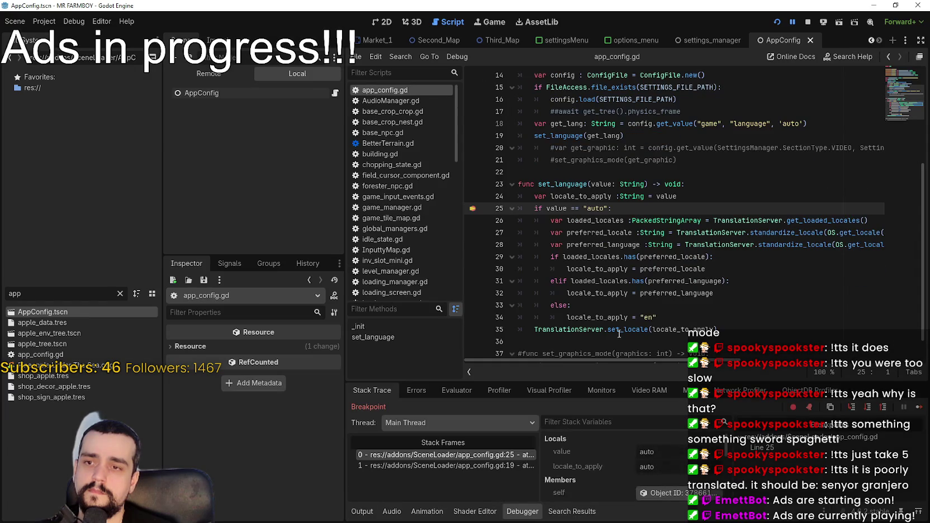
Move the breakpoint from line 25 to line 26 and resume the paused game
left_click(473, 221)
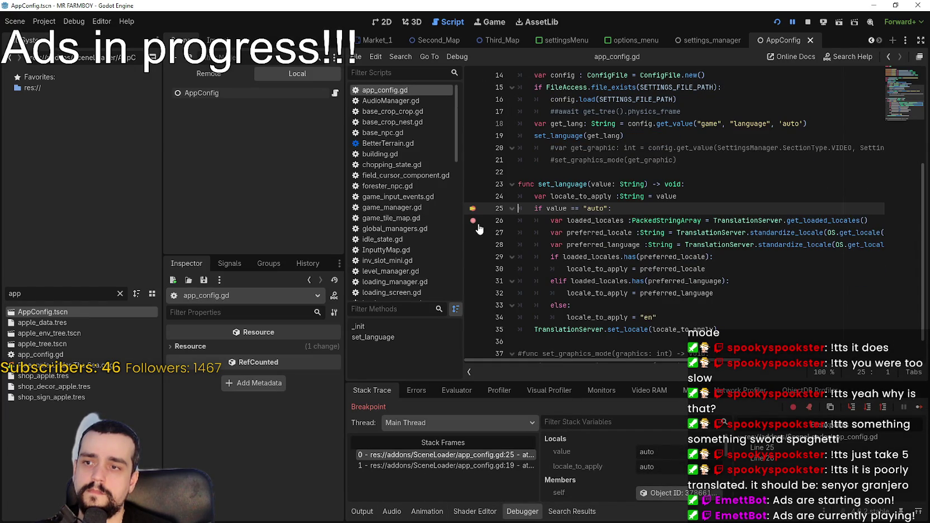
left_click(919, 409)
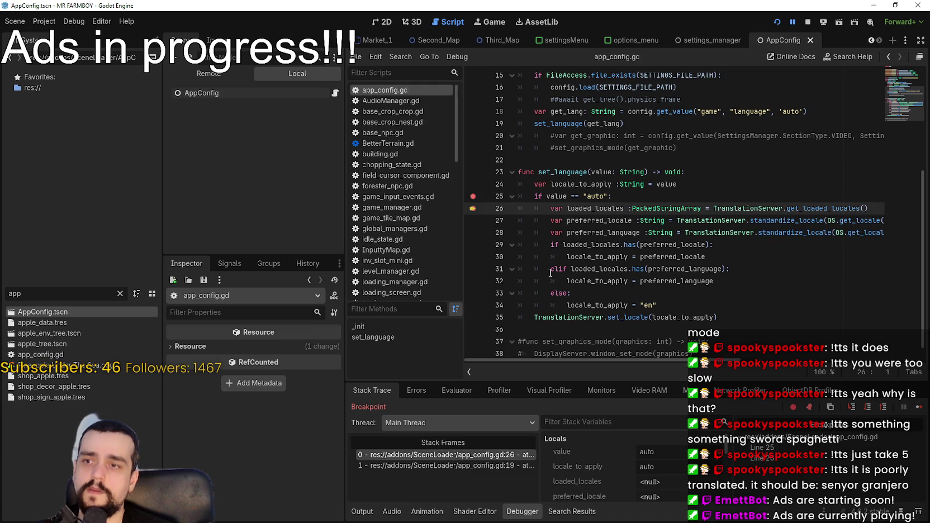
left_click(473, 196)
left_click(744, 269)
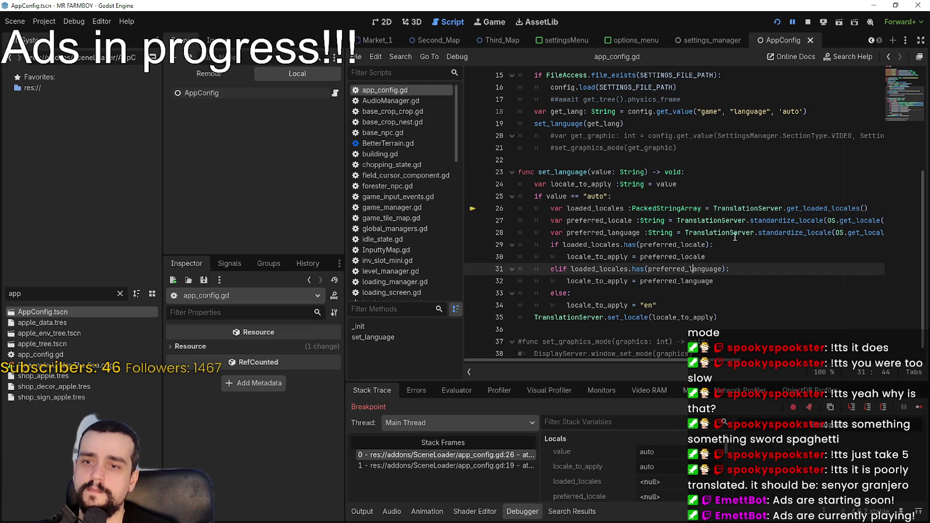
left_click(920, 408)
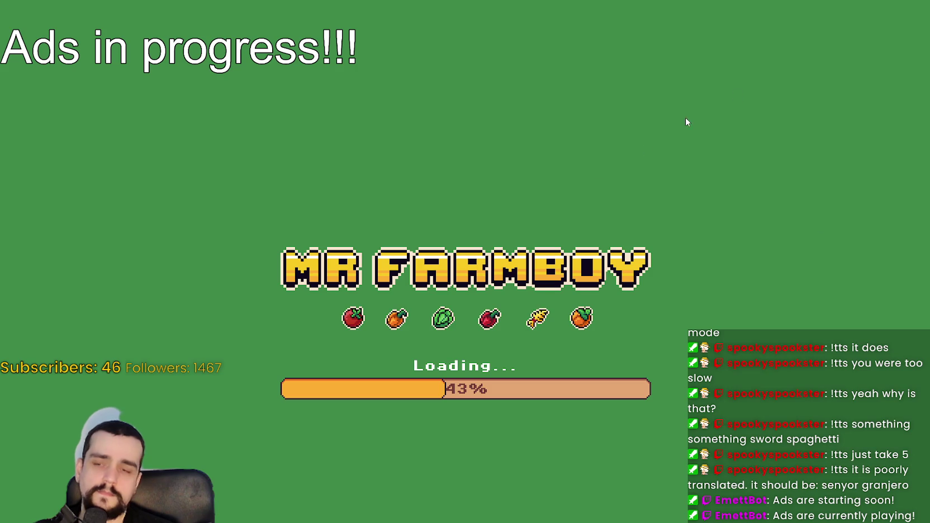
Stop and rerun the game, checking the Opening loaded: 1.987 timing in Output
key("alt+F4")
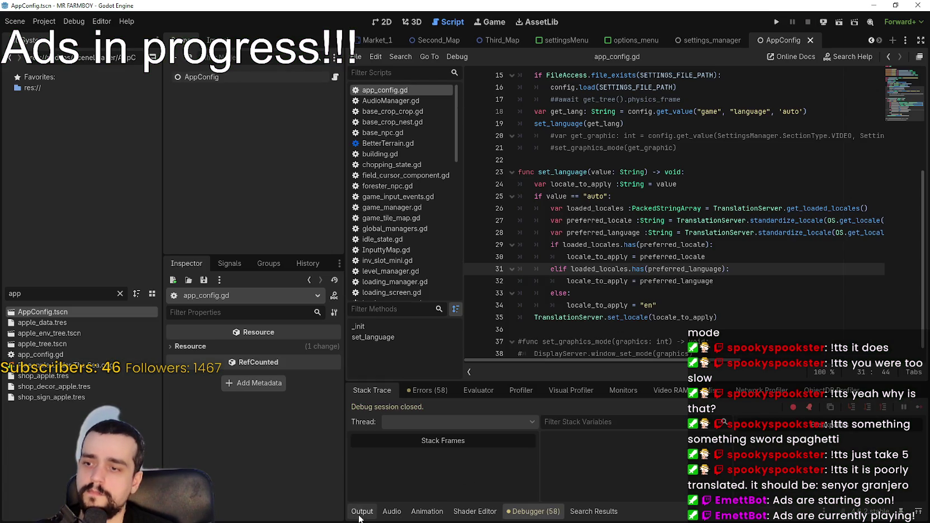
left_click(361, 511)
left_click(777, 22)
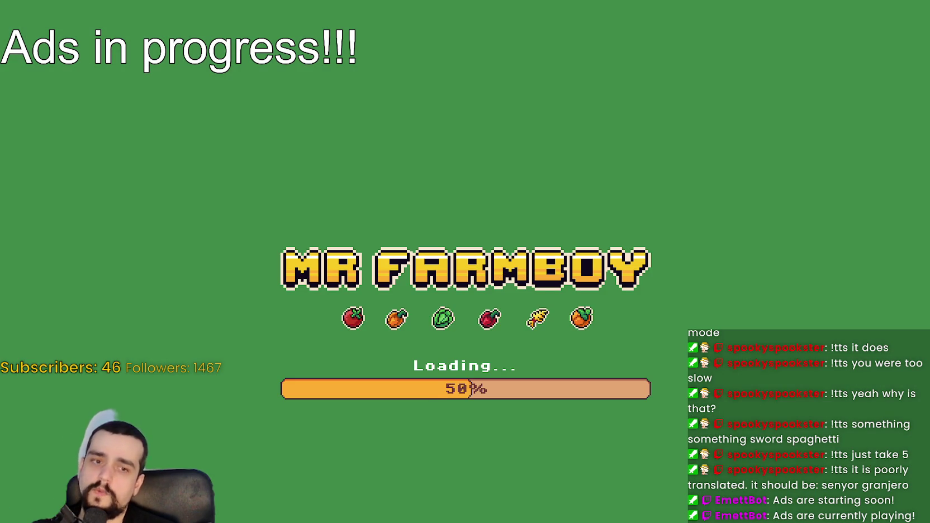
key("alt+Tab")
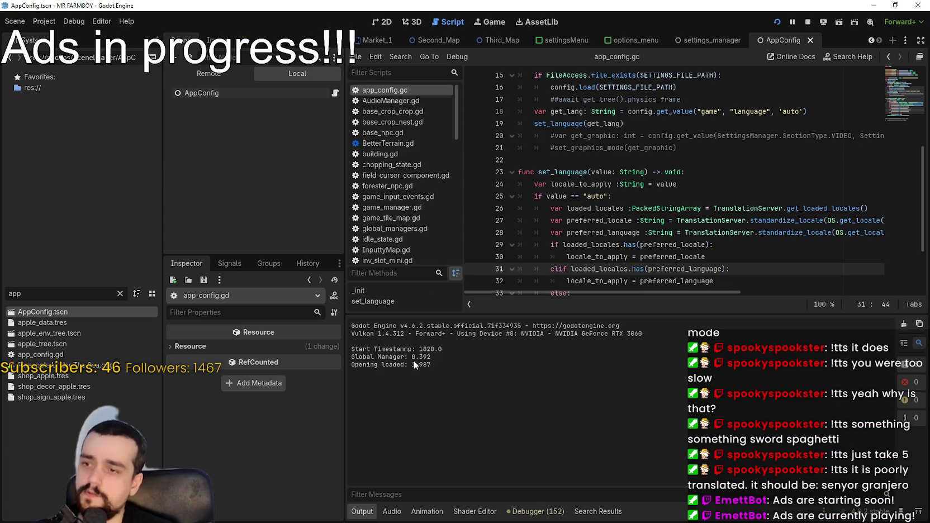
left_click_drag(350, 364, 437, 362)
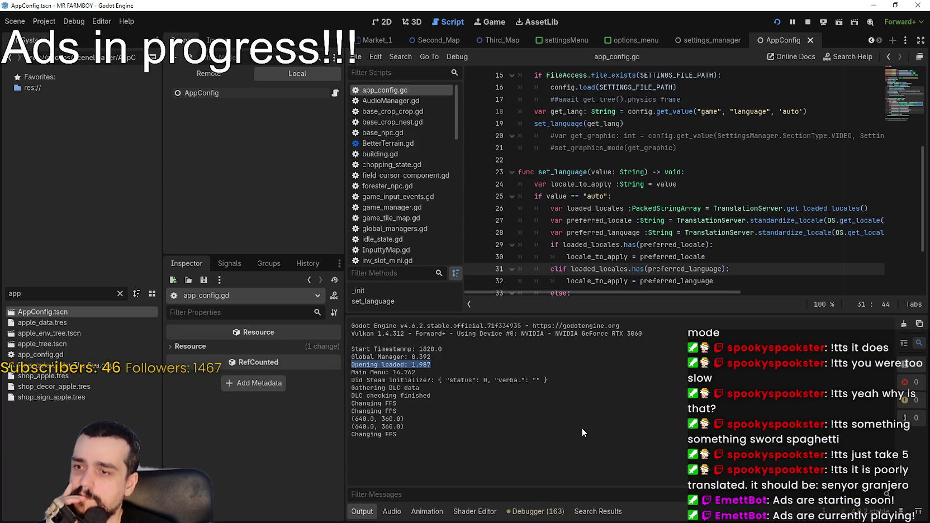
scroll(677, 174, "down", 2)
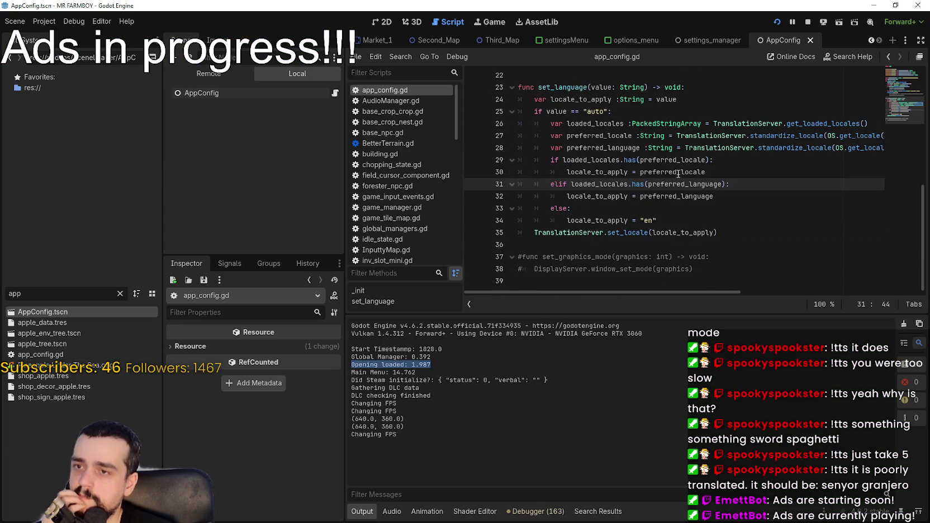
scroll(676, 177, "up", 1)
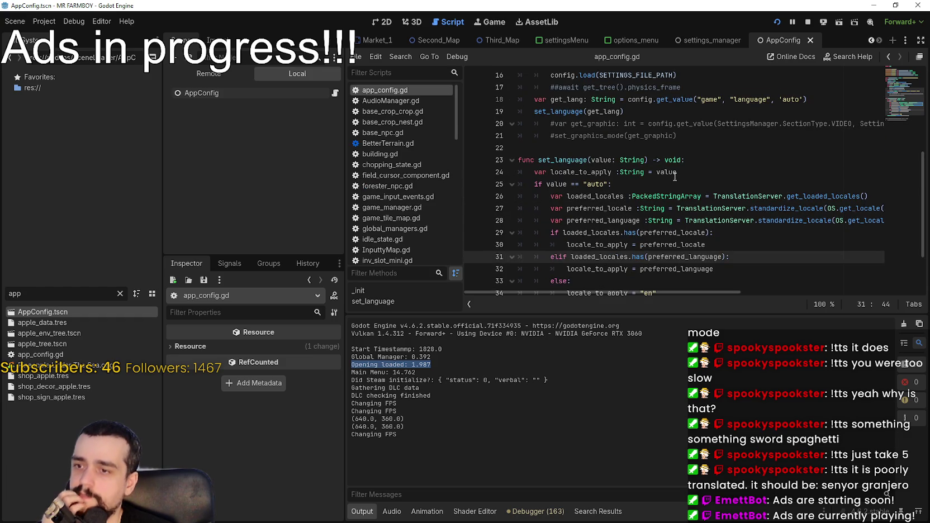
left_click(676, 176)
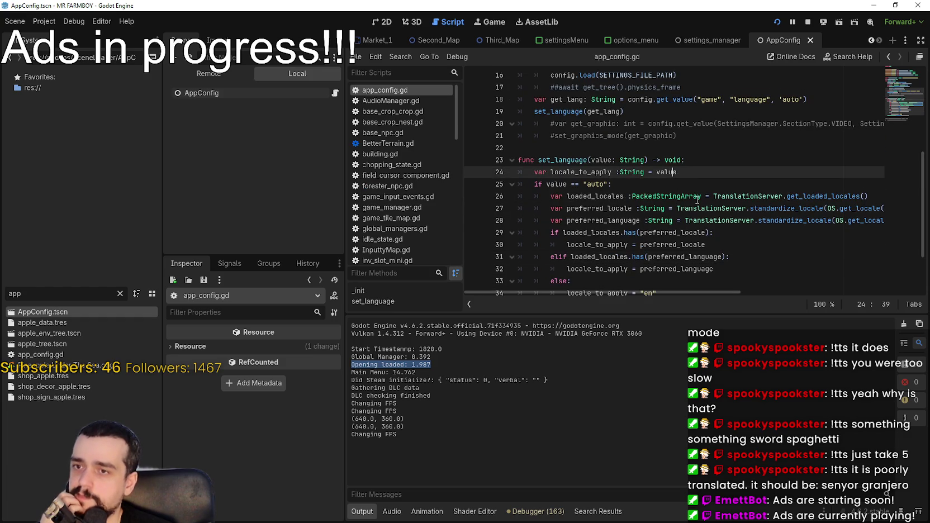
Run the game once more, stop it, and switch to the MrFarmBoy install folder
left_click(804, 23)
left_click(777, 22)
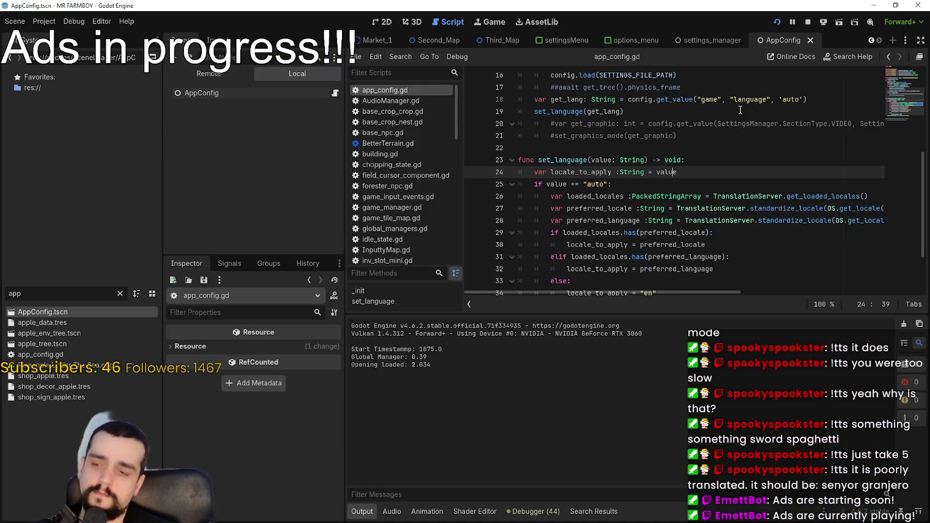
left_click(808, 22)
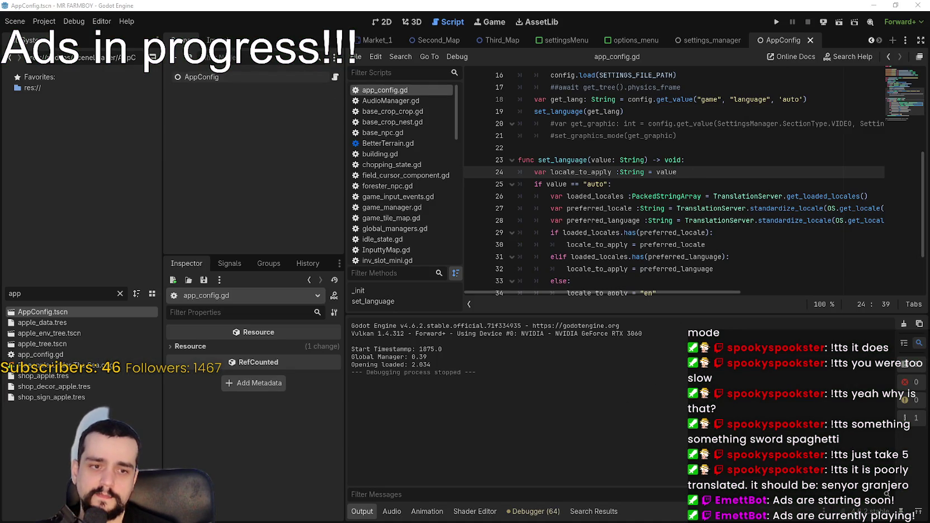
key("alt+Tab")
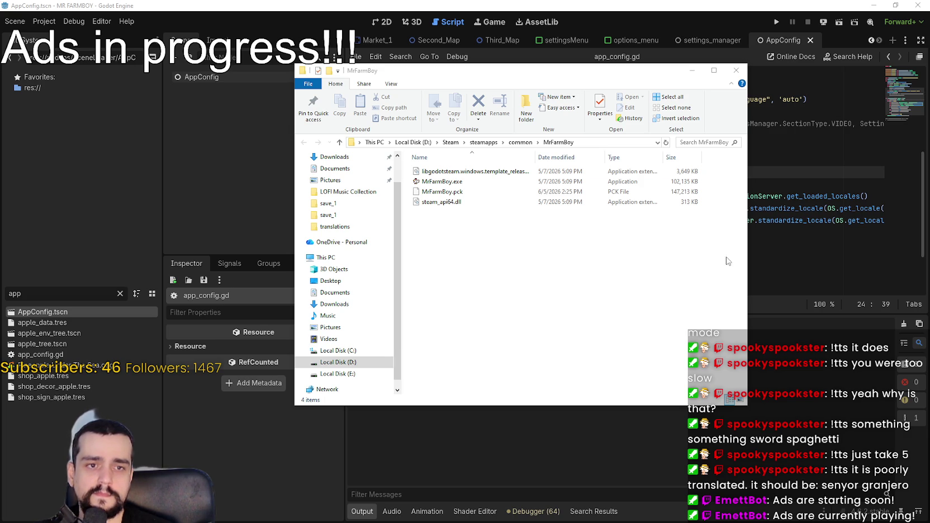
Export the Windows Desktop preset as MrFarmBoy.zip into mr-farmboy-exports
left_click(401, 5)
left_click(44, 21)
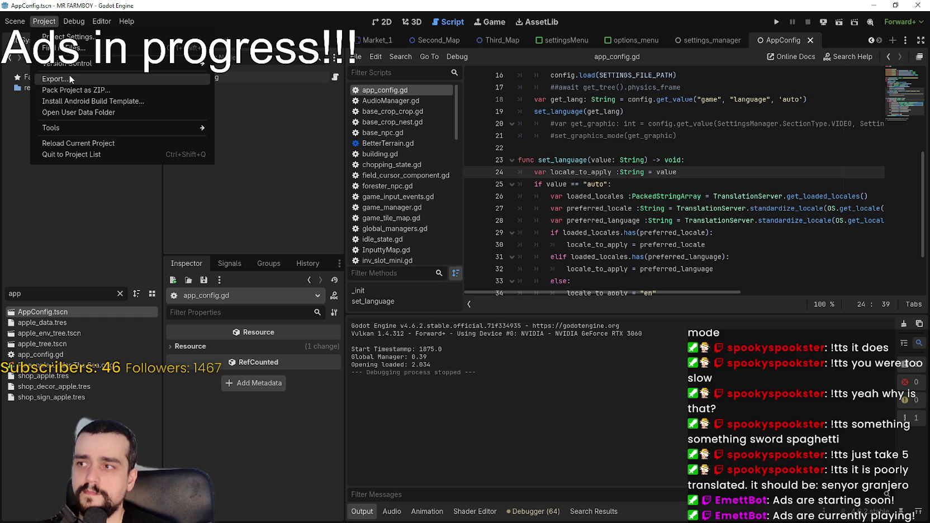
key("Escape")
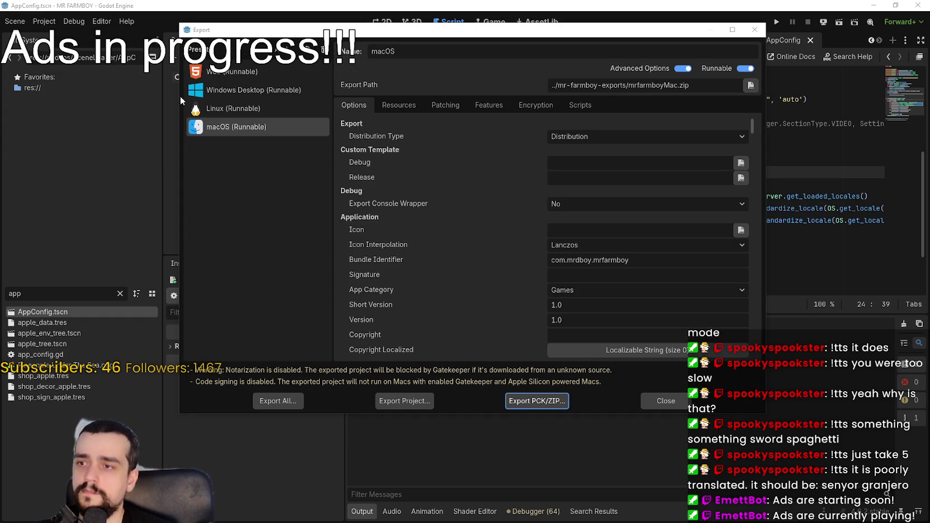
left_click(230, 89)
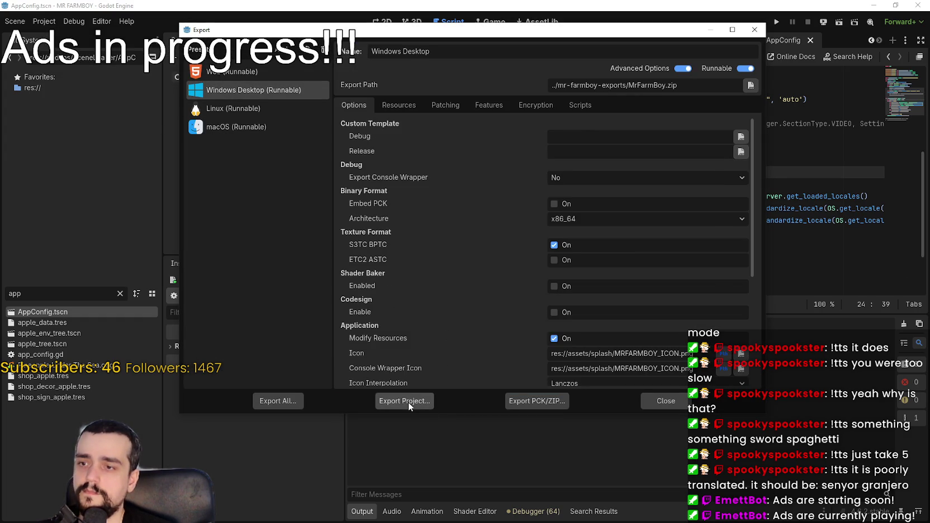
left_click(409, 402)
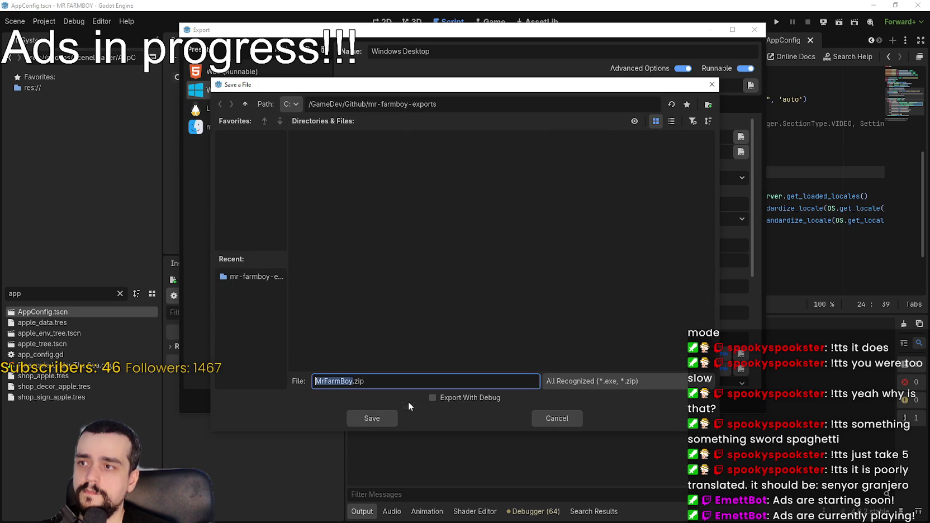
left_click(374, 419)
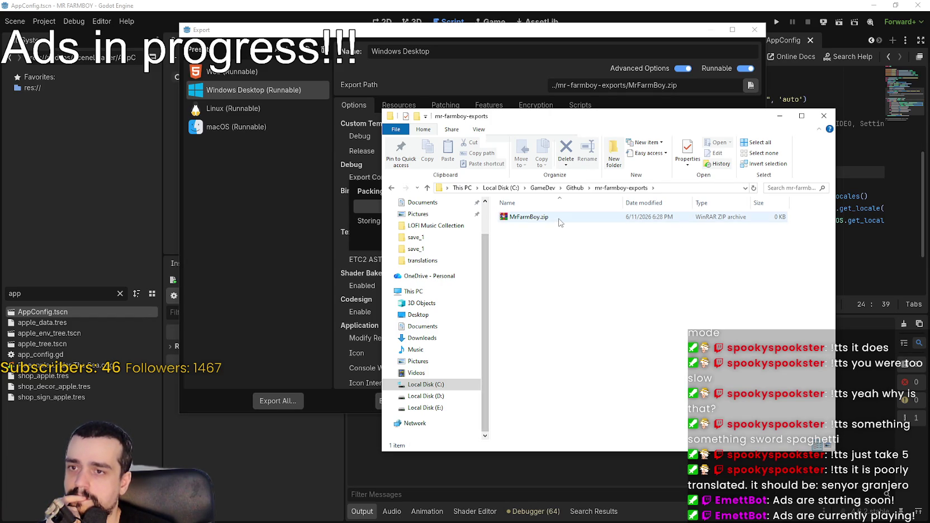
left_click_drag(615, 119, 556, 106)
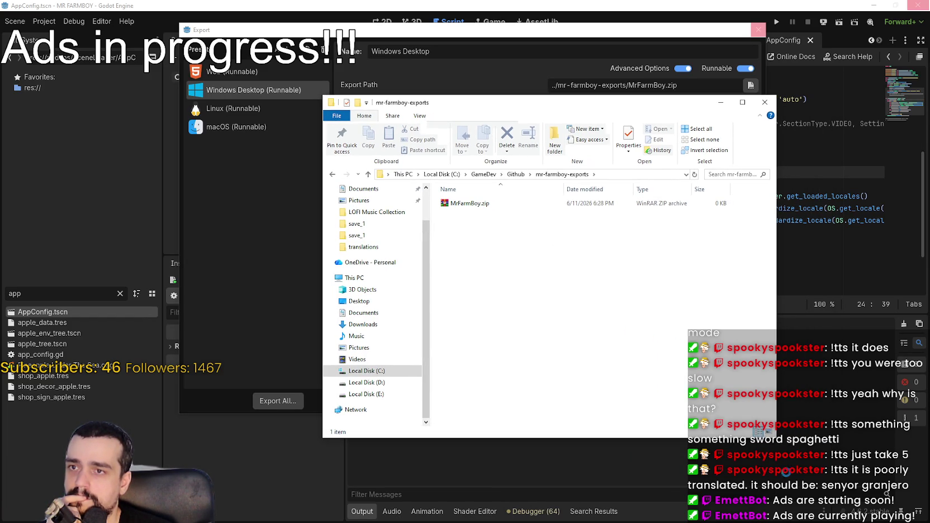
Resize the exports window, extract MrFarmBoy.zip to its own folder, and open it
left_click_drag(776, 438, 827, 459)
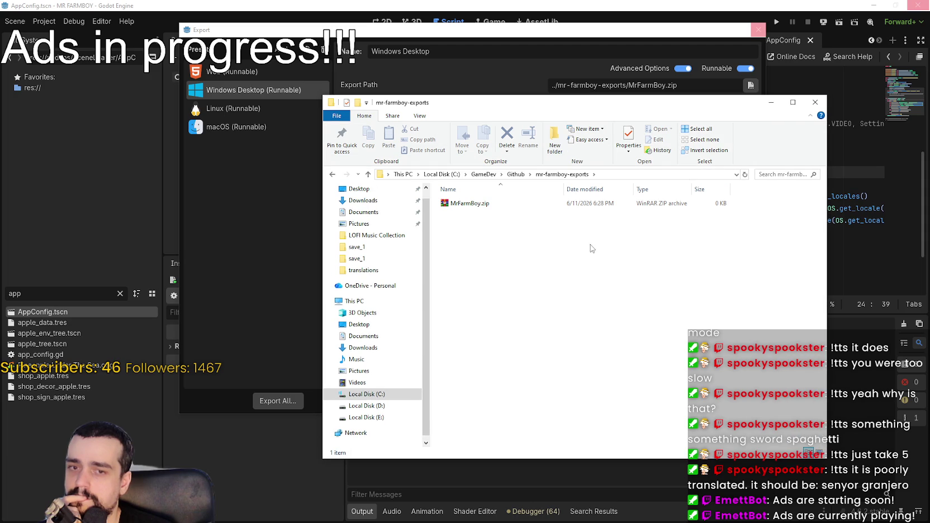
left_click_drag(531, 96, 537, 177)
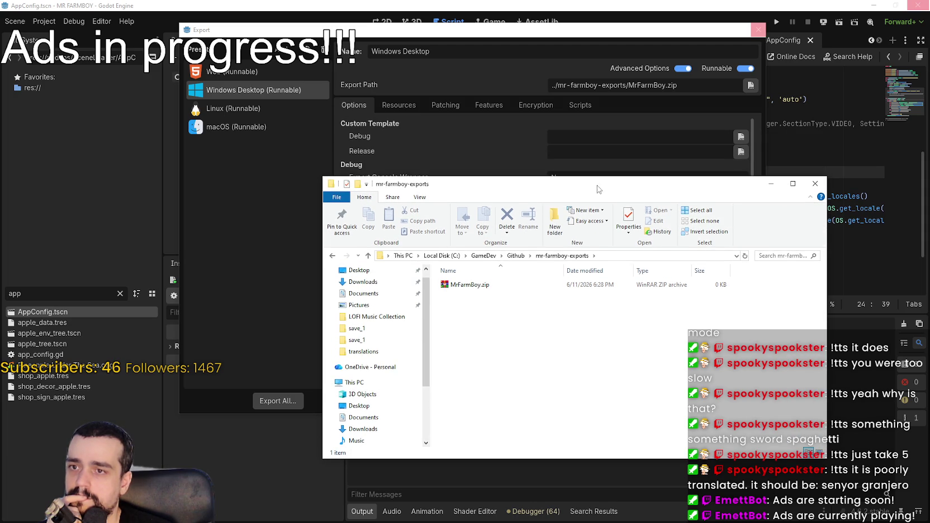
left_click_drag(601, 188, 593, 161)
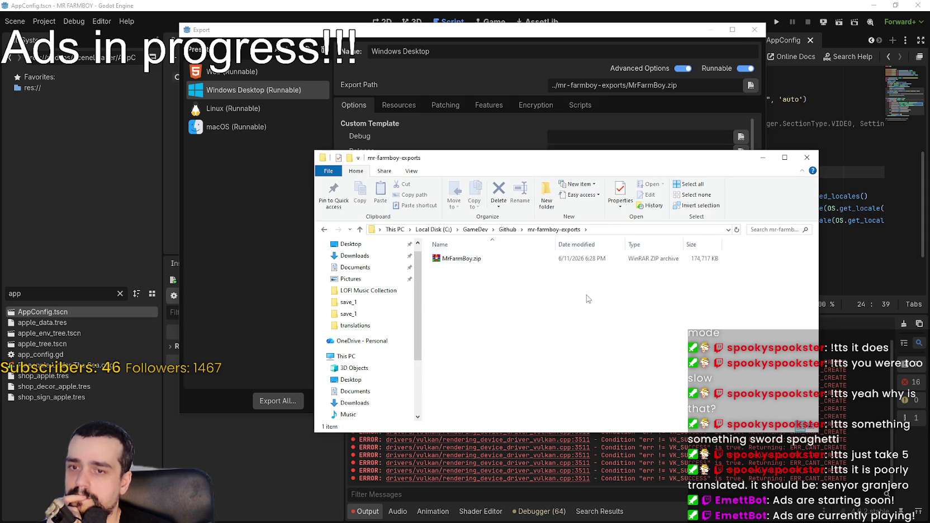
right_click(468, 259)
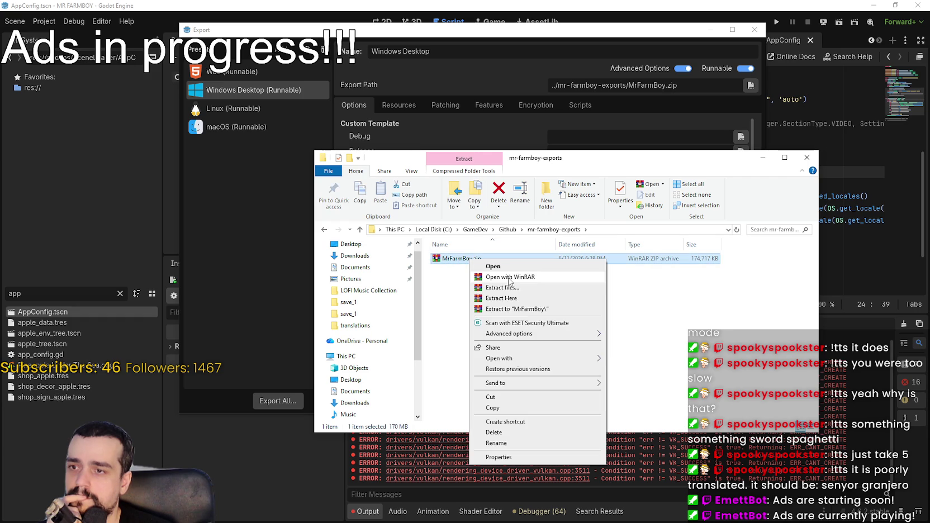
left_click(525, 309)
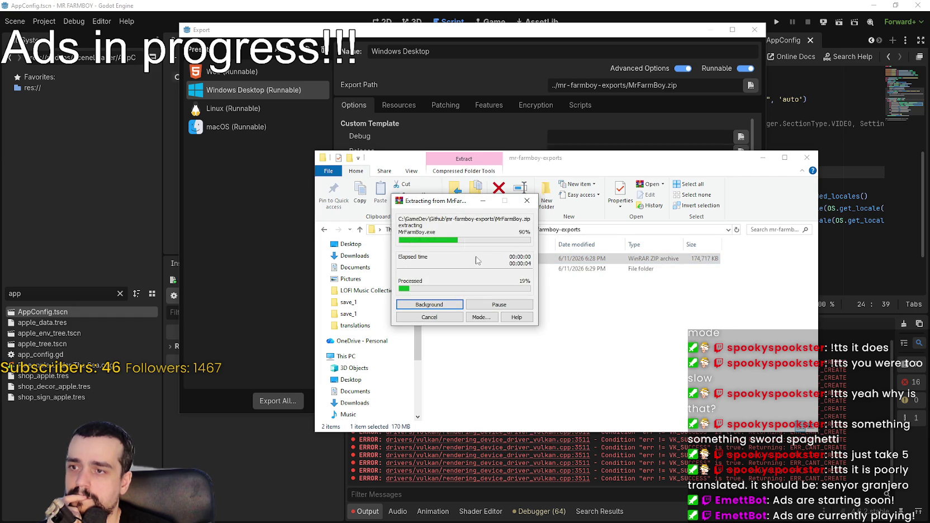
double_click(481, 259)
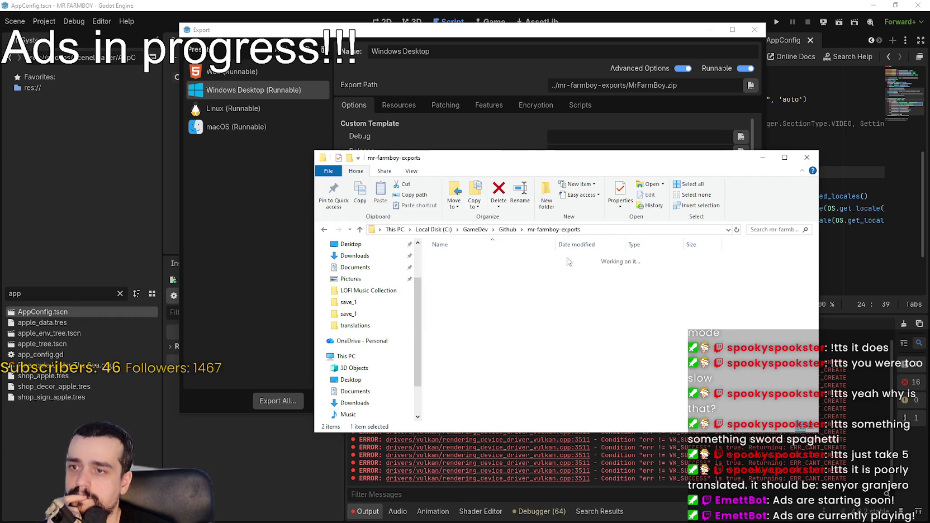
Launch MrFarmBoy.exe and time its startup with the Clock stopwatch
left_click(466, 270)
double_click(463, 270)
left_click(585, 327)
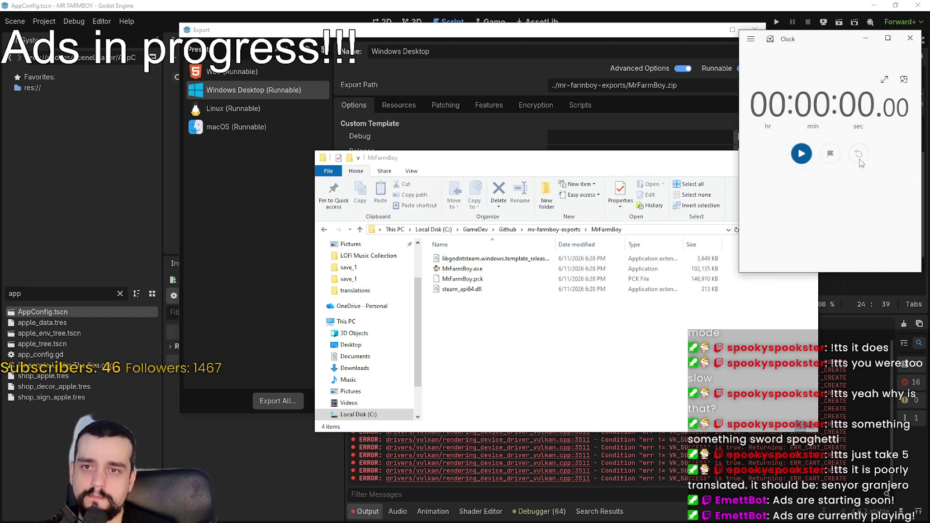
left_click(464, 270)
left_click(799, 154)
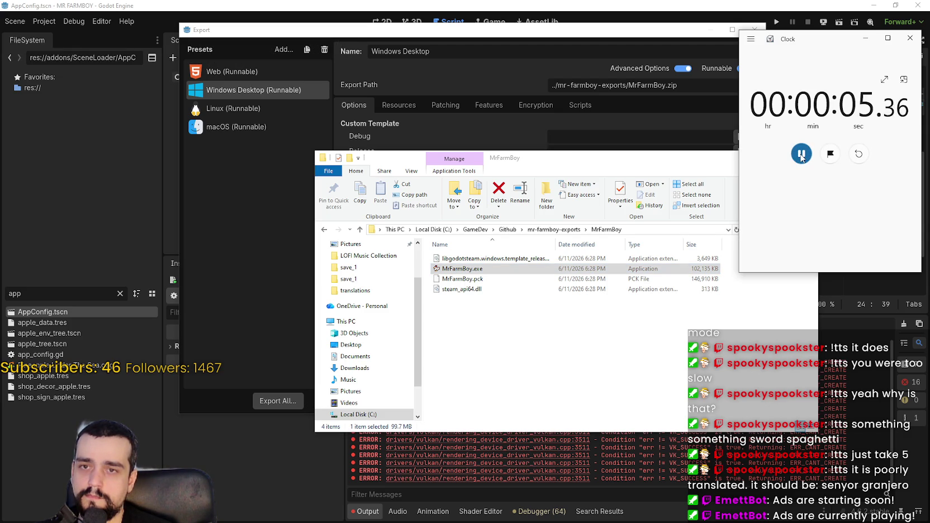
left_click(801, 154)
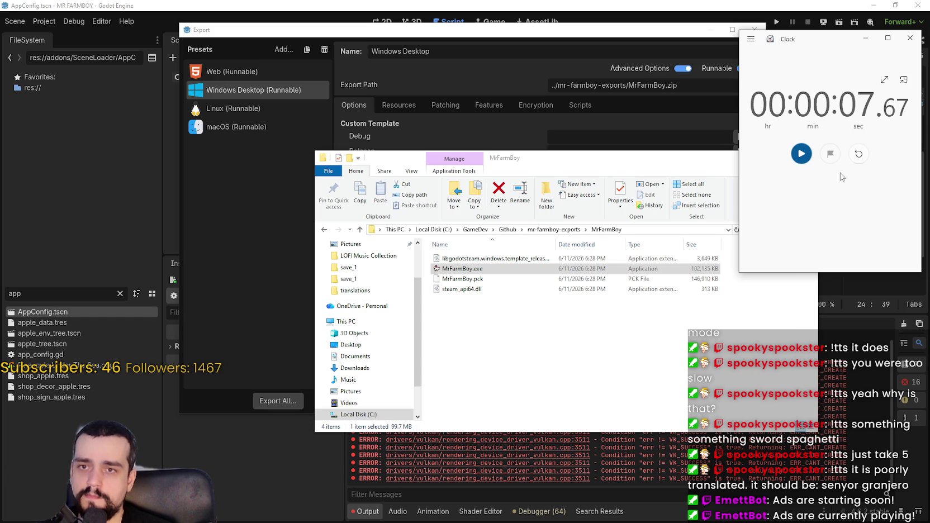
left_click(858, 153)
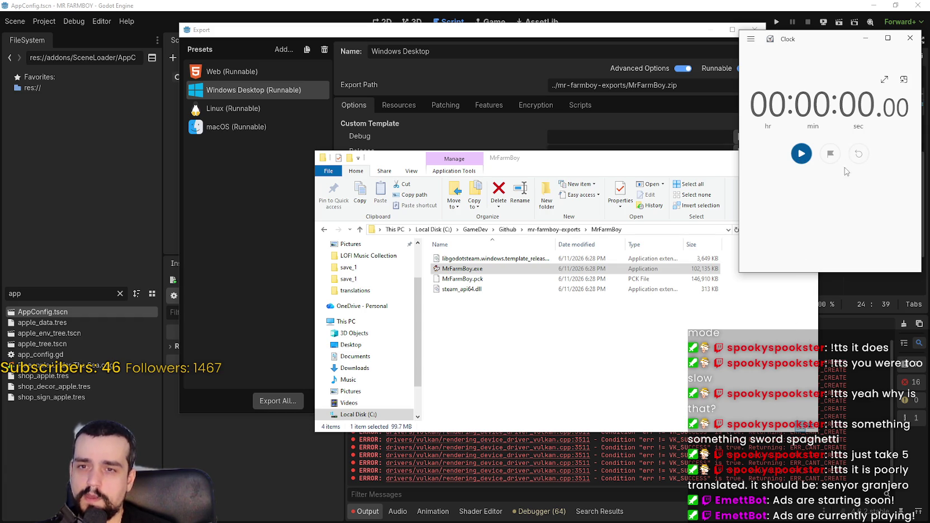
Time a second MrFarmBoy.exe launch with the stopwatch, then reset it
left_click(636, 387)
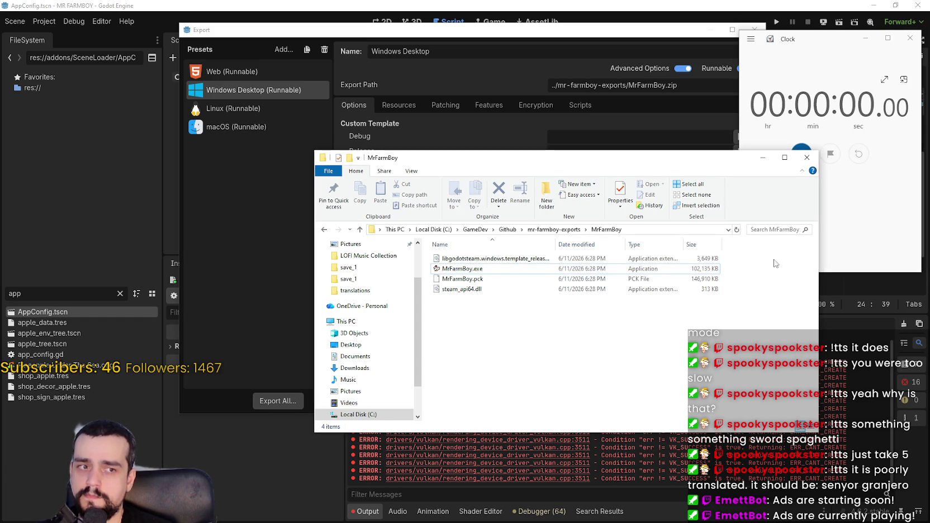
key("alt+Tab")
left_click(498, 270)
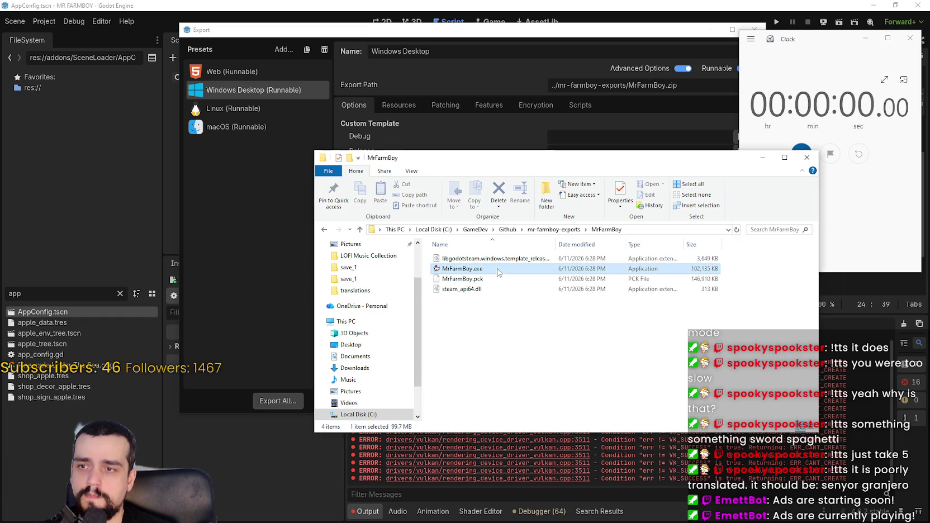
left_click(805, 149)
left_click(810, 155)
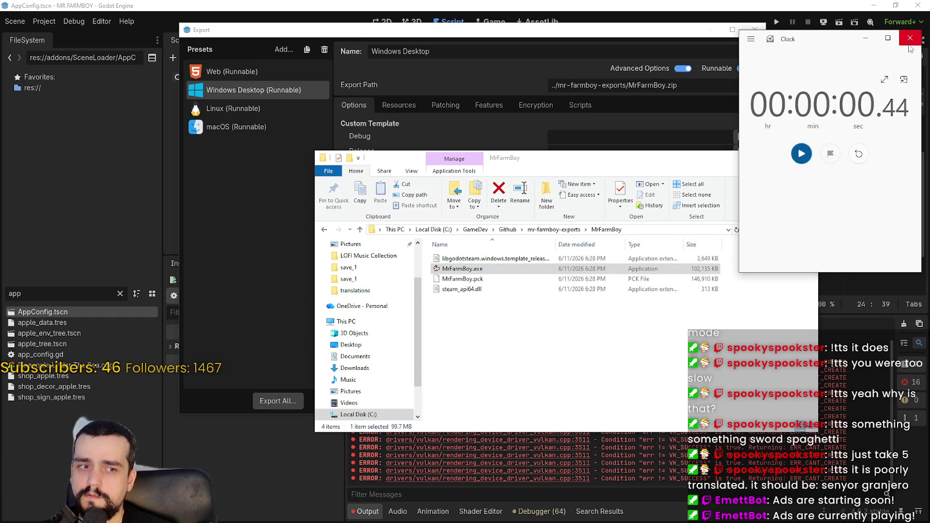
left_click(859, 154)
left_click(467, 269)
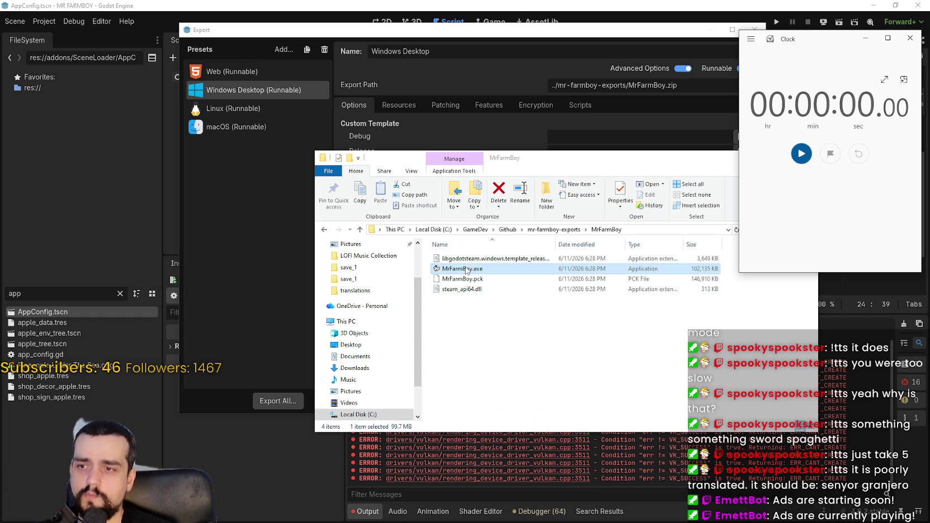
left_click(581, 363)
Mark the Opening loaded: 1.901 line in godot.log (Main Menu 7.773)
key("alt+Tab")
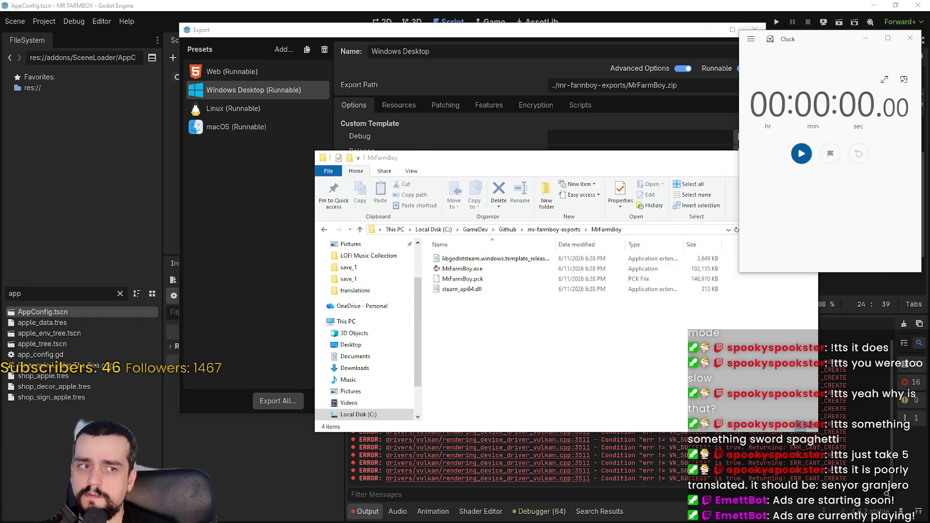
left_click_drag(494, 153, 401, 151)
left_click(509, 195)
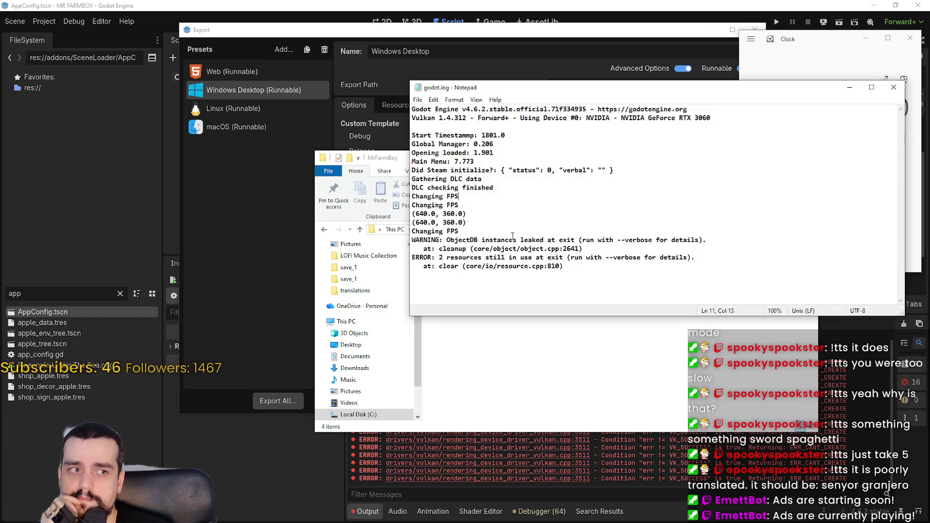
Close godot.log and relaunch MrFarmBoy.exe from the extracted folder with Enter
left_click(893, 87)
left_click(492, 31)
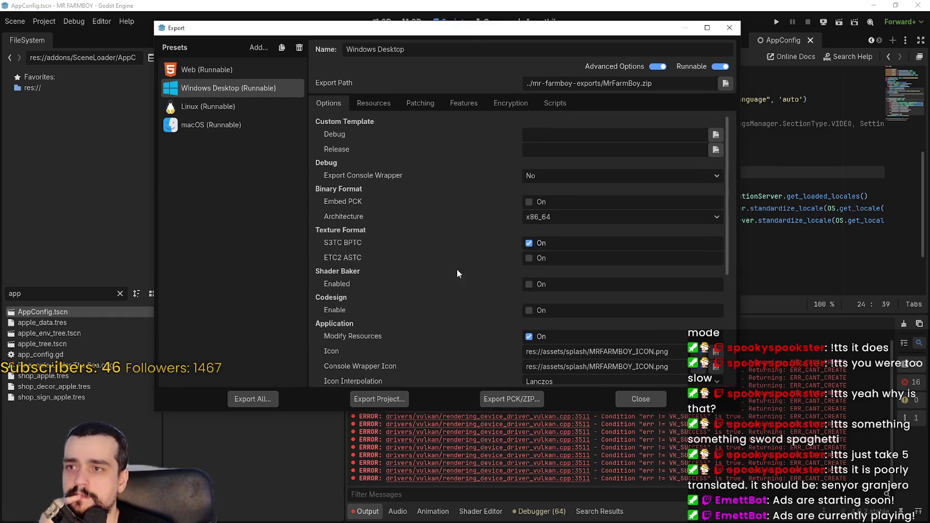
key("alt+Tab")
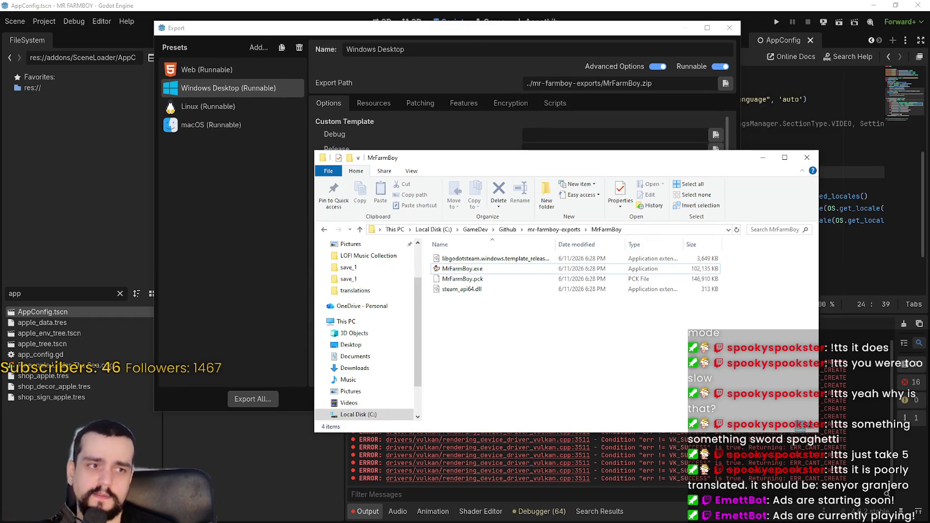
key("Return")
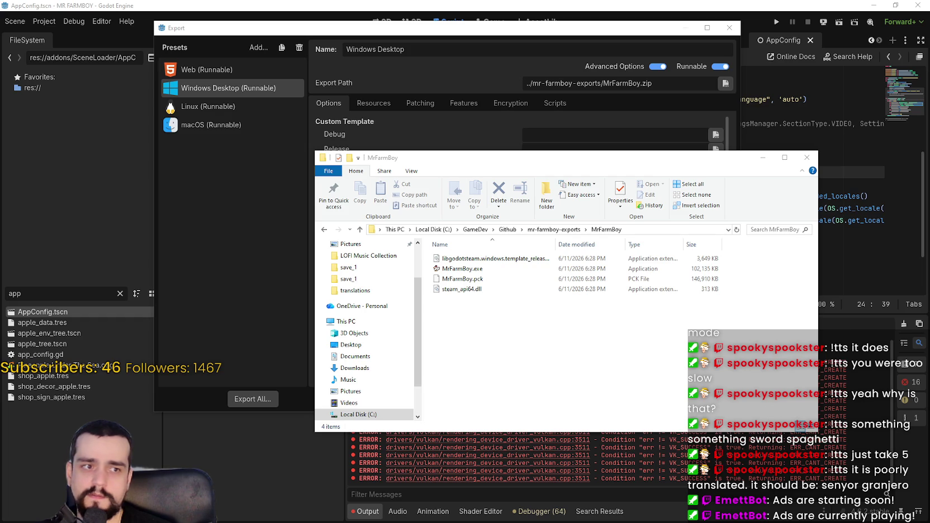
left_click(482, 272)
key("Return")
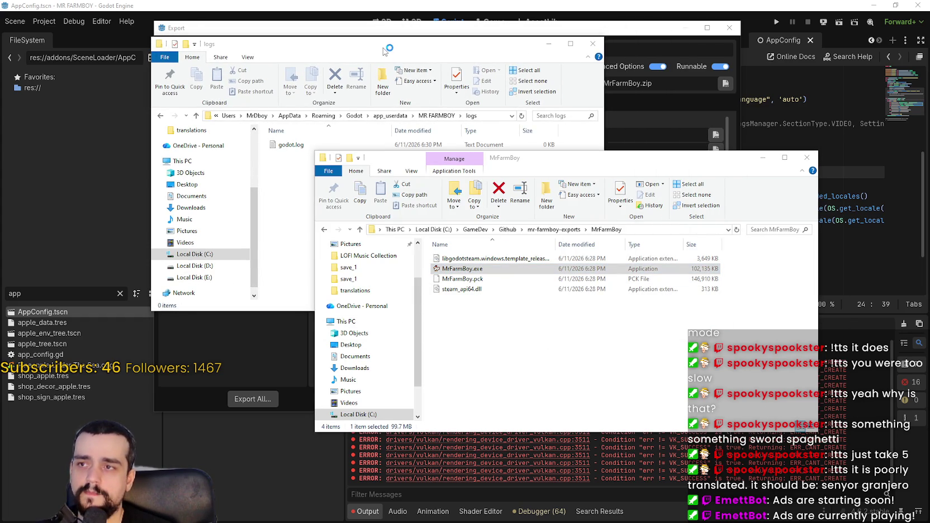
Open godot.log from the logs folder, find it empty, and close it
left_click(295, 145)
double_click(294, 146)
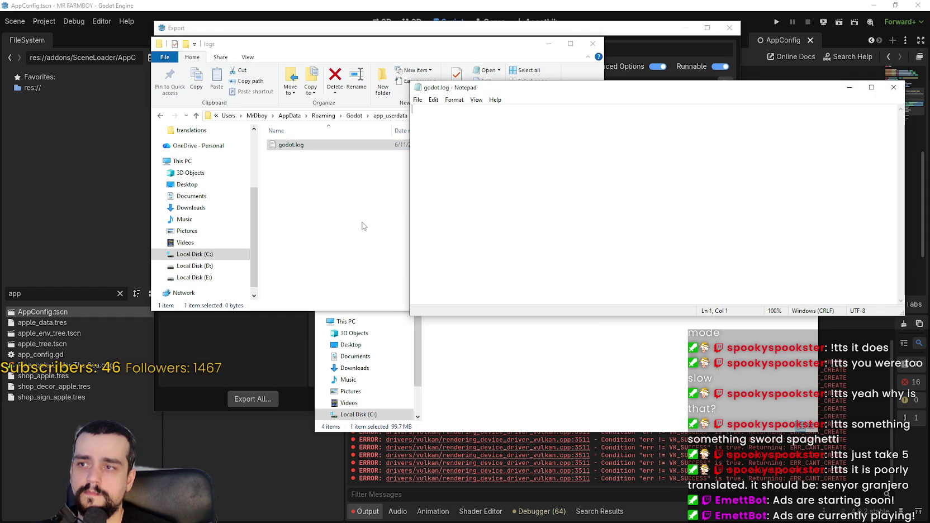
left_click(898, 45)
left_click(494, 234)
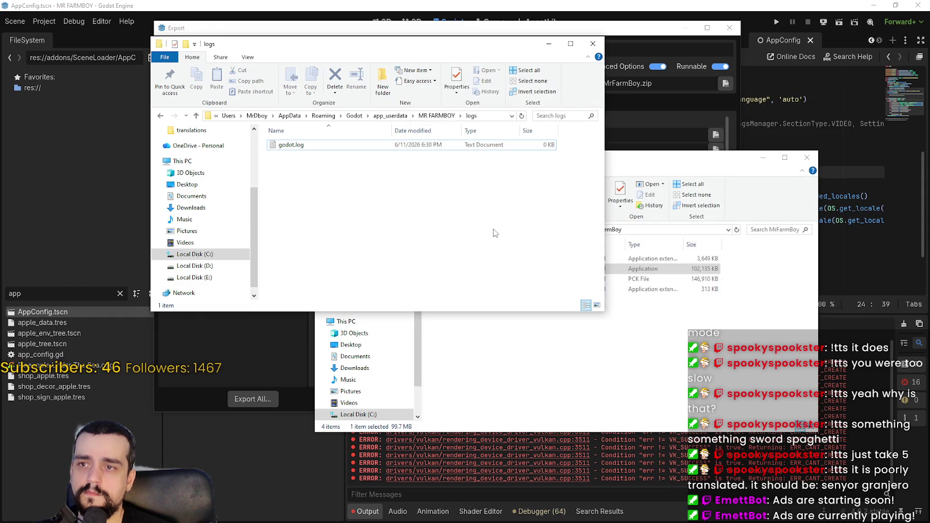
left_click(737, 365)
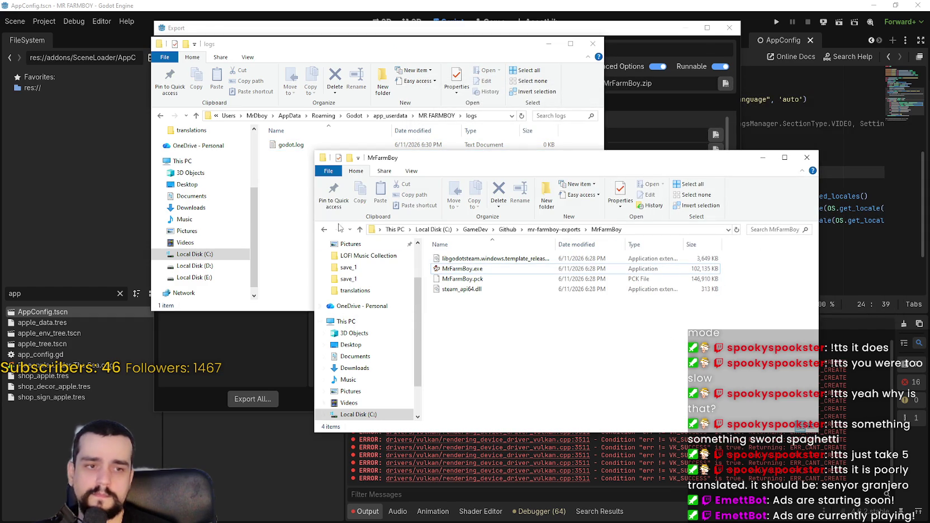
double_click(292, 146)
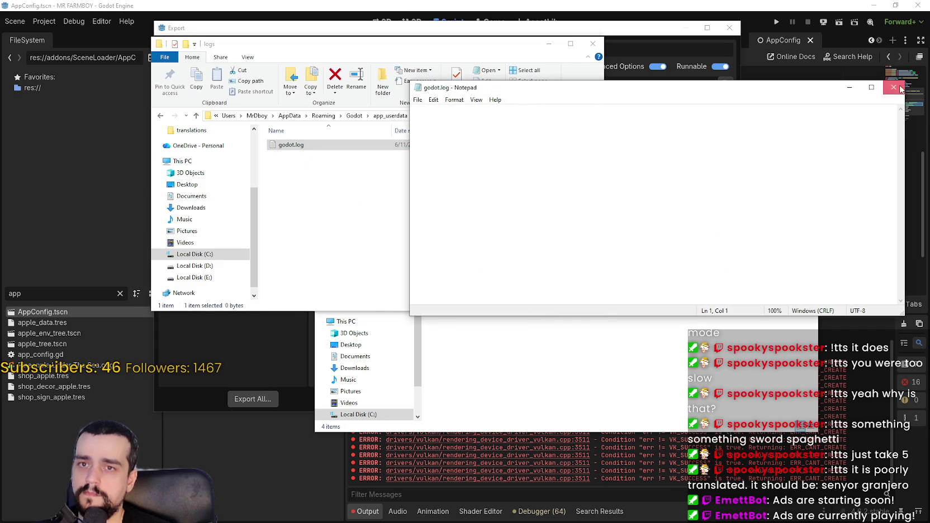
left_click(893, 88)
Refresh the logs folder, reopen godot.log, mark Opening loaded: 1.834, then close Notepad
right_click(345, 188)
left_click(373, 183)
double_click(352, 145)
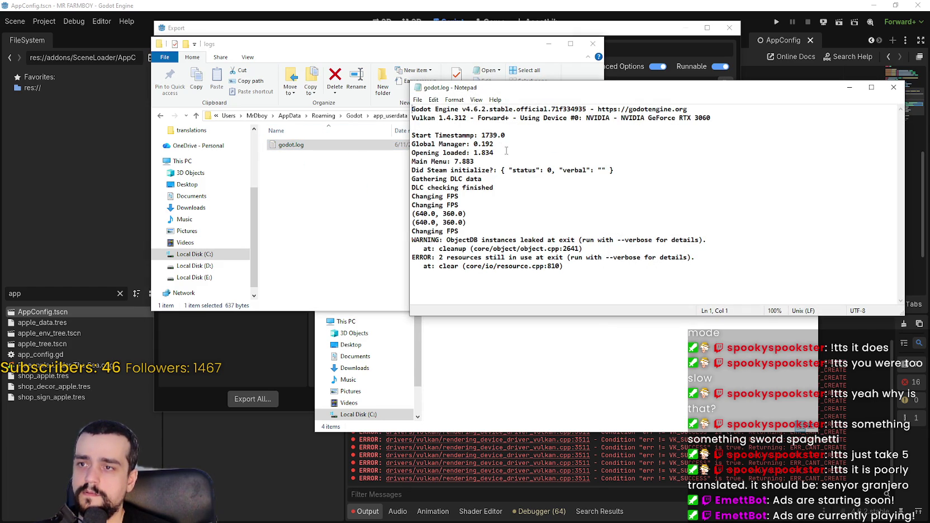
left_click_drag(507, 150, 398, 156)
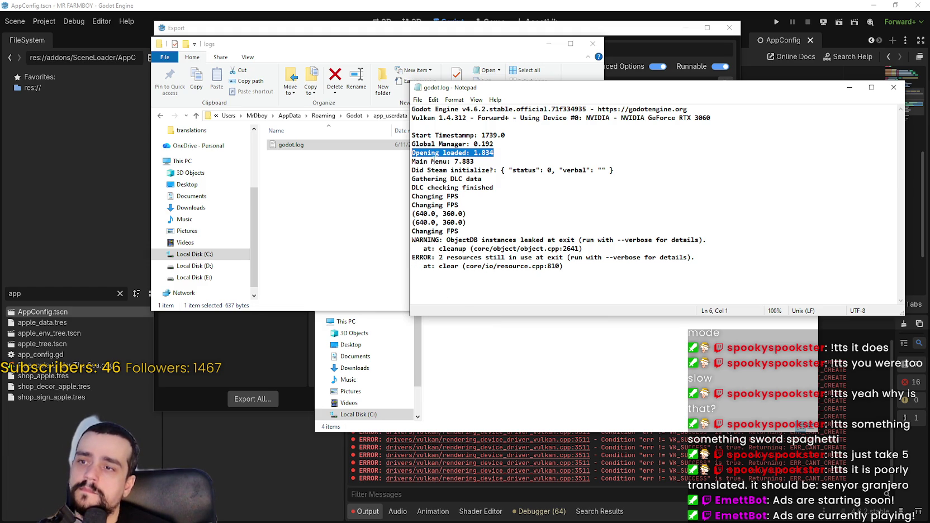
left_click(477, 161)
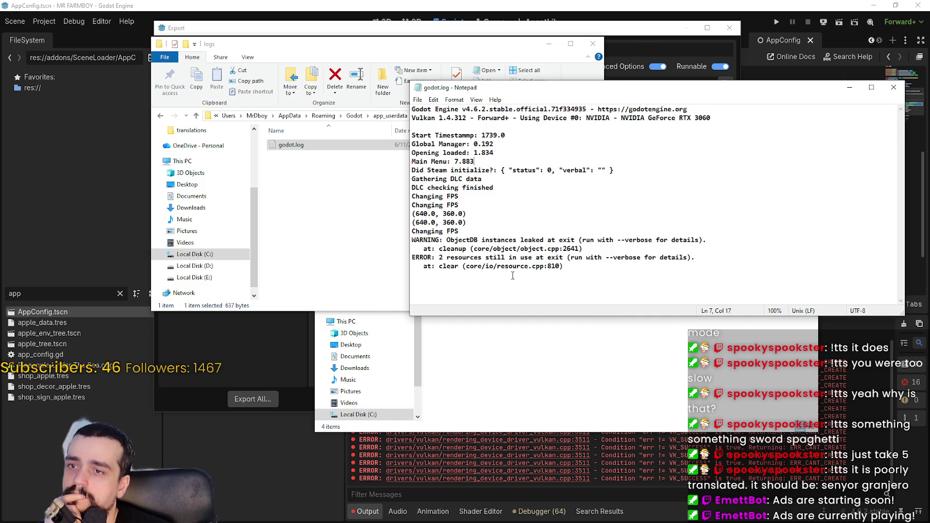
left_click(893, 88)
Relaunch MrFarmBoy.exe, check the dated log, open the empty godot.log, then refresh
left_click(621, 319)
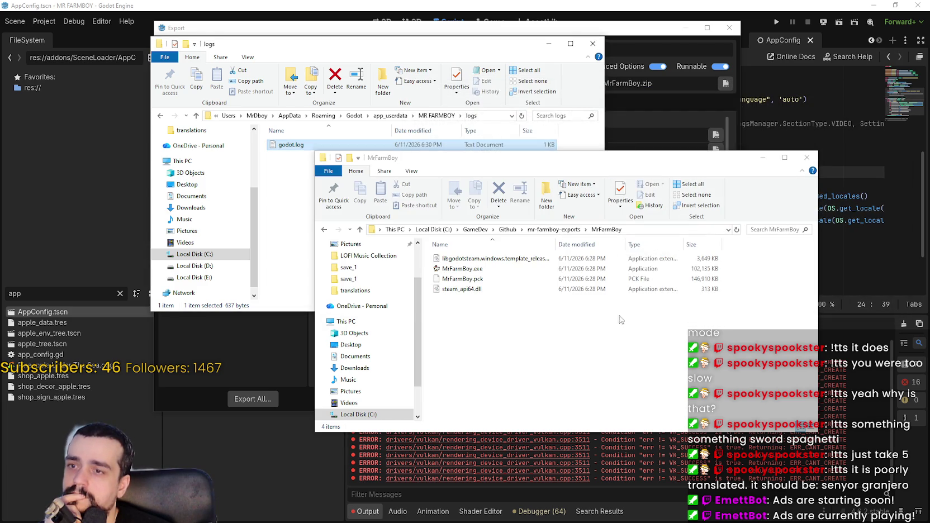
double_click(459, 270)
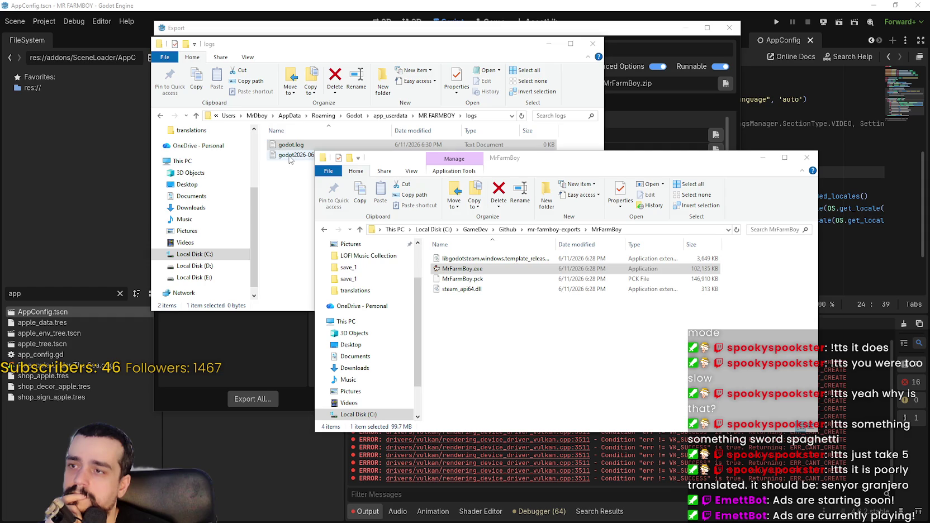
left_click(290, 160)
left_click(638, 340)
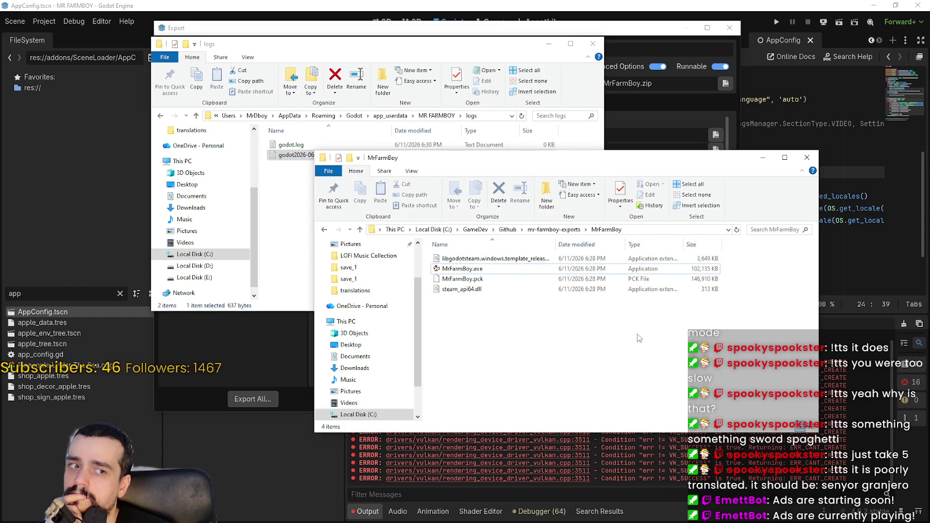
double_click(291, 144)
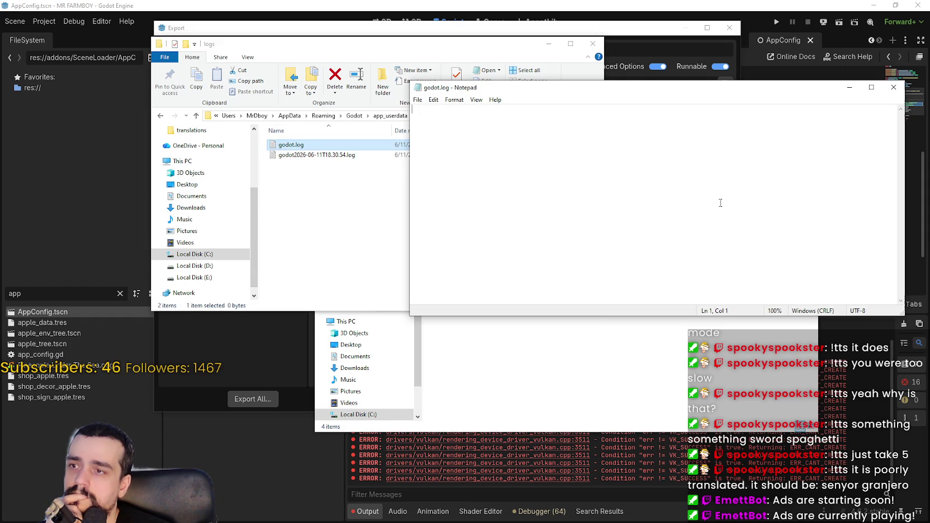
left_click(895, 87)
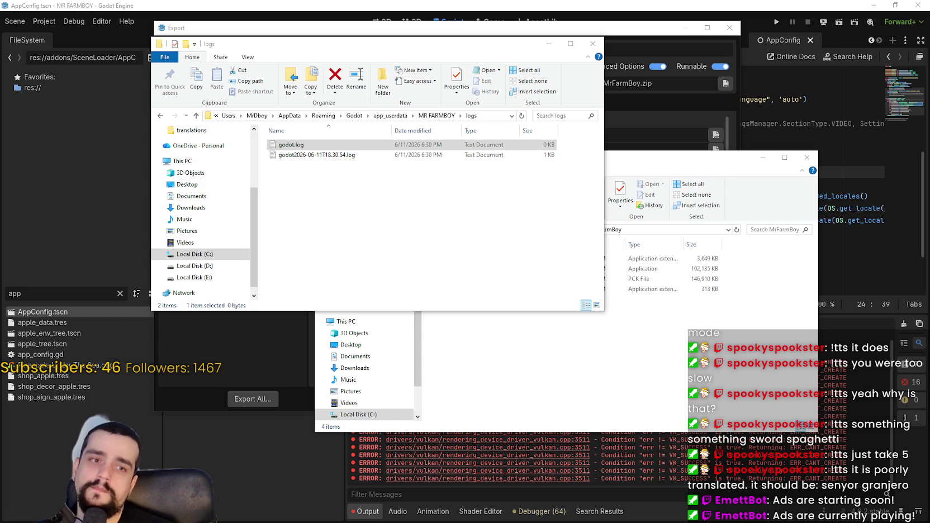
right_click(433, 188)
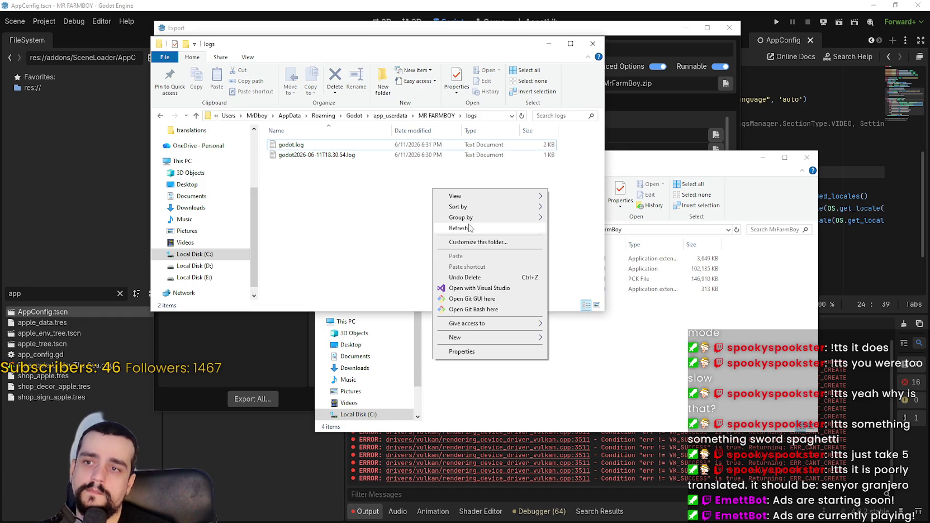
Open the refreshed godot.log and highlight the Opening loaded 1.921 and Main Menu 7.908 timings
double_click(426, 146)
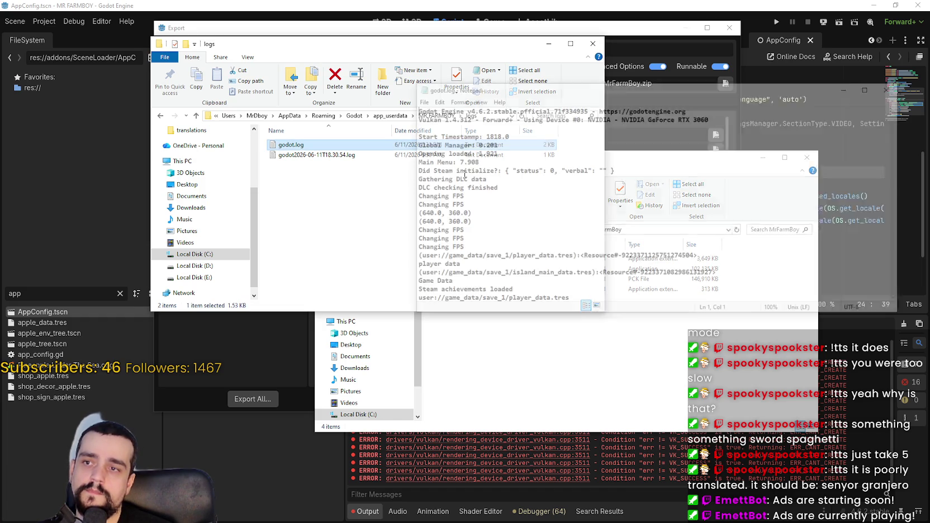
left_click_drag(495, 153, 413, 144)
left_click_drag(475, 162, 412, 152)
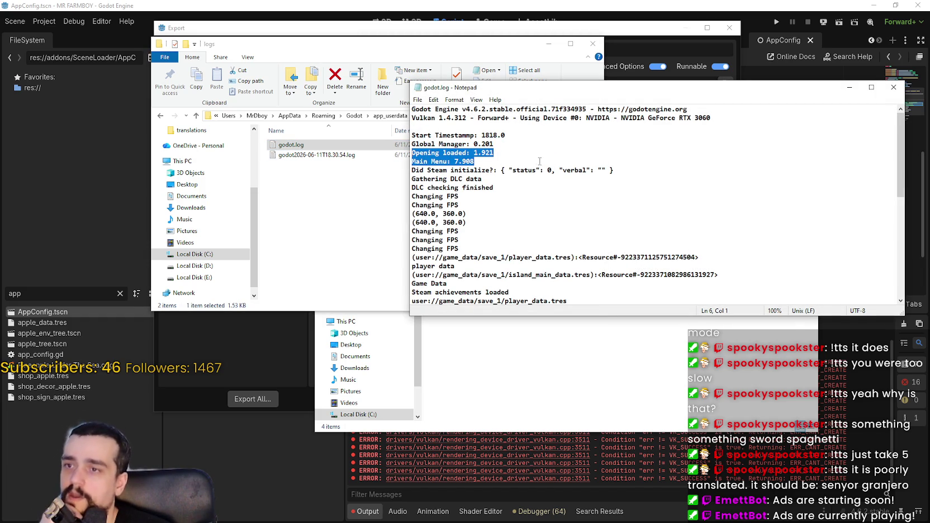
left_click(516, 162)
left_click_drag(497, 170, 413, 170)
left_click_drag(526, 157, 412, 153)
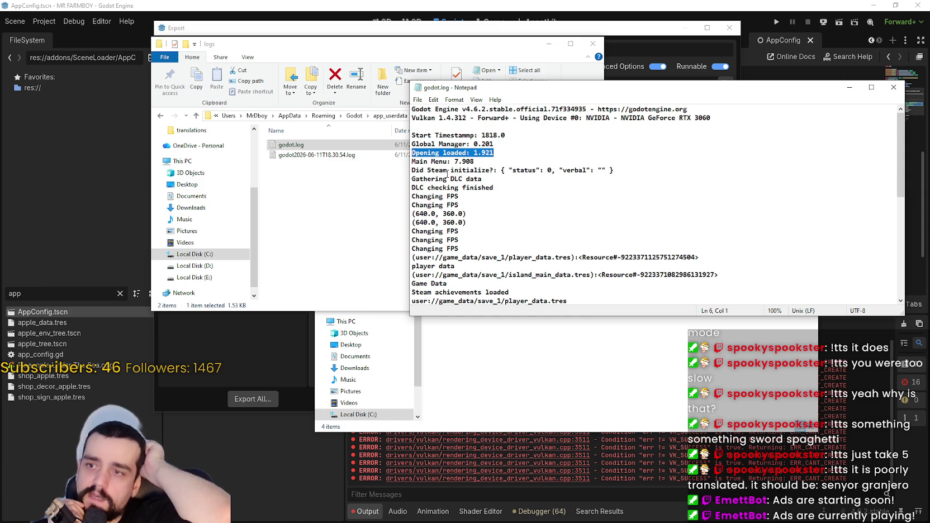
left_click(535, 160)
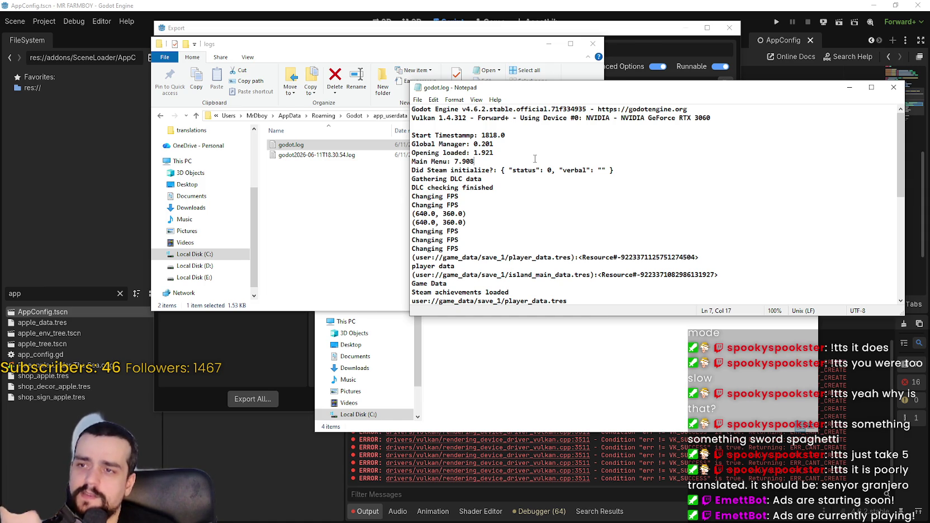
left_click(526, 154)
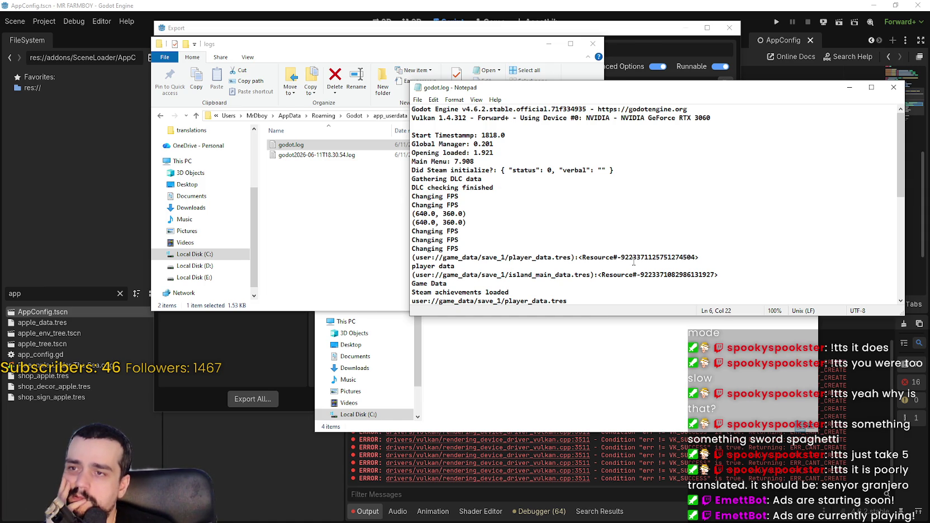
Highlight the three later Changing FPS lines, then read down to the resource-leak errors at exit
scroll(510, 204, "down", 1)
scroll(445, 160, "down", 3)
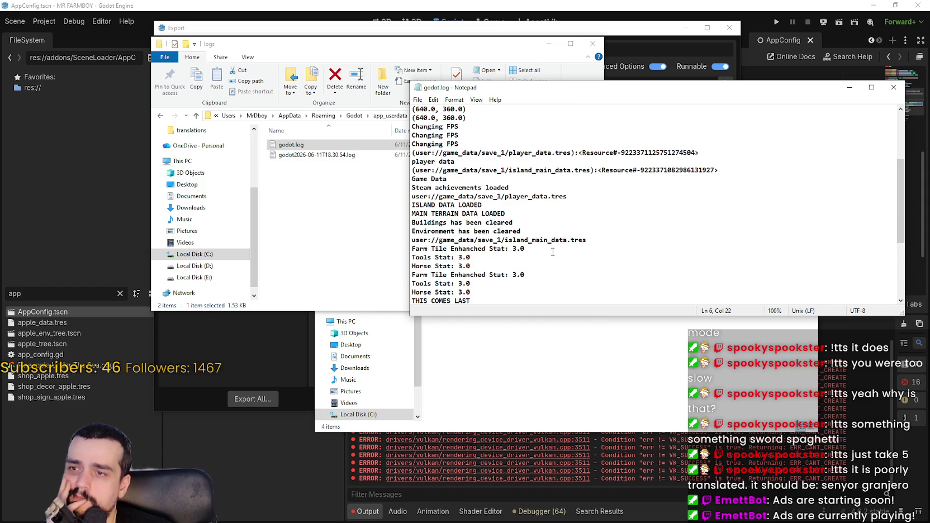
scroll(552, 249, "down", 3)
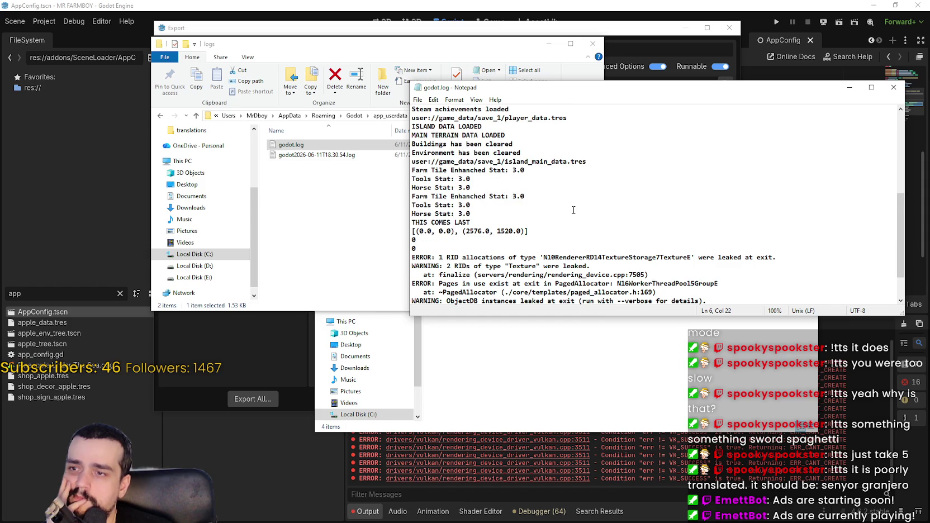
scroll(573, 210, "down", 1)
scroll(573, 210, "up", 5)
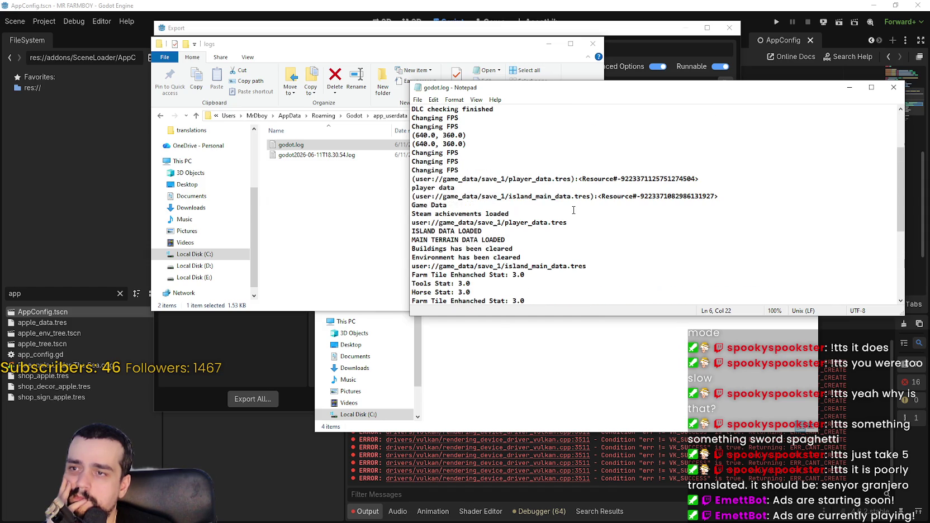
scroll(574, 209, "down", 2)
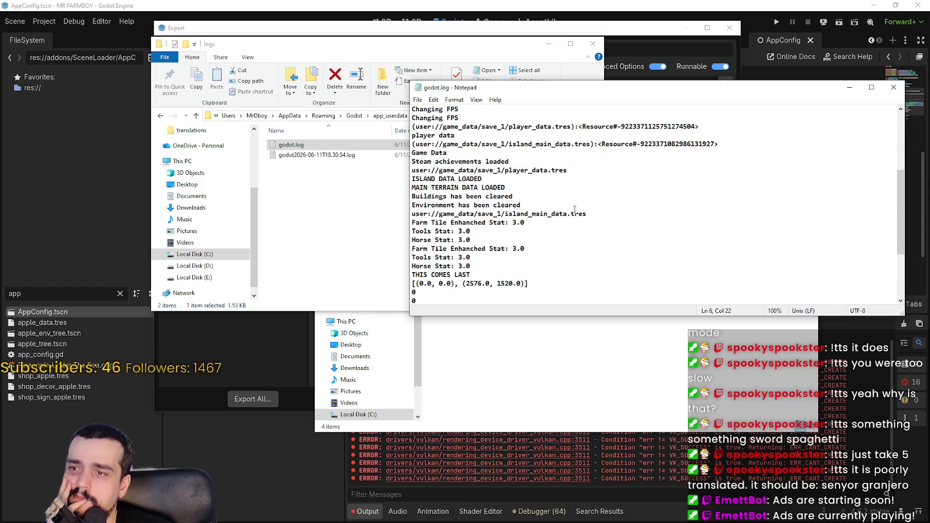
scroll(575, 210, "up", 2)
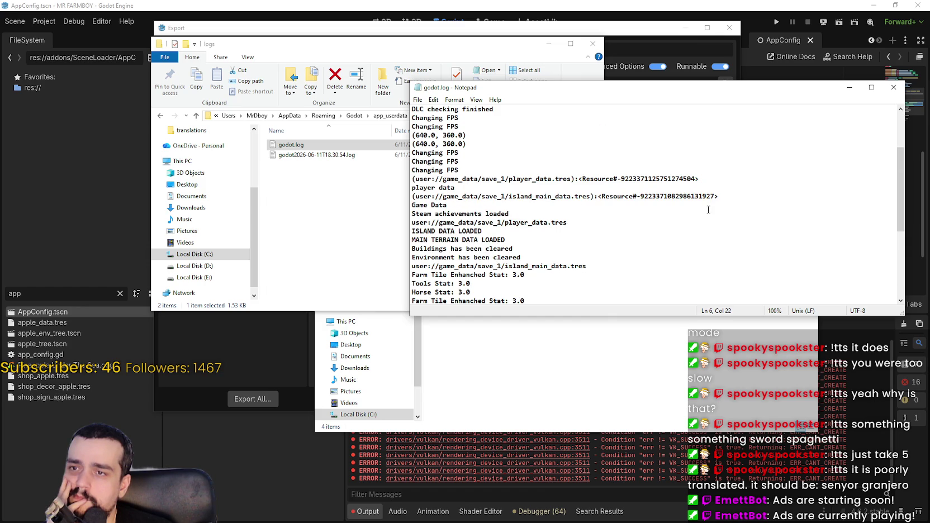
scroll(696, 212, "up", 2)
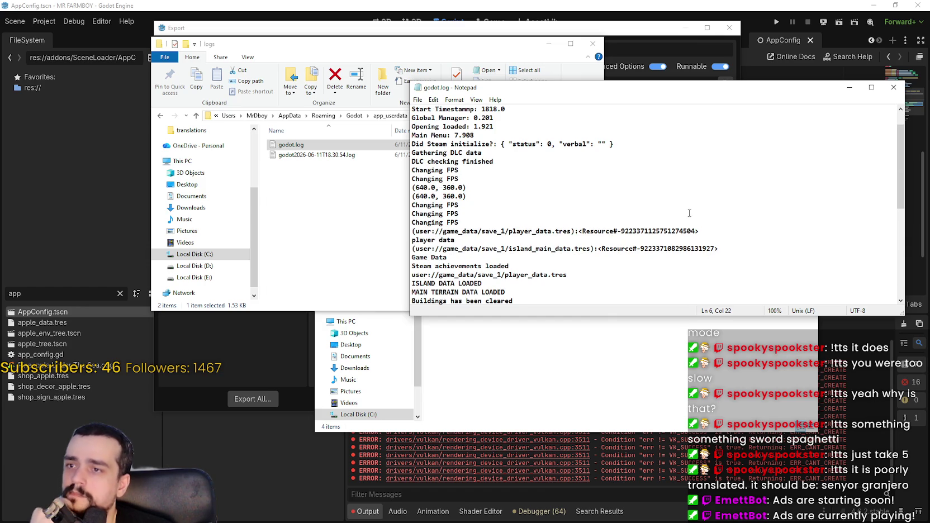
scroll(689, 213, "up", 1)
left_click_drag(460, 205, 412, 196)
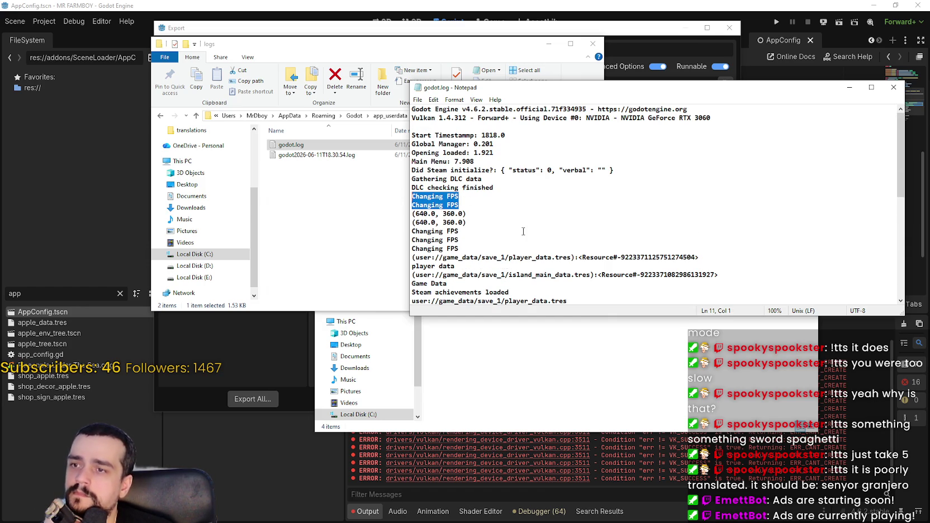
left_click_drag(459, 249, 412, 231)
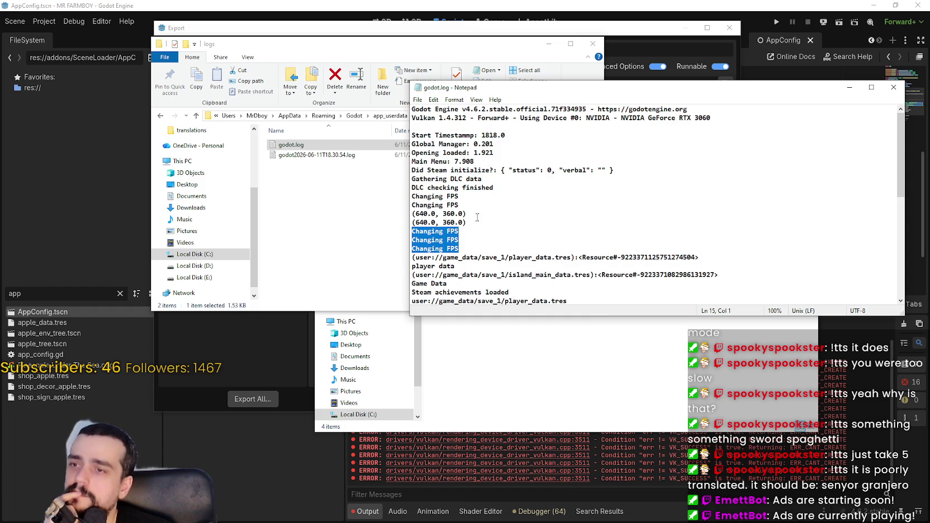
mouse_move(465, 204)
left_mouse_down()
mouse_move(417, 179)
mouse_move(412, 196)
left_mouse_up()
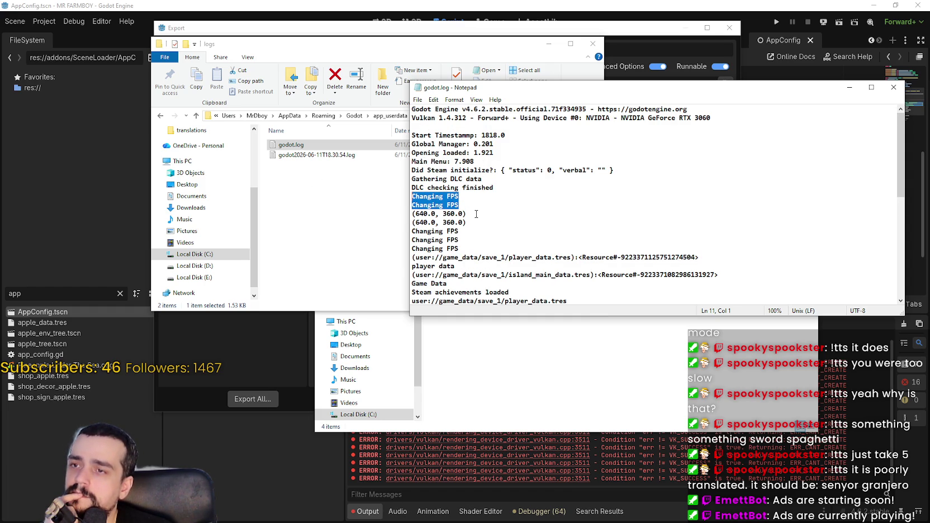
scroll(558, 239, "down", 1)
scroll(557, 239, "down", 7)
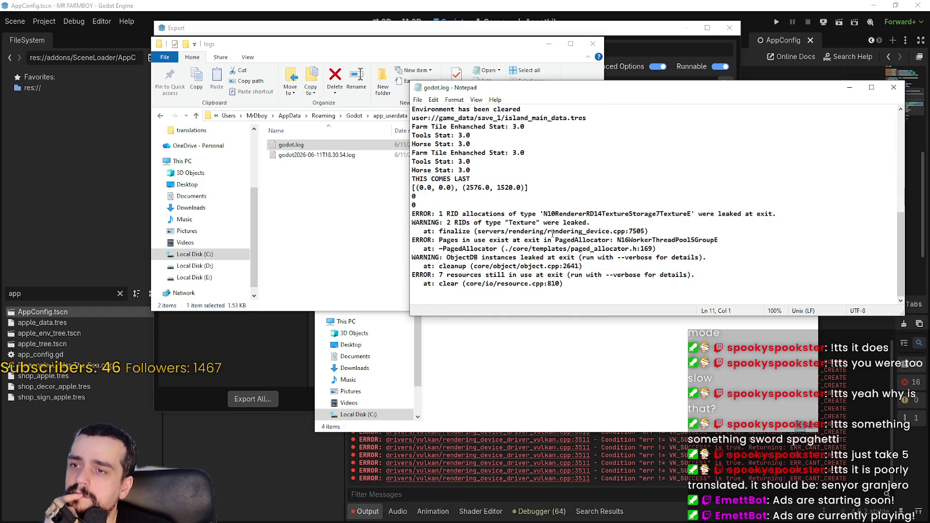